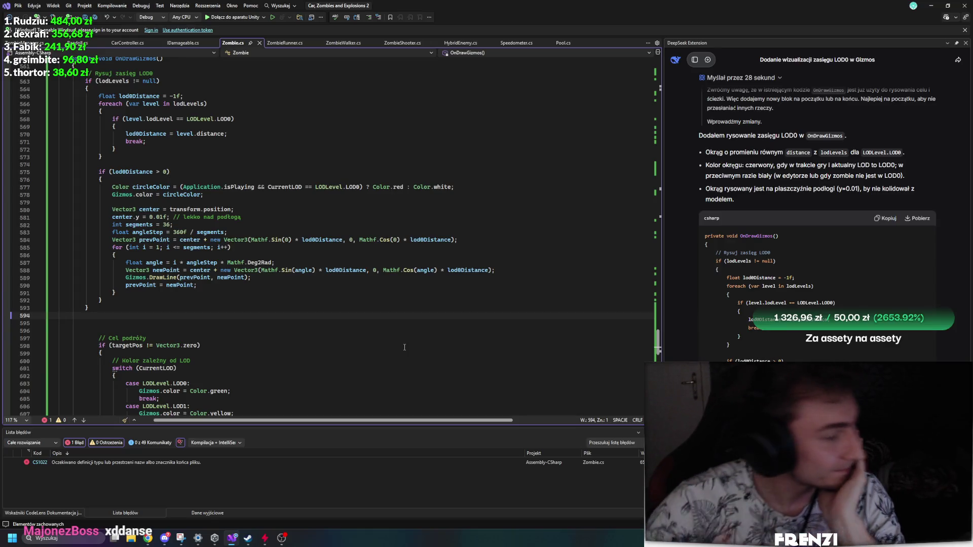
Delete the blank lines before StopMovingTemporarily, collapse CalculateMovement, and save Zombie.cs.
scroll(404, 347, up, 1)
scroll(211, 339, up, 6)
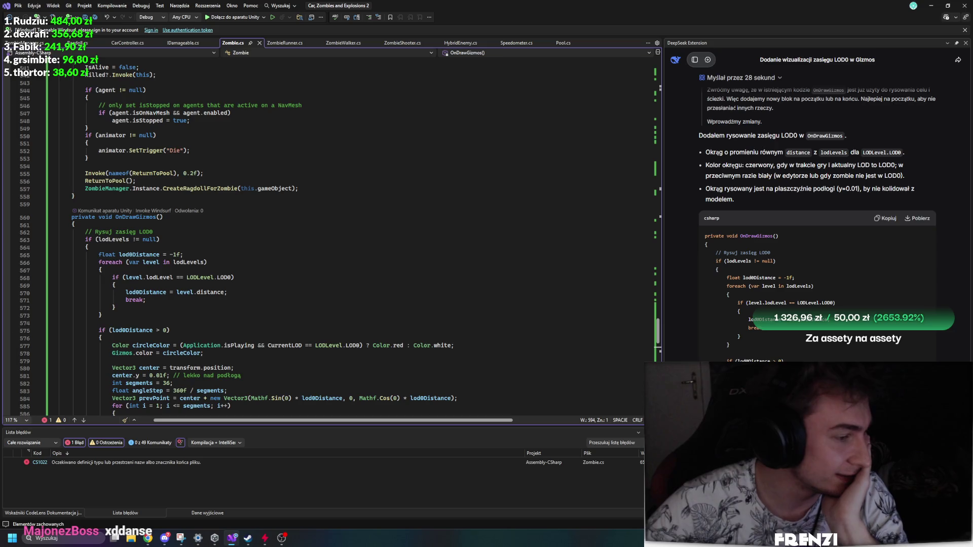
click(502, 231)
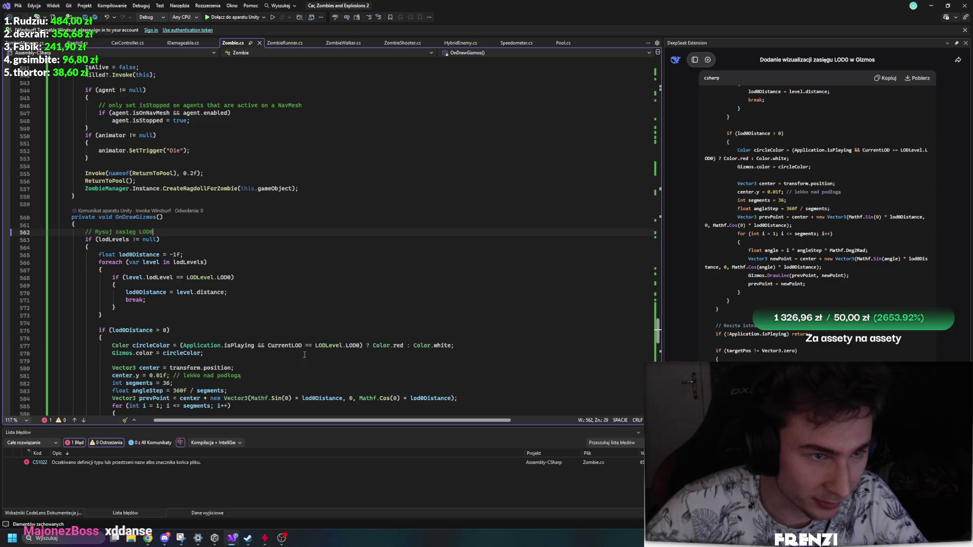
scroll(304, 354, up, 7)
scroll(433, 257, up, 20)
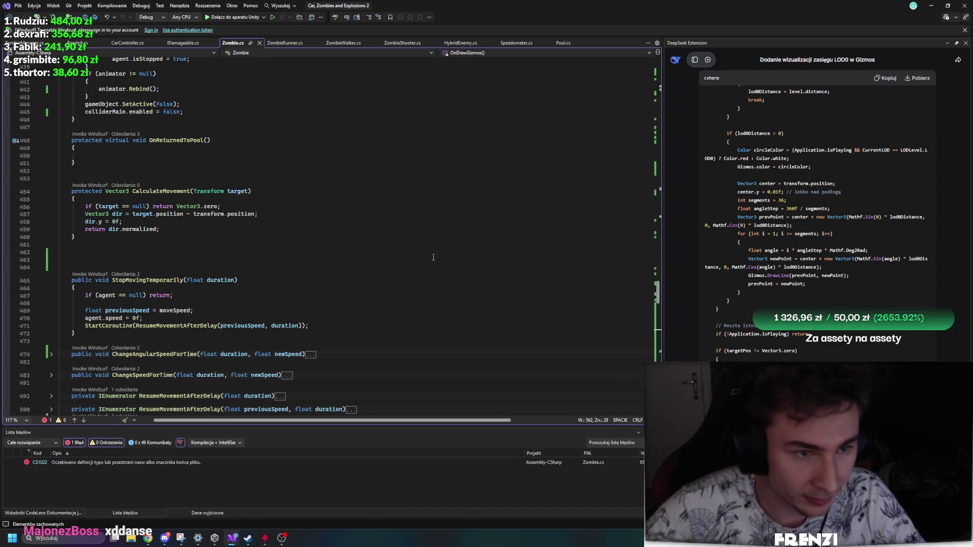
click(98, 267)
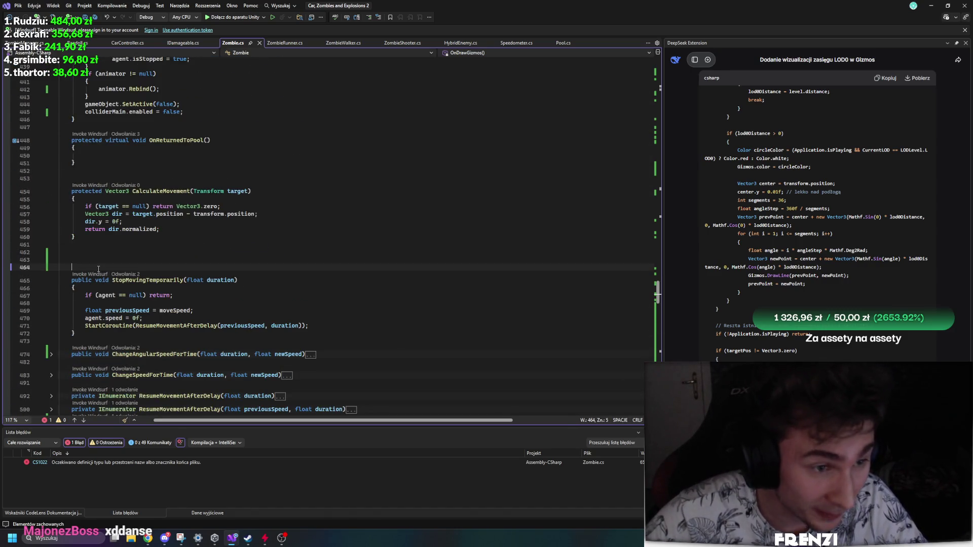
click(51, 280)
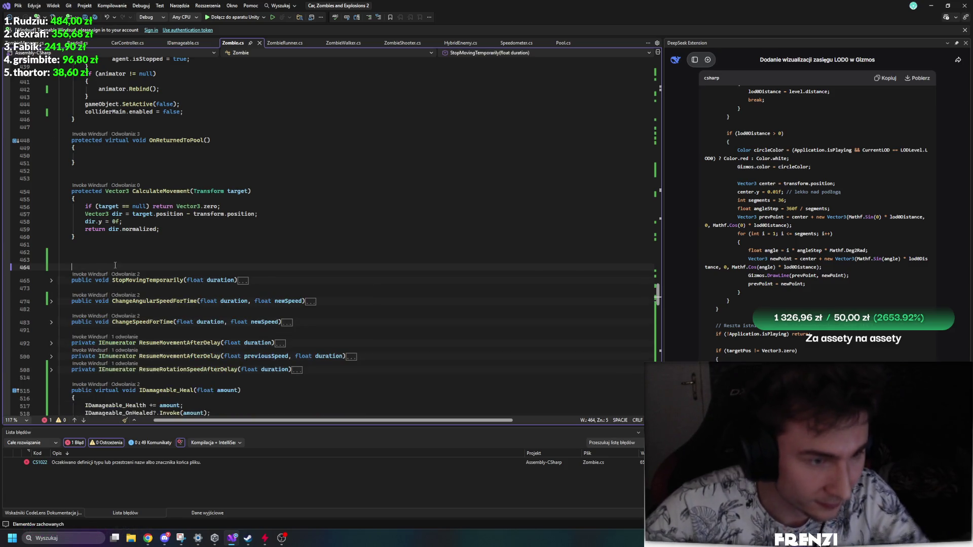
key(BackSpace)
key(BackSpace)
key(BackSpace)
click(52, 192)
scroll(138, 253, up, 5)
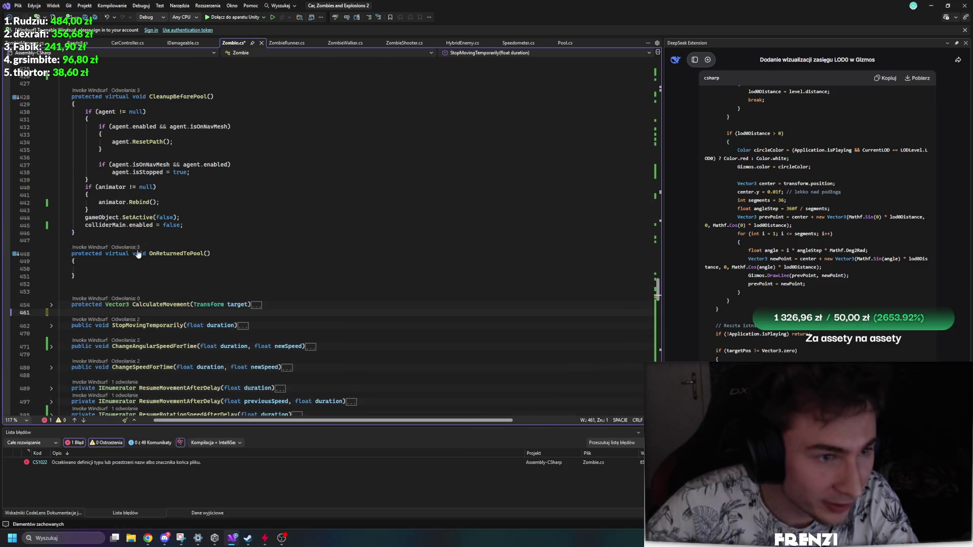
click(136, 277)
key(ctrl+s)
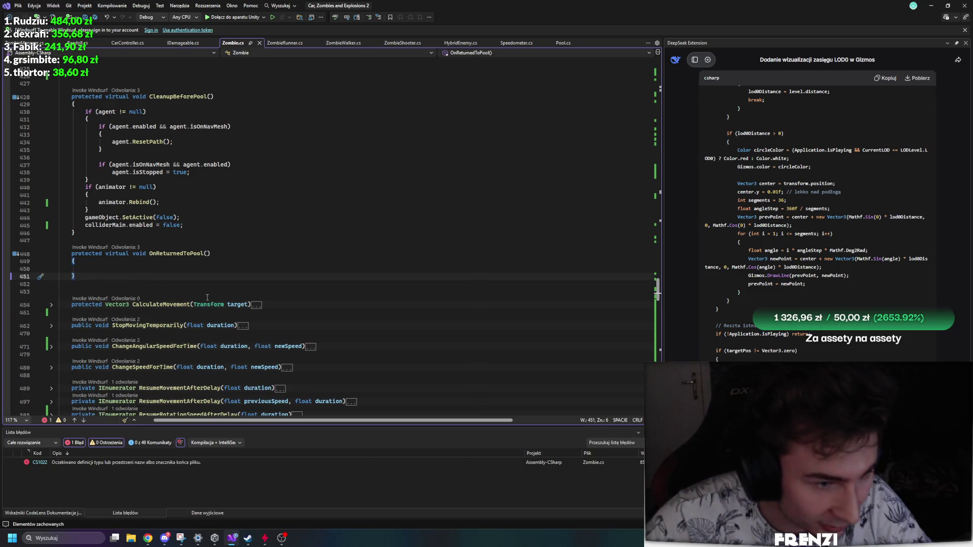
Replace the surplus closing braces at the end of Zombie.cs with one correct brace and save.
scroll(212, 295, down, 10)
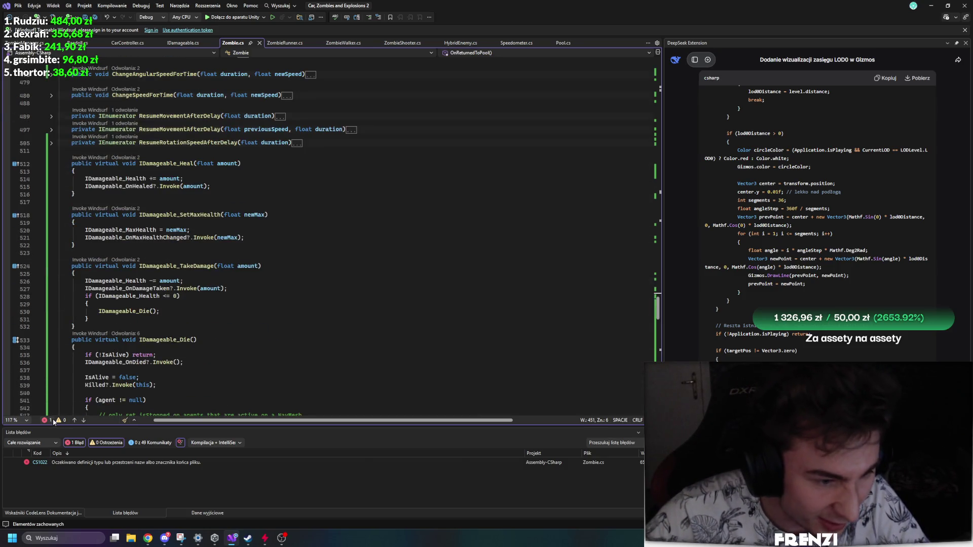
scroll(280, 332, down, 20)
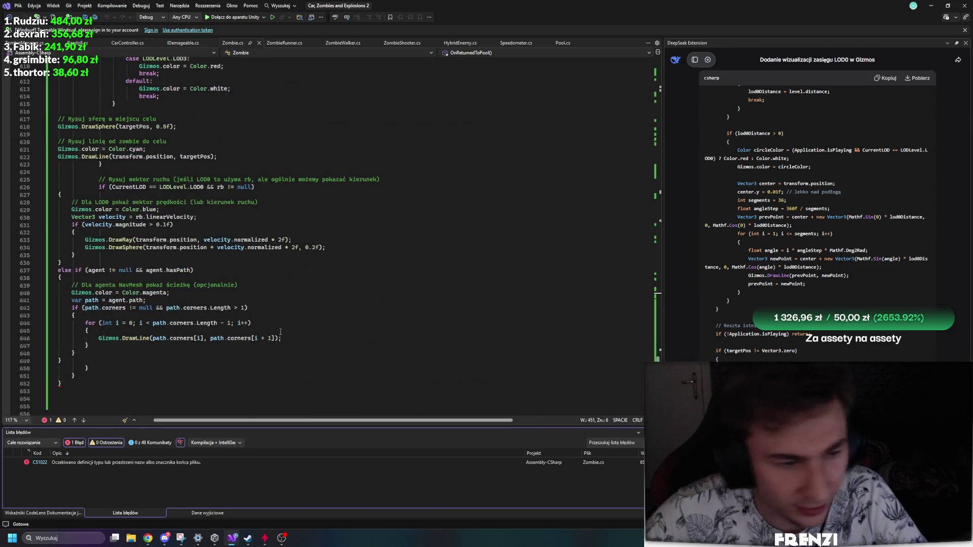
drag(94, 369, 156, 386)
key(BackSpace)
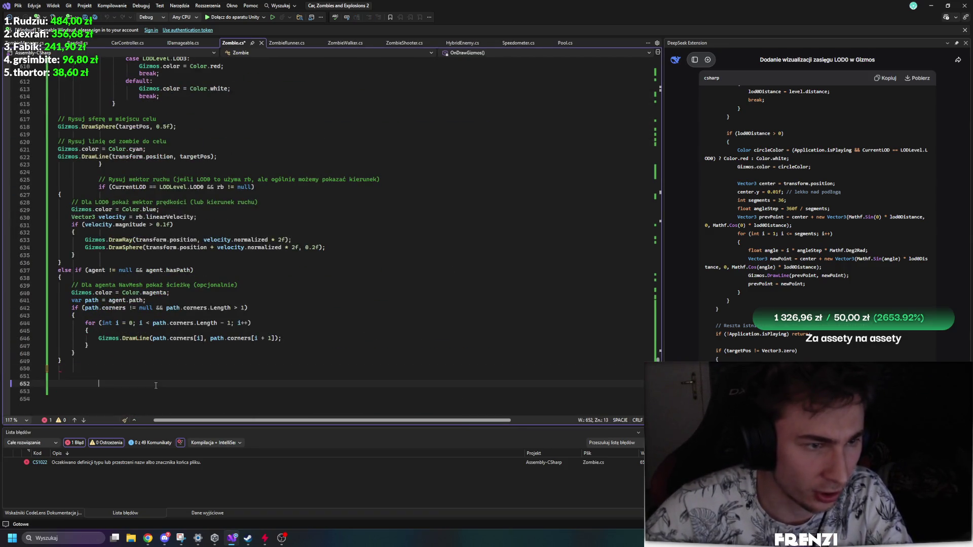
key(ctrl+s)
click(126, 382)
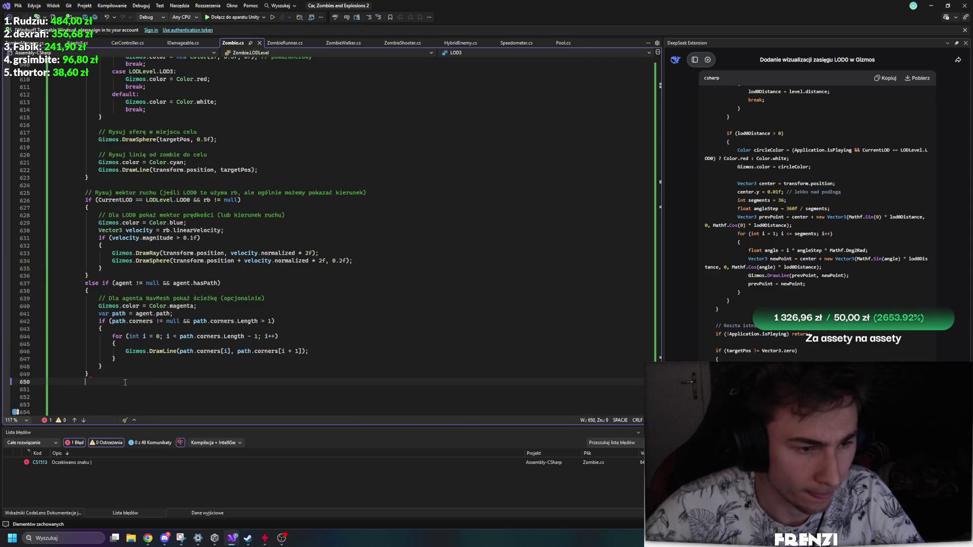
text(})
key(Return)
text(})
key(ctrl+s)
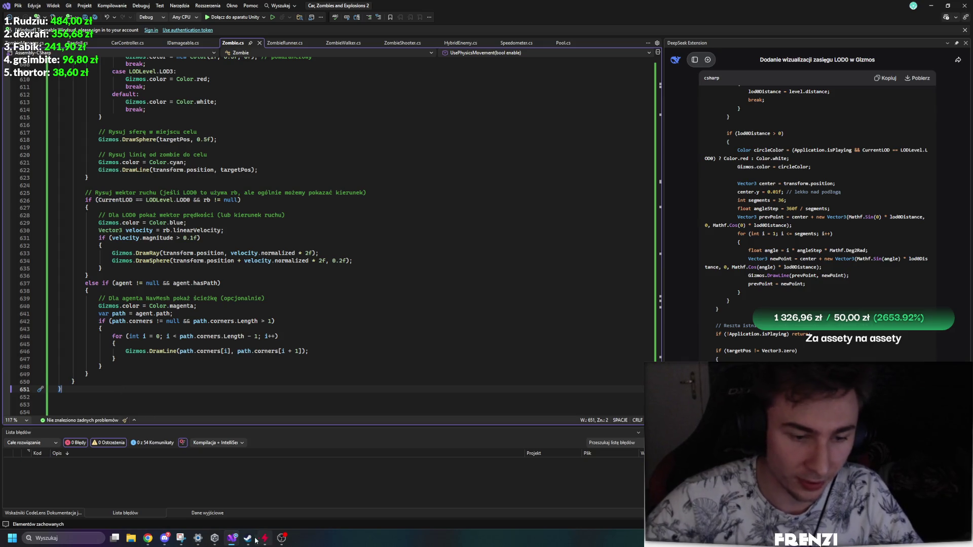
mouse_move(211, 540)
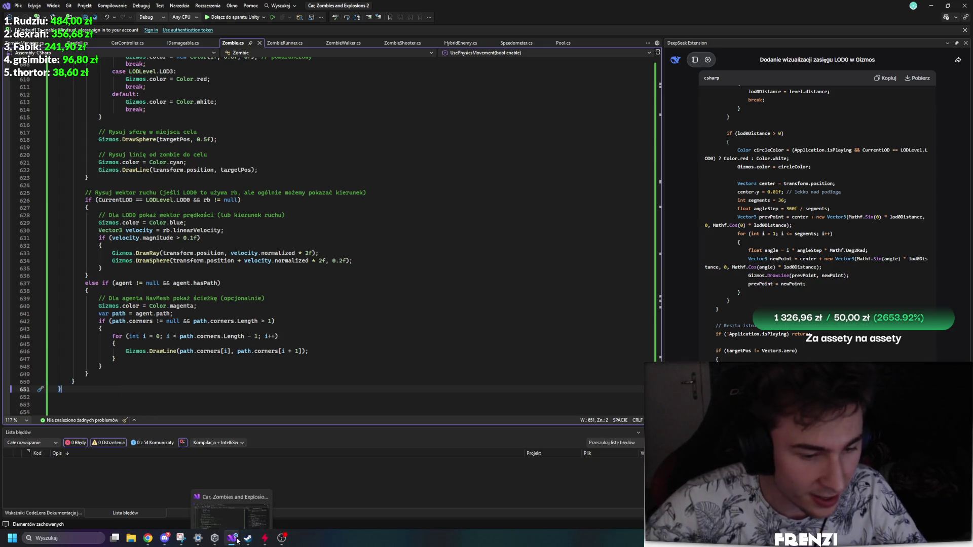
click(210, 539)
Open the Car, Zombies and Explosions 2 project and clear the Hierarchy selection after glancing at the Console.
click(330, 240)
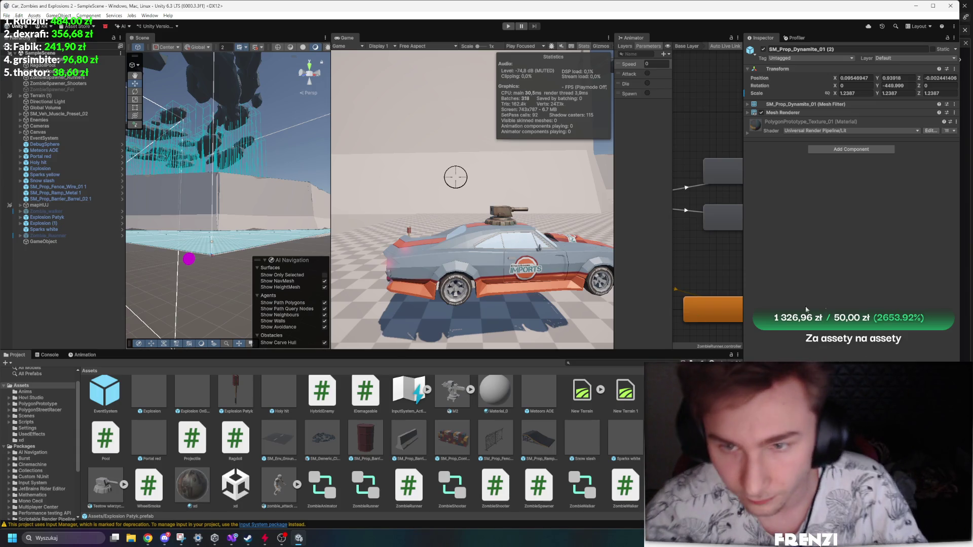
click(97, 297)
click(50, 355)
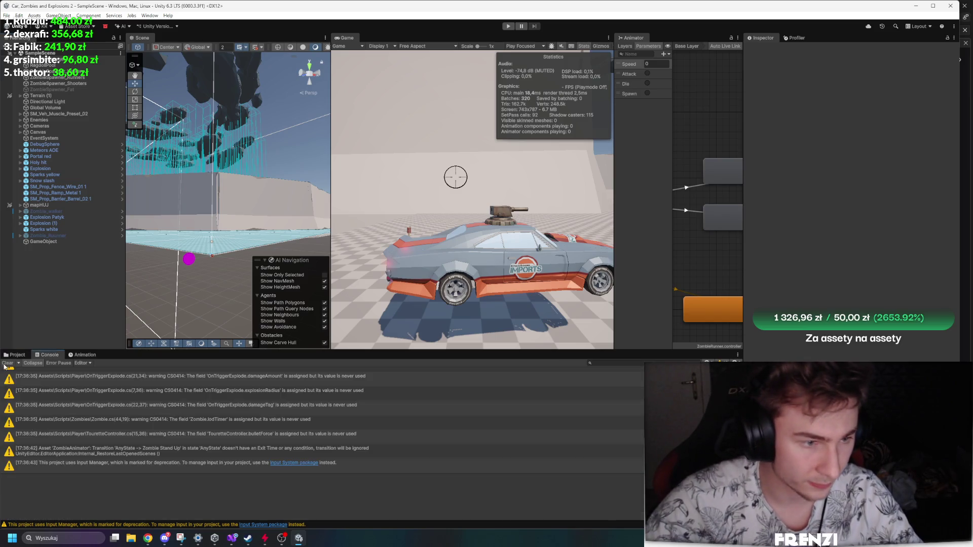
click(17, 355)
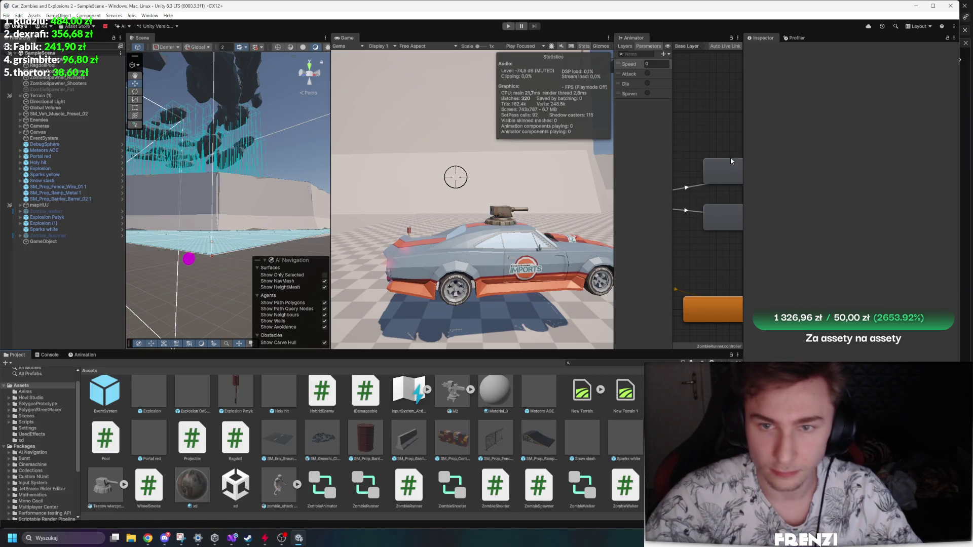
Select the walker ZombieSpawner and set Max Zombies To Spawn to 30.
drag(743, 160, 870, 160)
click(58, 83)
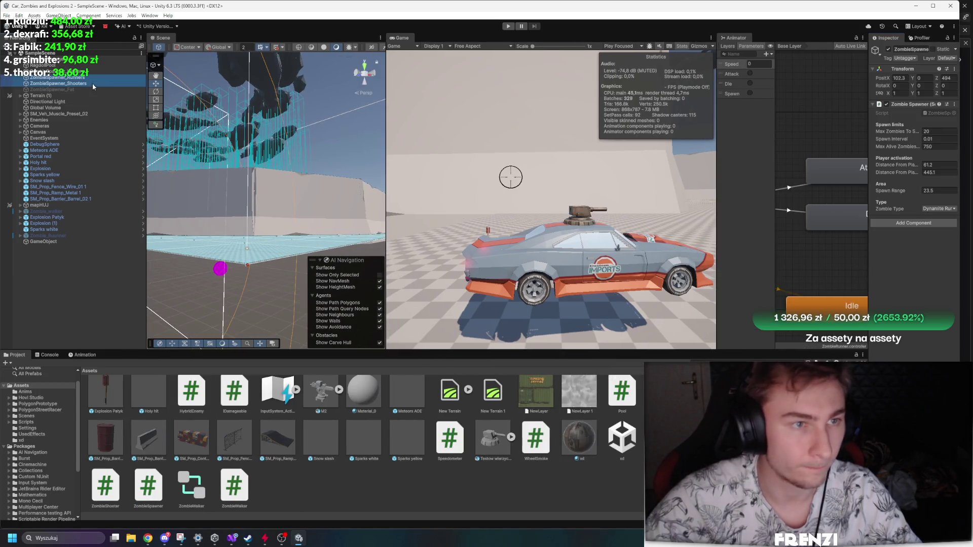
click(888, 51)
click(176, 106)
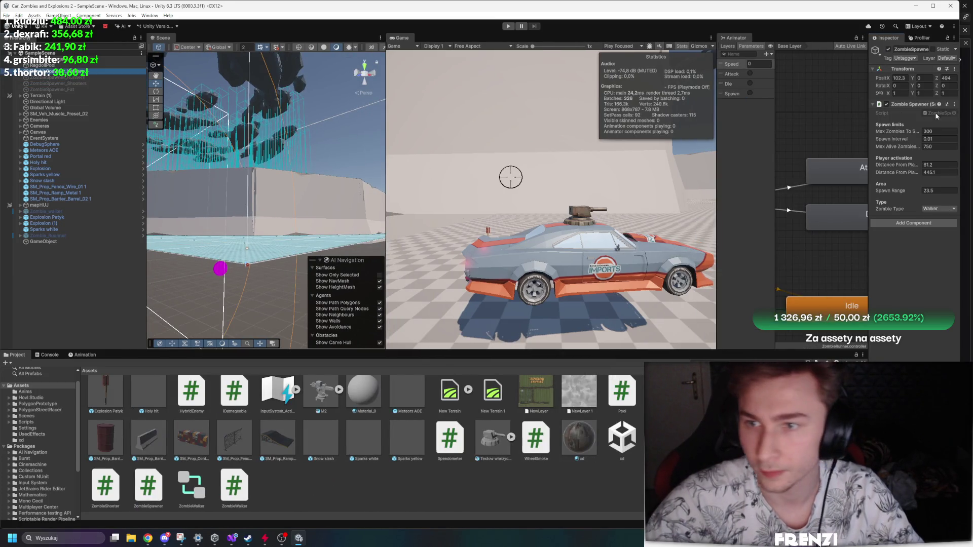
click(944, 133)
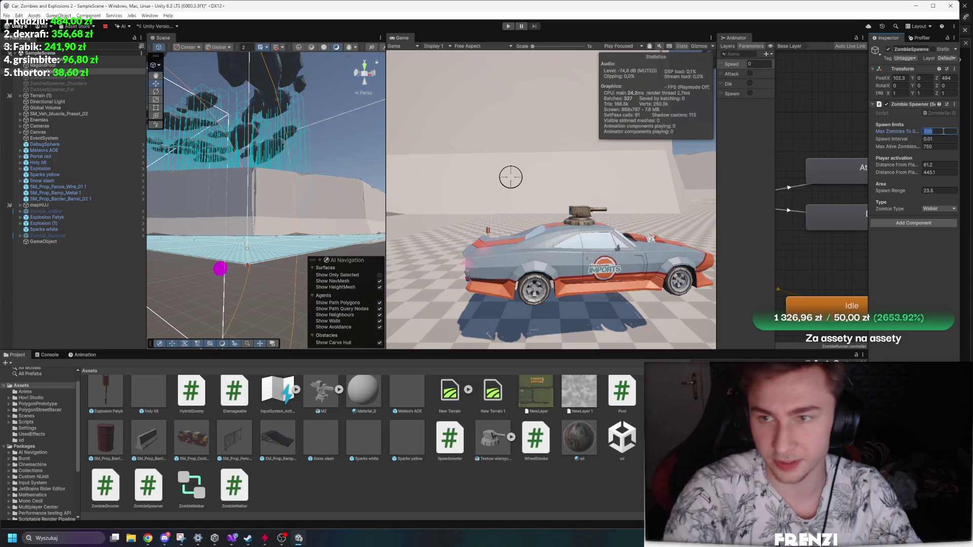
text(30)
Widen the Game and Scene views, hide the navmesh overlay, and start play mode.
drag(716, 176, 823, 179)
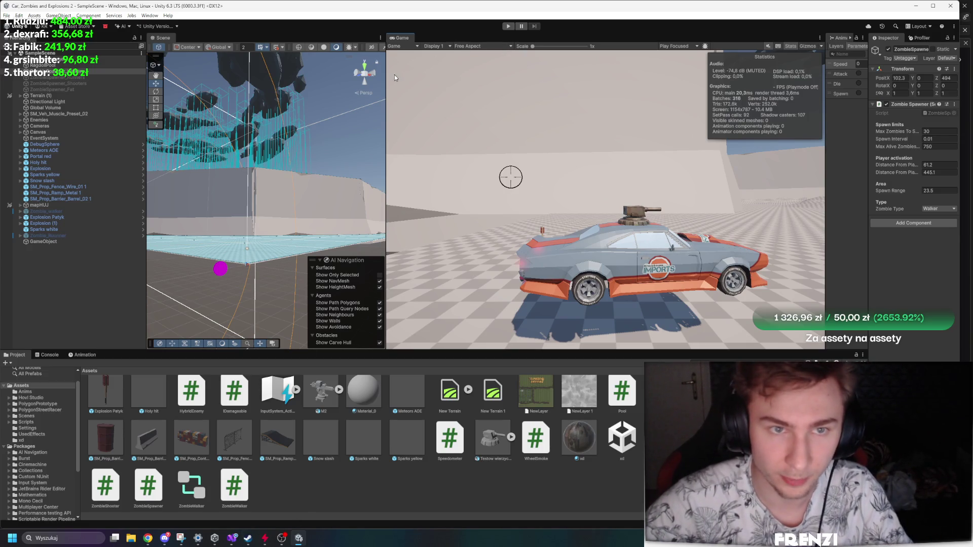
drag(387, 75, 654, 87)
mouse_move(375, 167)
mouse_down()
mouse_move(369, 146)
mouse_move(360, 243)
mouse_up()
click(647, 282)
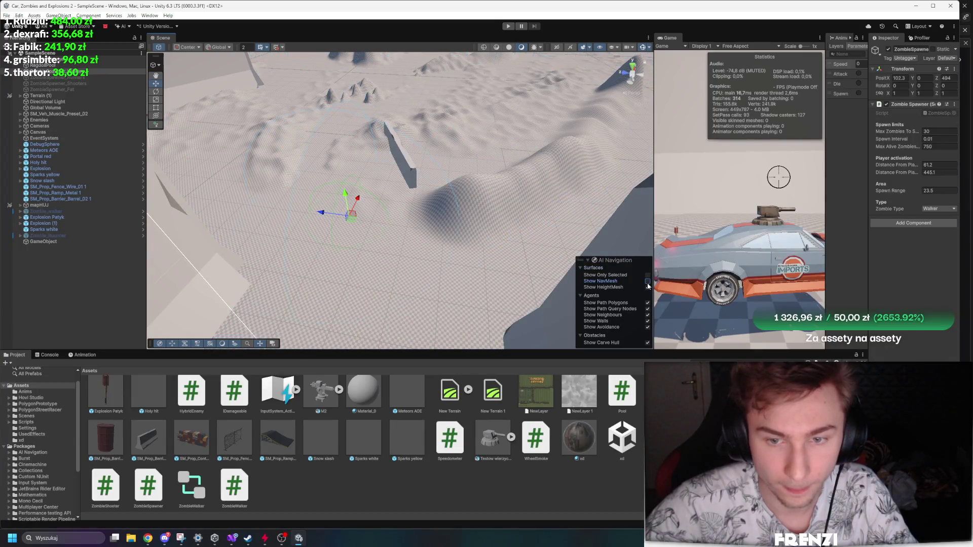
click(507, 28)
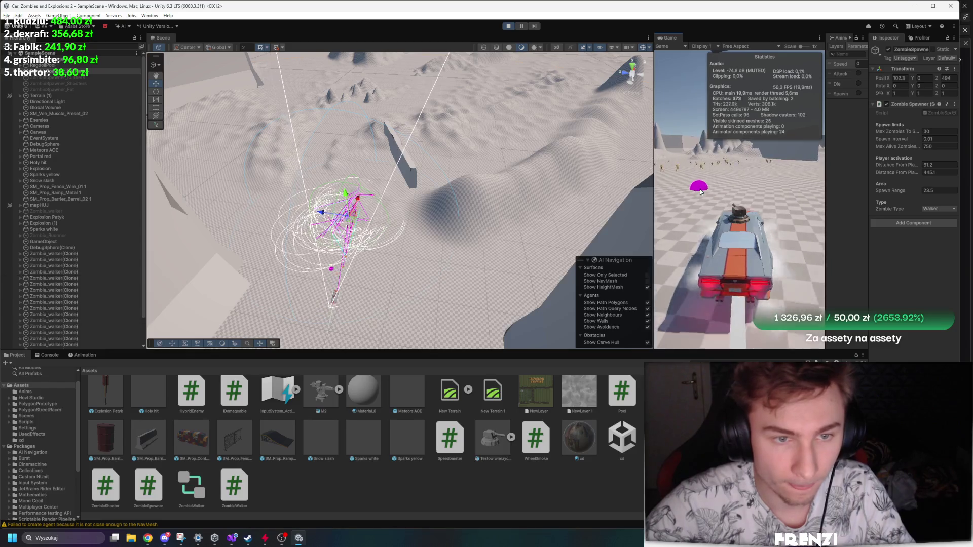
click(522, 26)
drag(355, 203, 410, 175)
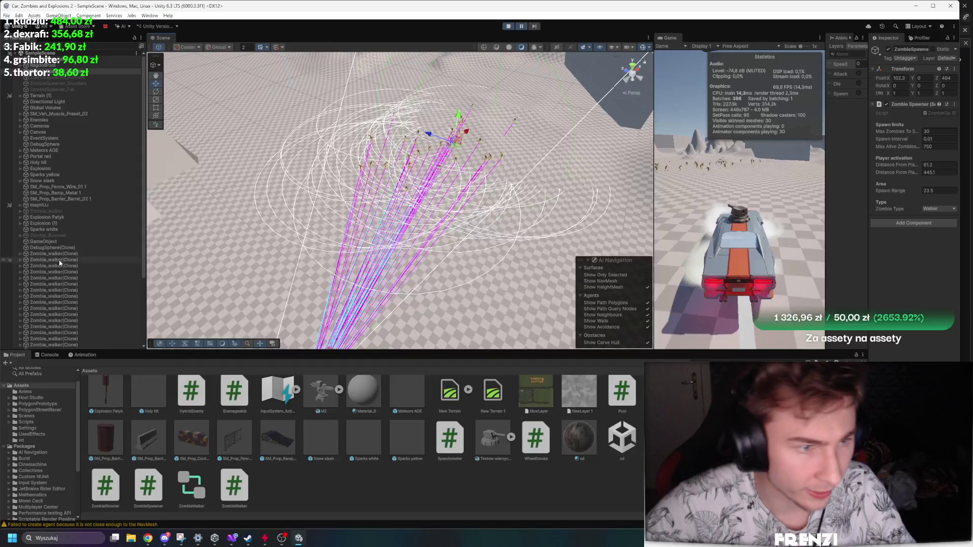
double_click(76, 255)
shift+click(72, 339)
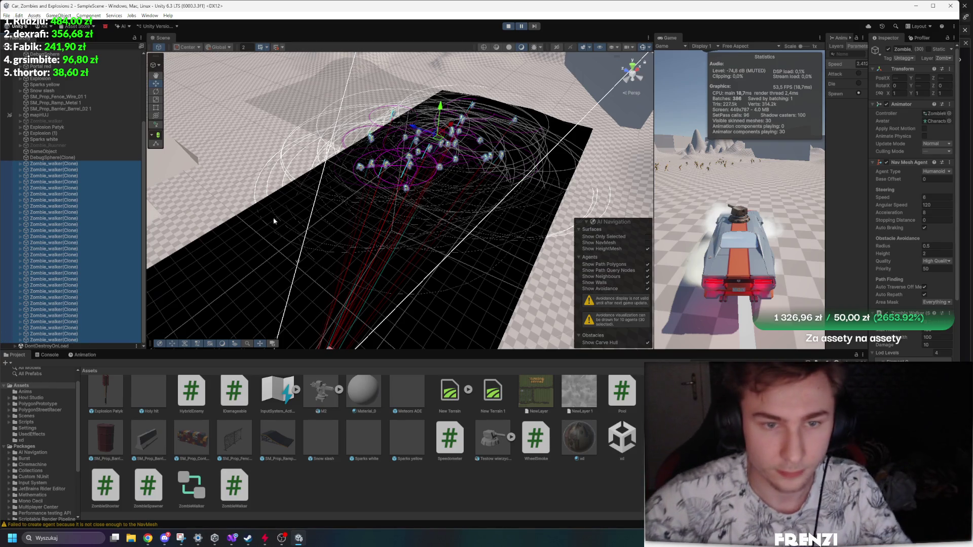
drag(509, 179, 500, 224)
scroll(891, 302, down, 10)
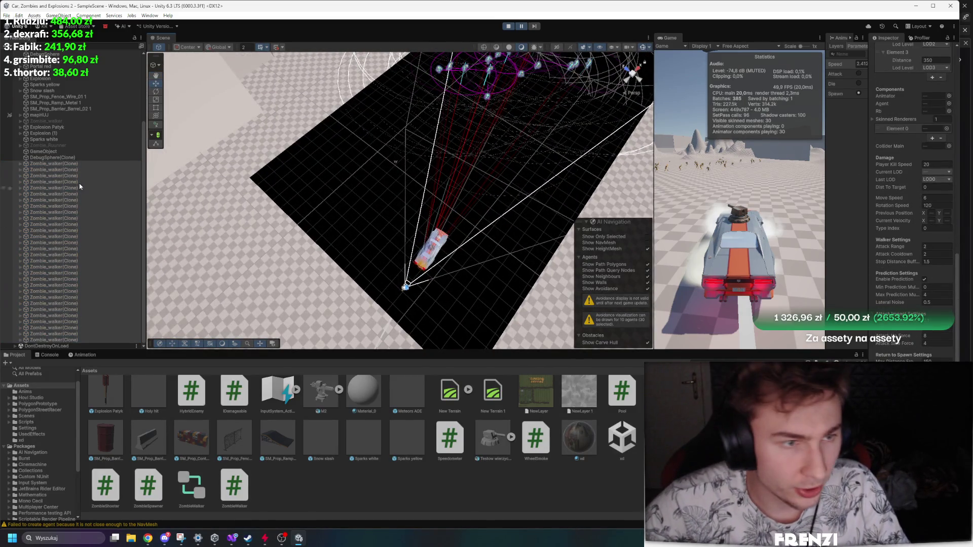
click(54, 163)
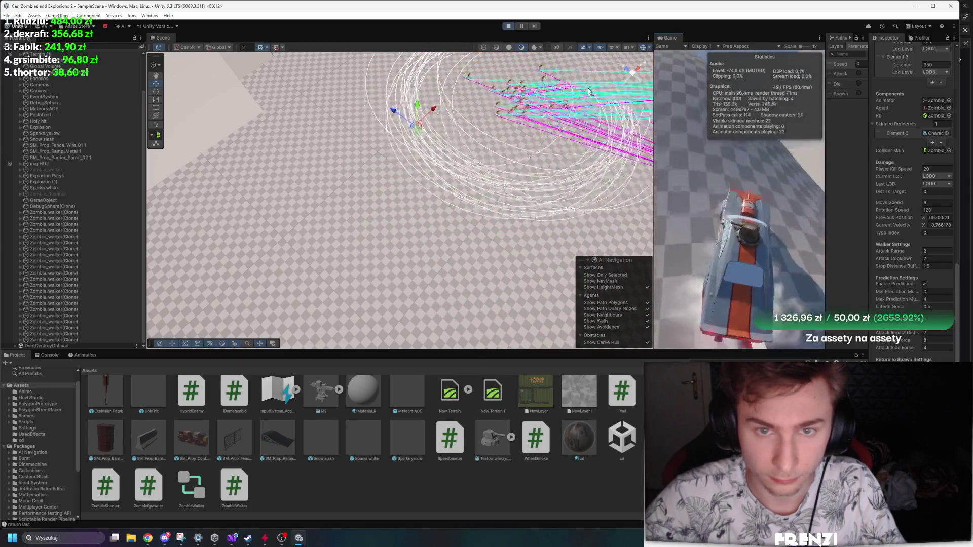
drag(480, 149, 556, 108)
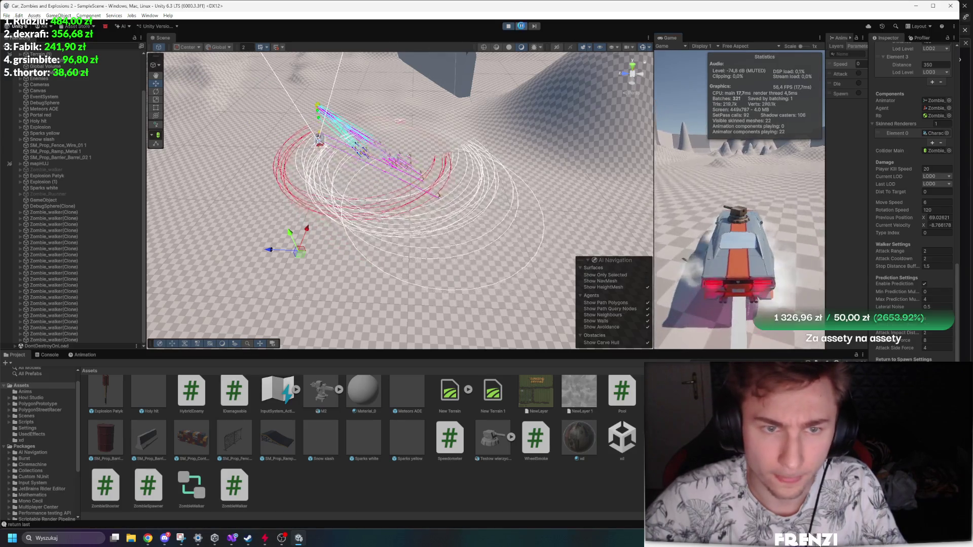
mouse_move(647, 156)
mouse_down()
mouse_move(390, 69)
mouse_move(499, 94)
mouse_up()
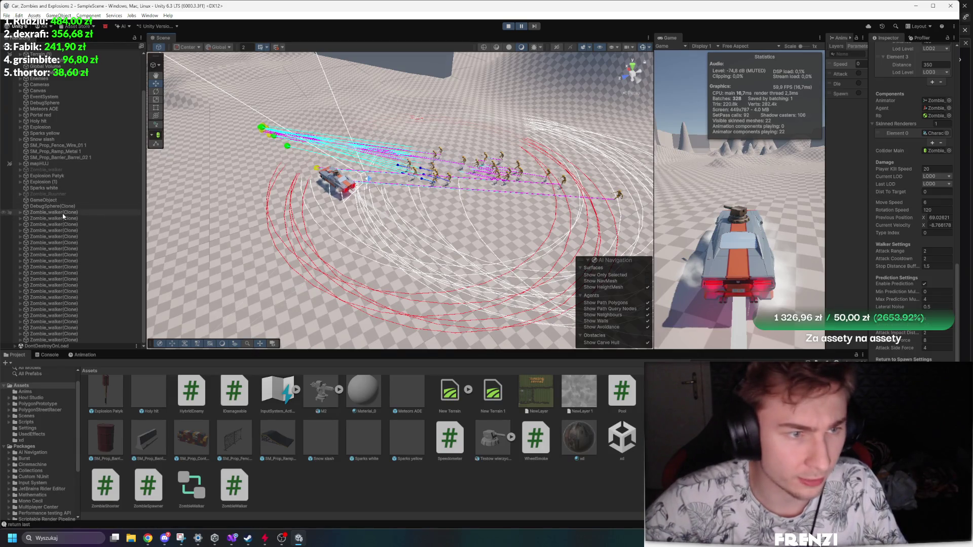
Select a running Zombie_walker(Clone) and change its Element 0 LOD distance from 20 to 15.
click(63, 212)
scroll(907, 253, up, 5)
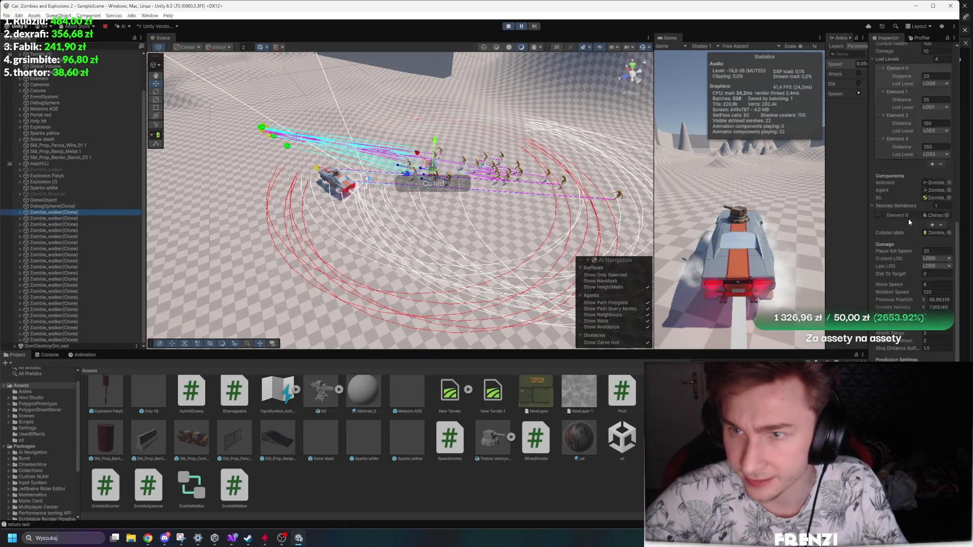
click(937, 96)
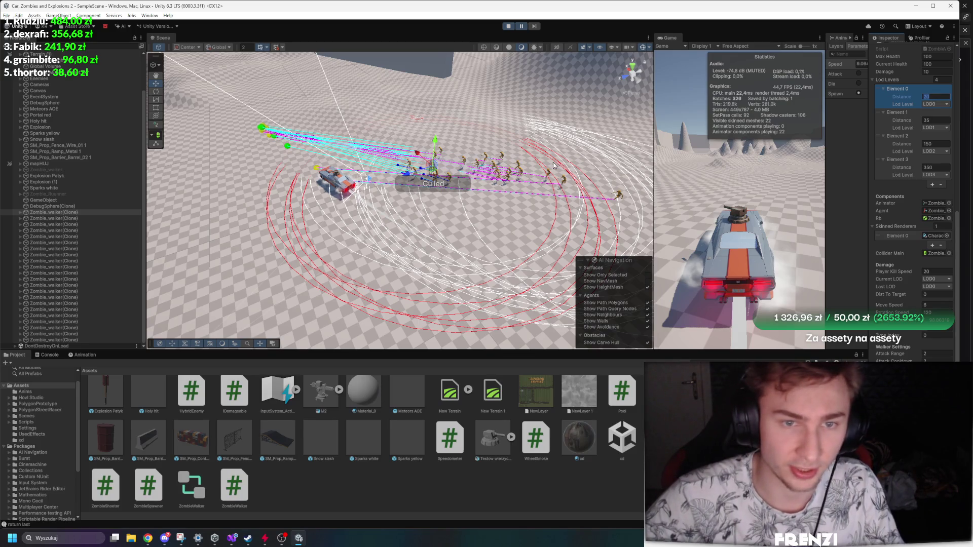
click(405, 171)
click(63, 255)
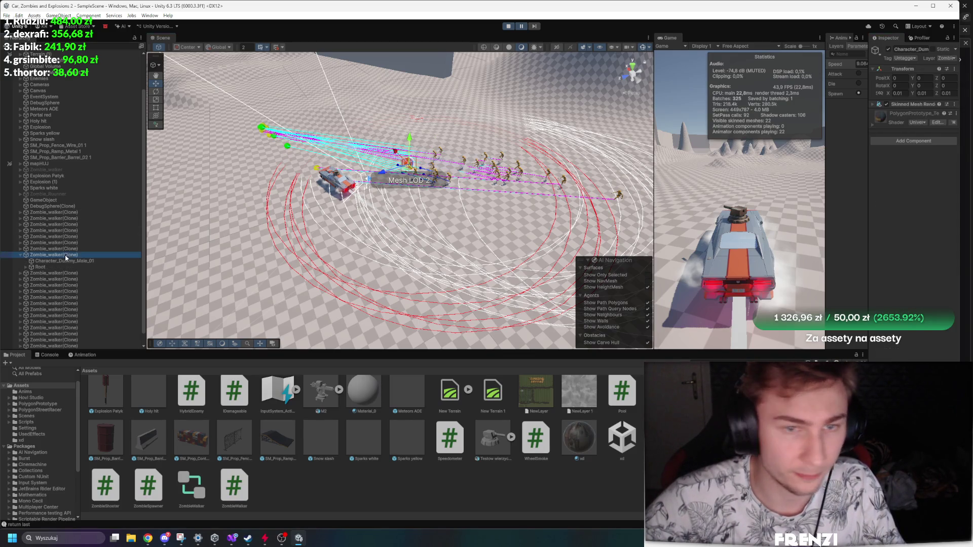
scroll(928, 242, down, 6)
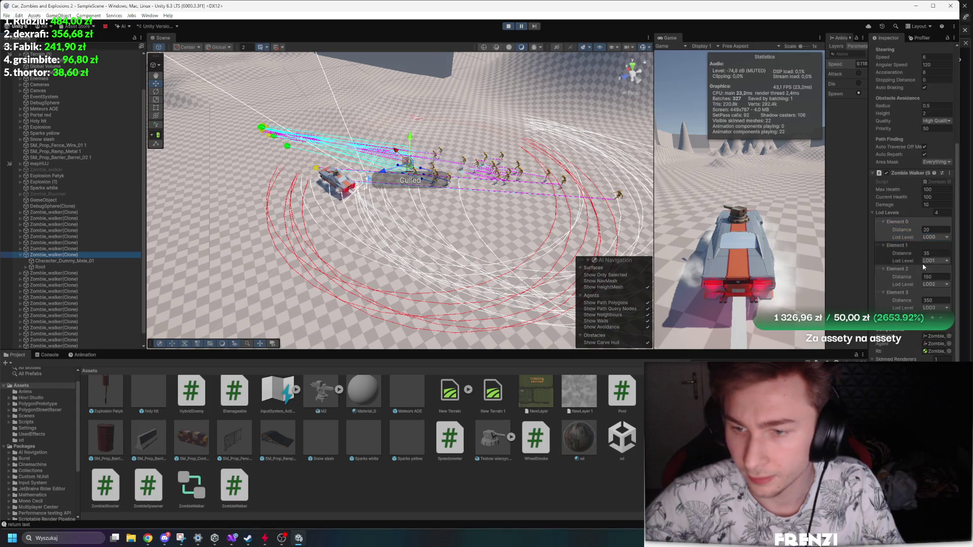
click(933, 230)
text(15)
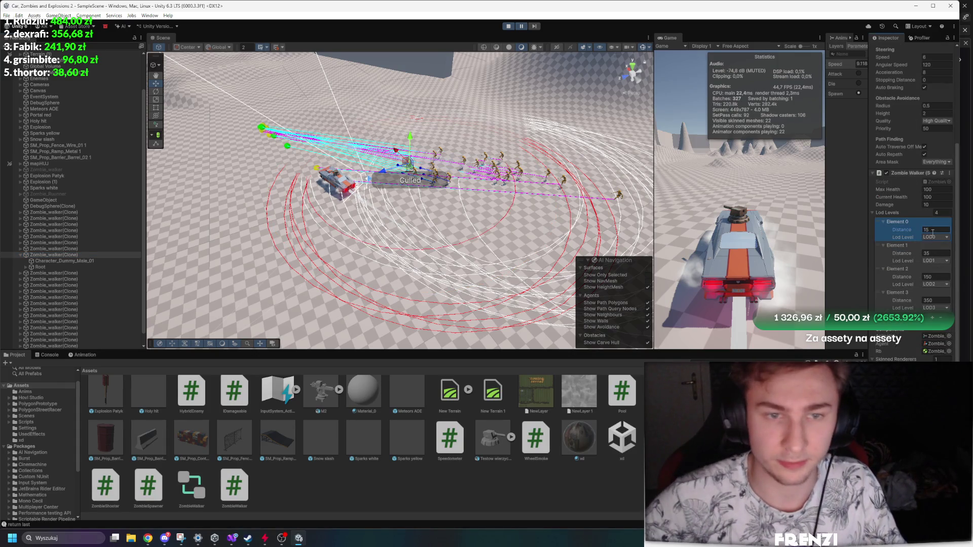
click(767, 161)
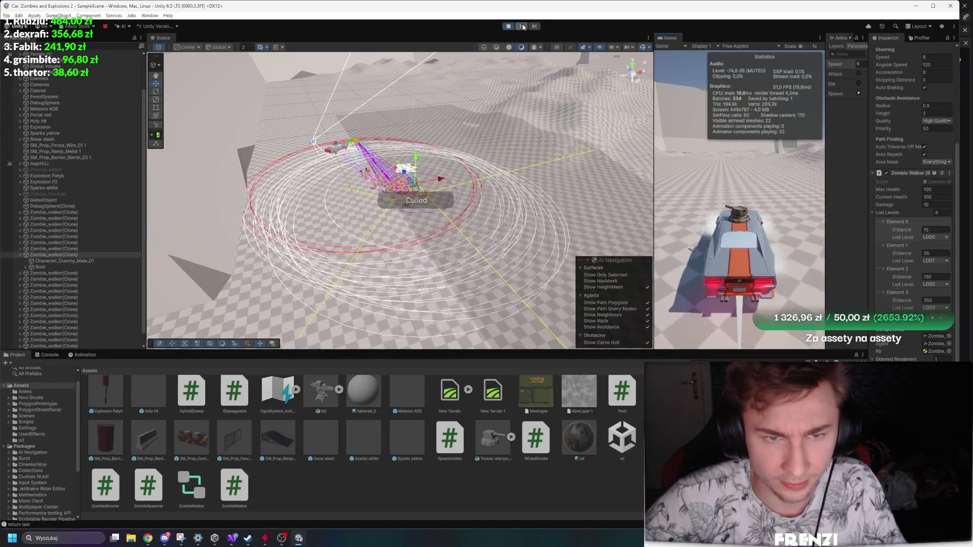
Frame the zombie group and delete the extra Zombie_walker clones from the Hierarchy.
key(f)
scroll(303, 122, down, 3)
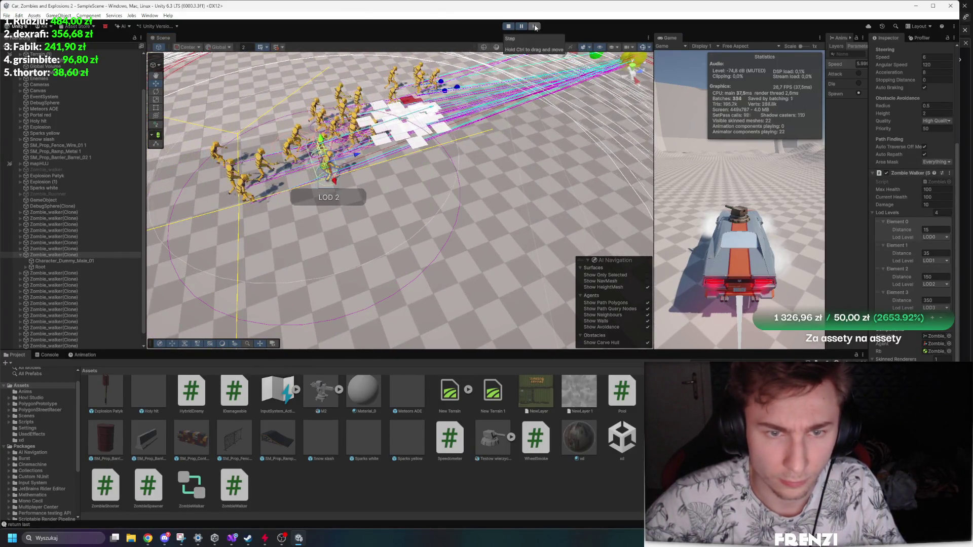
drag(476, 61, 411, 102)
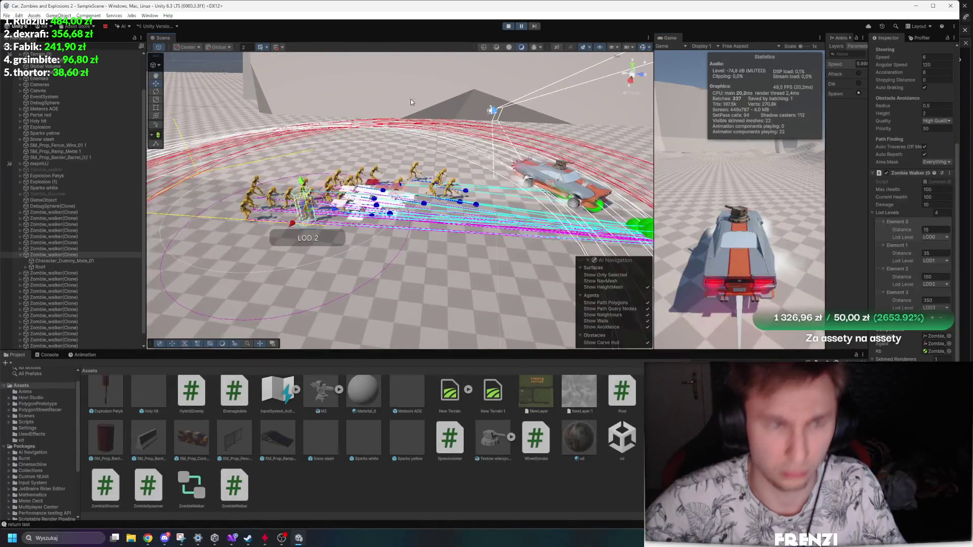
click(27, 255)
click(50, 249)
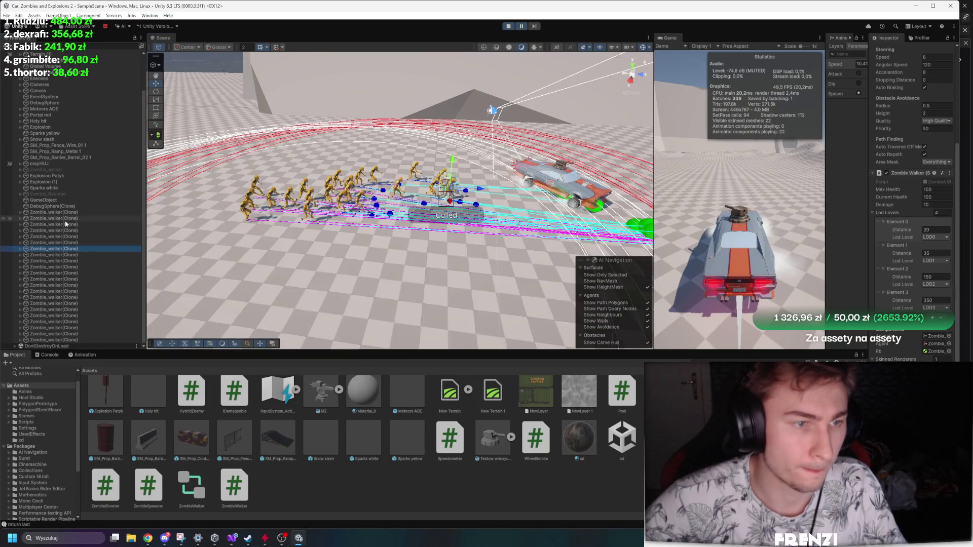
shift+click(57, 213)
key(Delete)
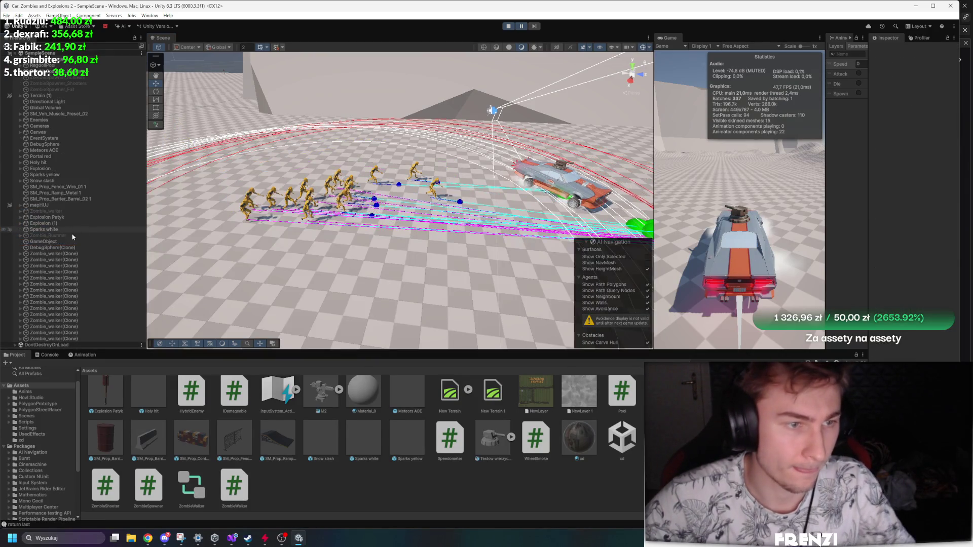
click(71, 260)
shift+click(72, 339)
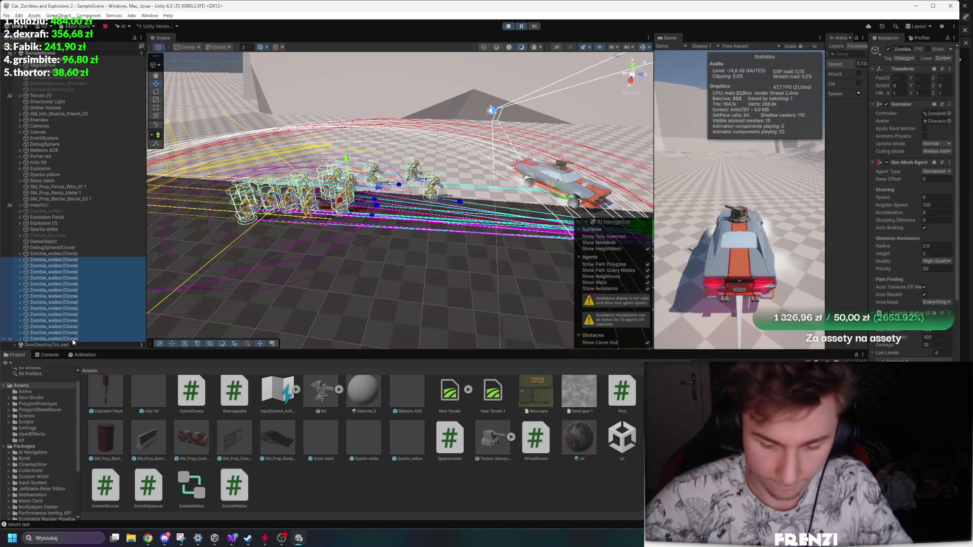
key(Delete)
Follow the last Zombie_walker clone chasing the car, then pause and advance four single frames.
click(53, 254)
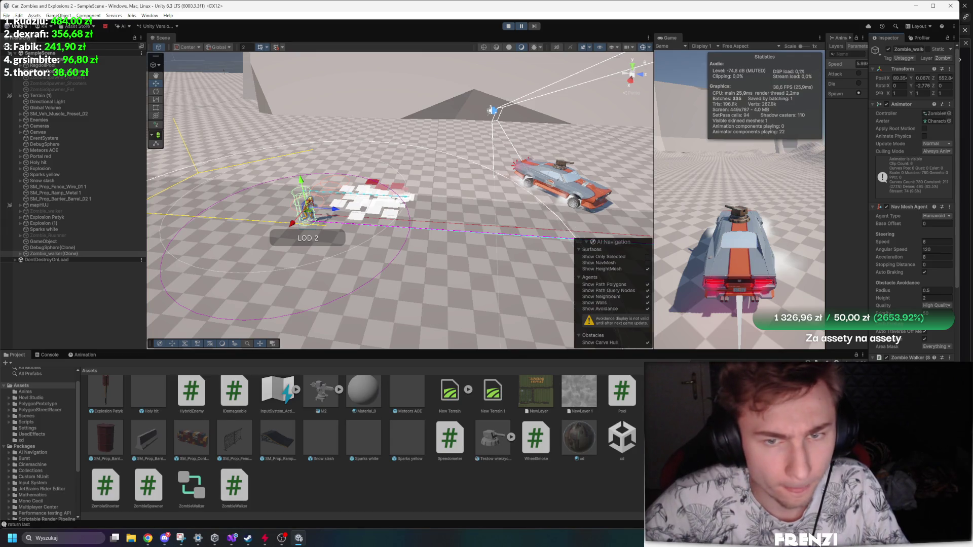
scroll(920, 223, down, 3)
click(521, 26)
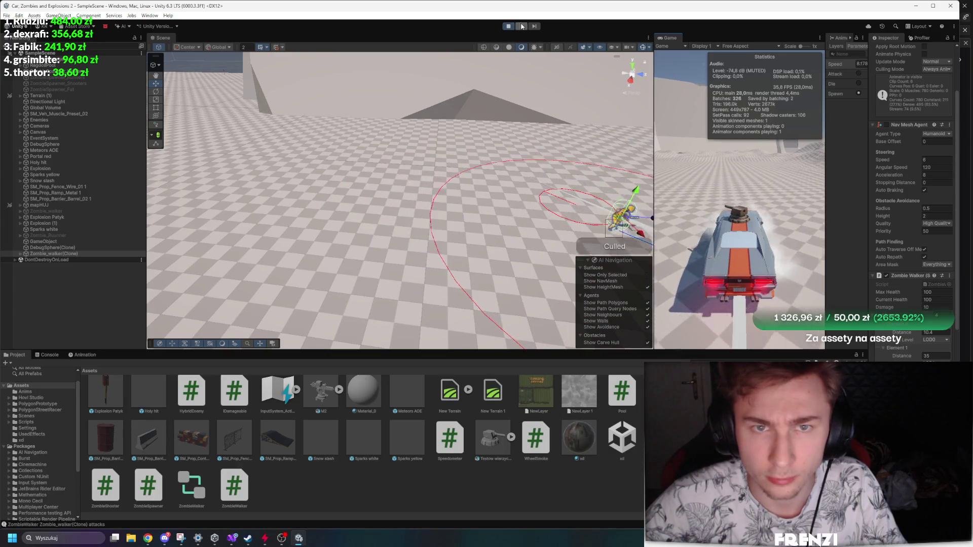
drag(549, 63, 612, 89)
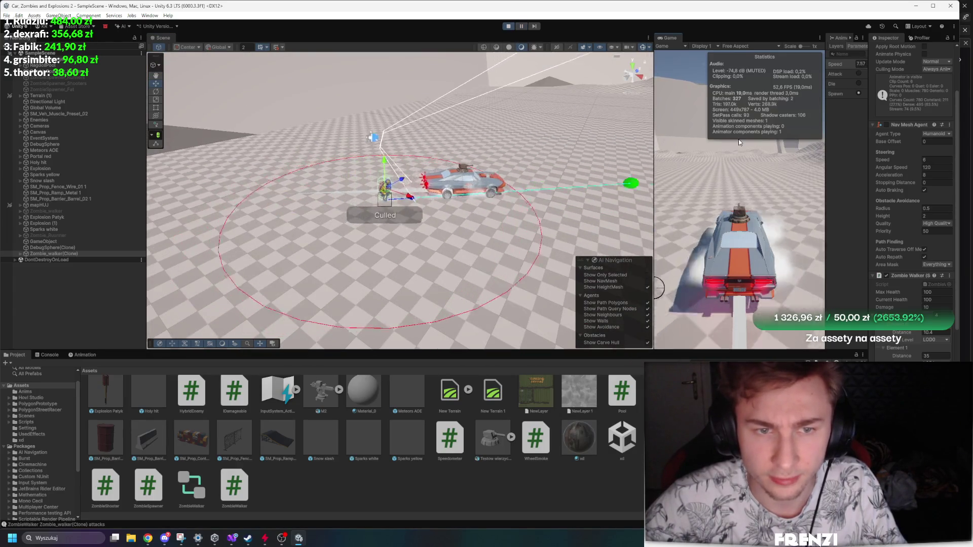
key(f)
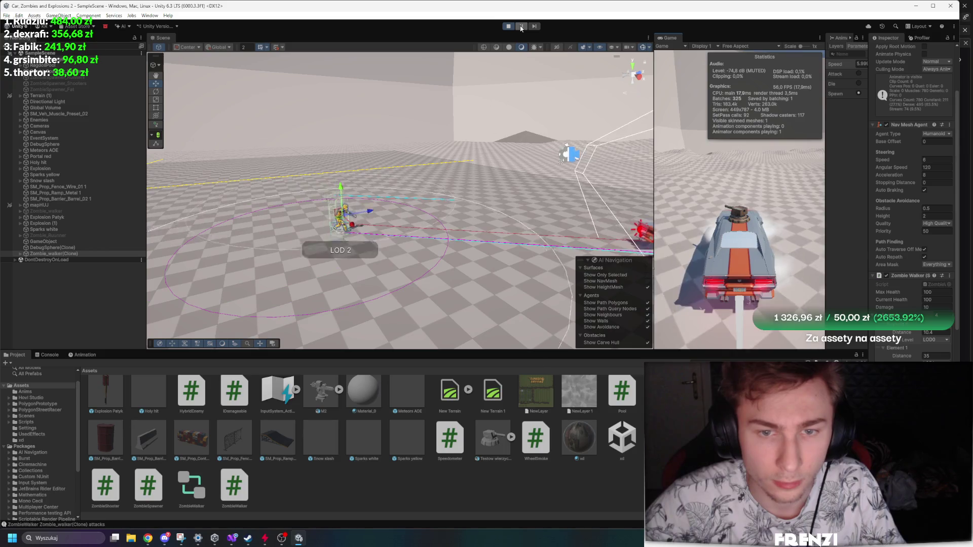
click(521, 25)
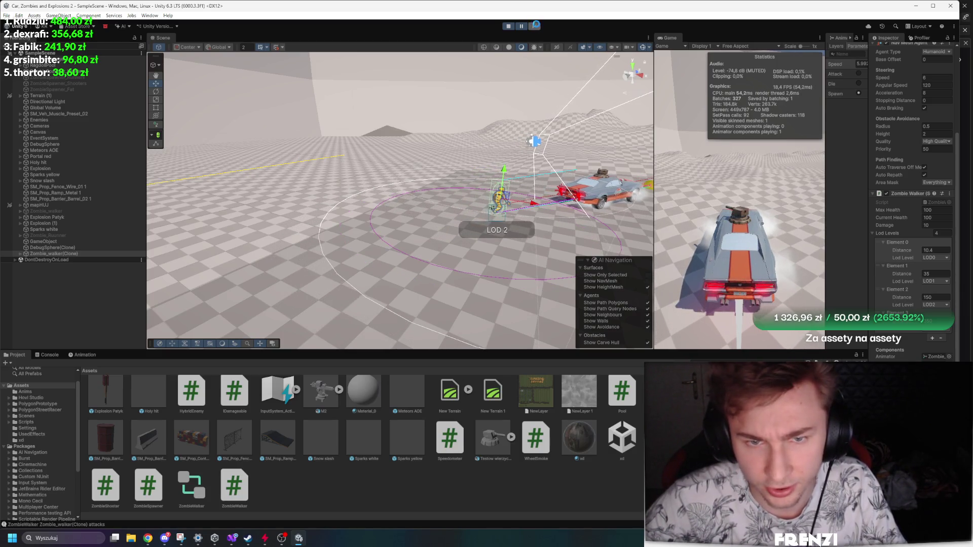
mouse_move(507, 152)
mouse_down()
mouse_move(456, 172)
mouse_move(487, 127)
mouse_up()
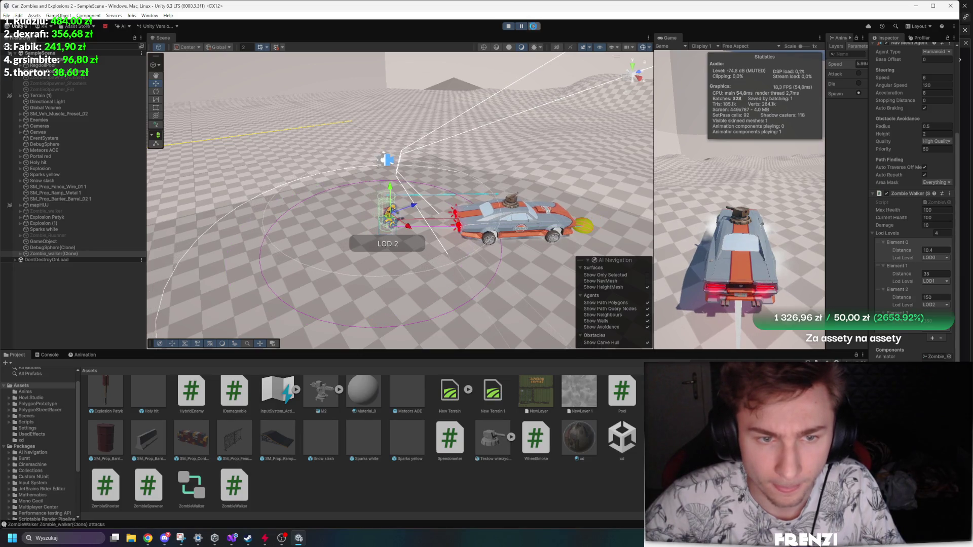
click(534, 29)
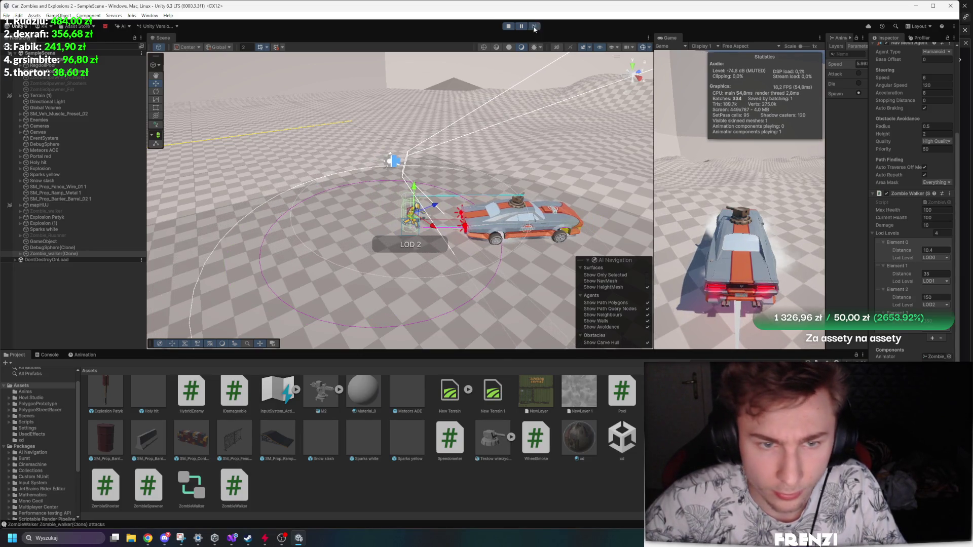
click(534, 29)
click(534, 28)
click(534, 27)
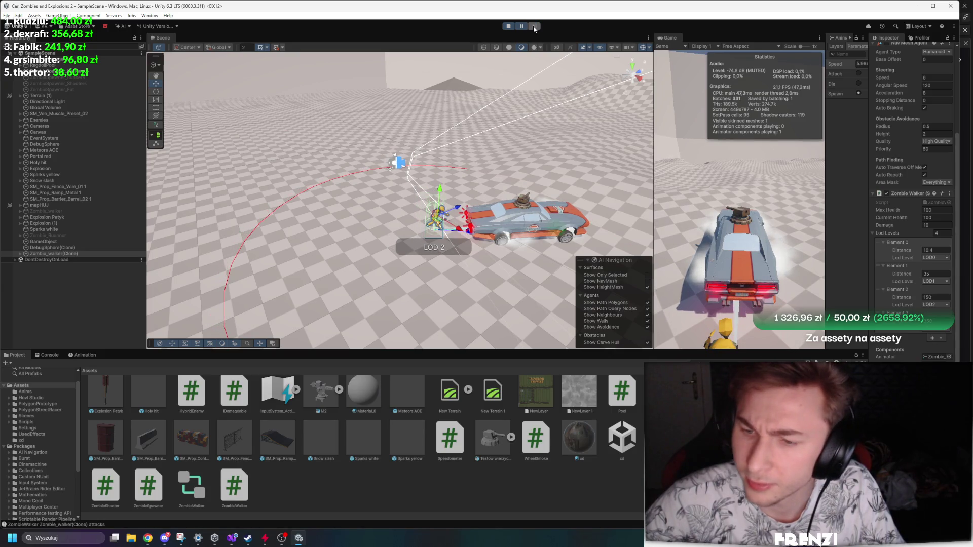
Edit the clone's Element 0 LOD distance of 10.4, attempt a save, and stop play mode.
click(924, 250)
text(15)
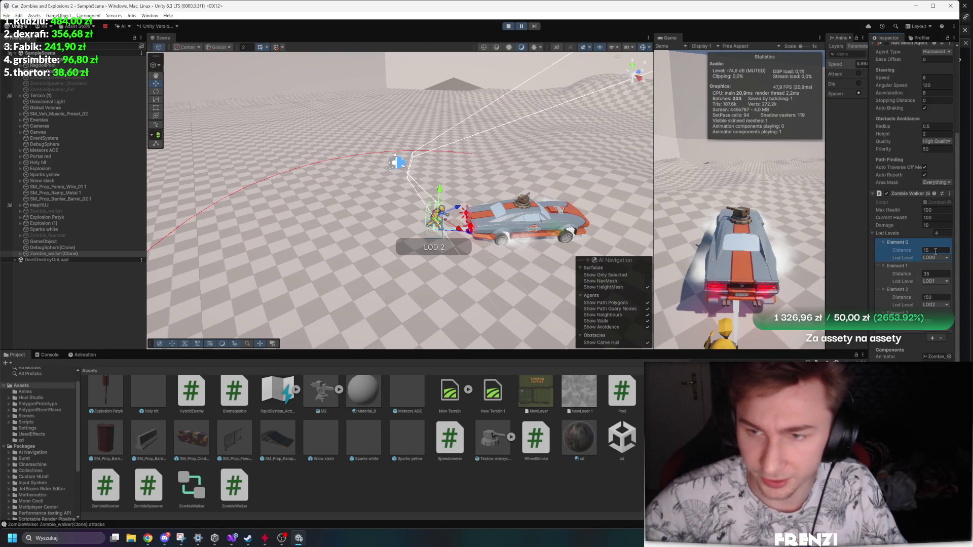
key(ctrl+s)
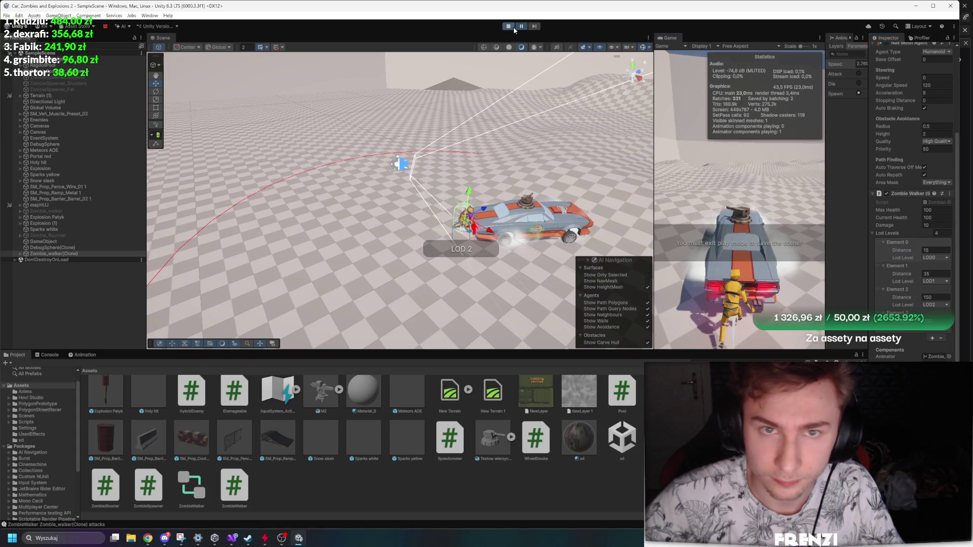
click(509, 25)
Navigate the Project panel through Scripts into the Zombies folder and inspect its prefabs.
scroll(413, 475, up, 2)
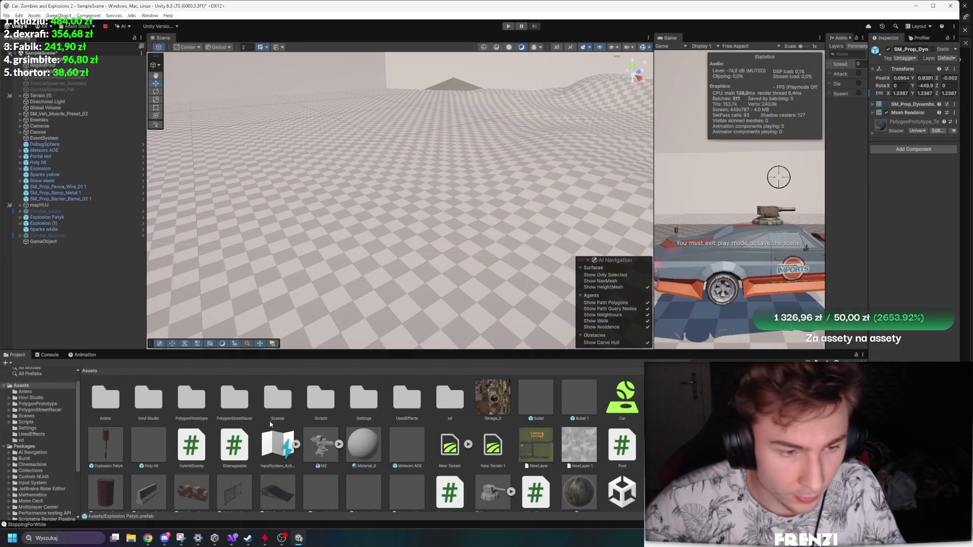
click(364, 399)
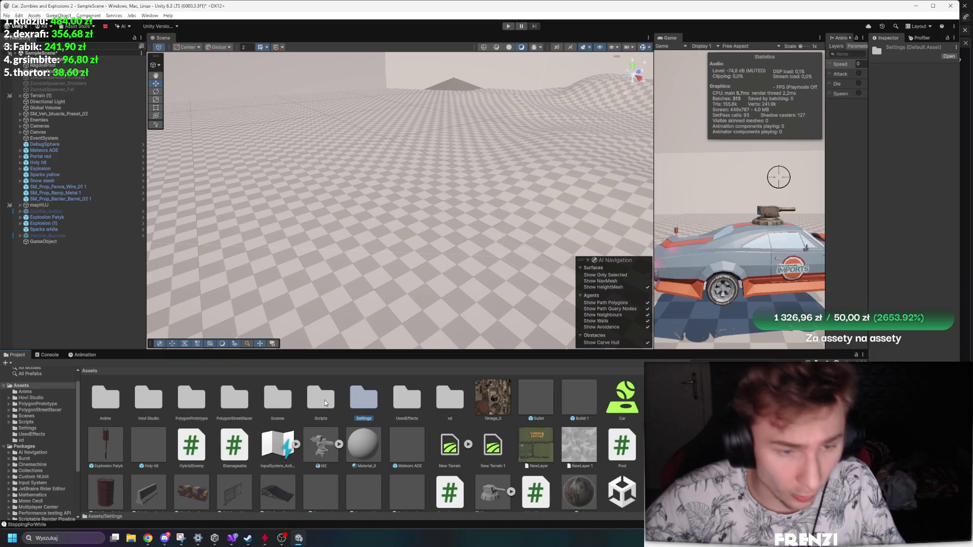
double_click(334, 402)
double_click(146, 401)
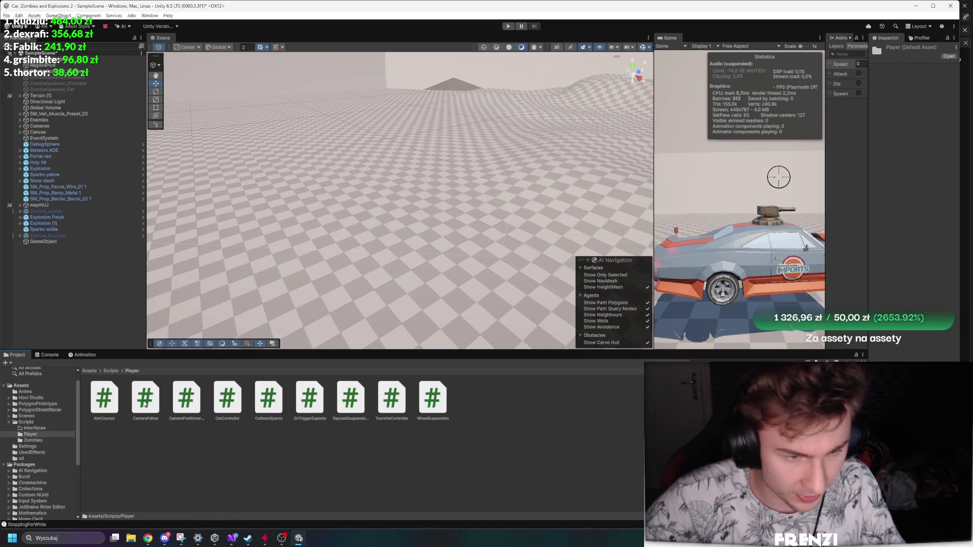
click(111, 370)
double_click(189, 399)
click(225, 394)
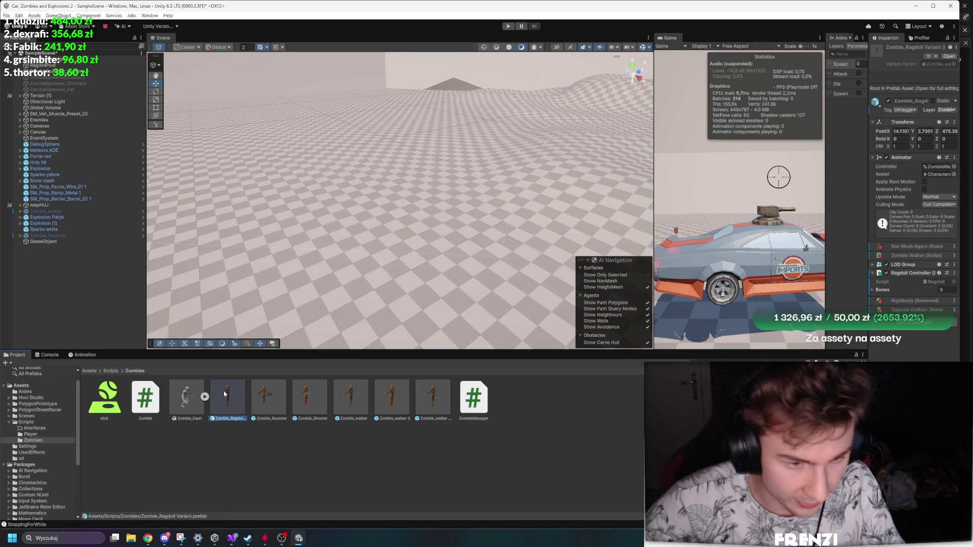
click(268, 398)
click(351, 397)
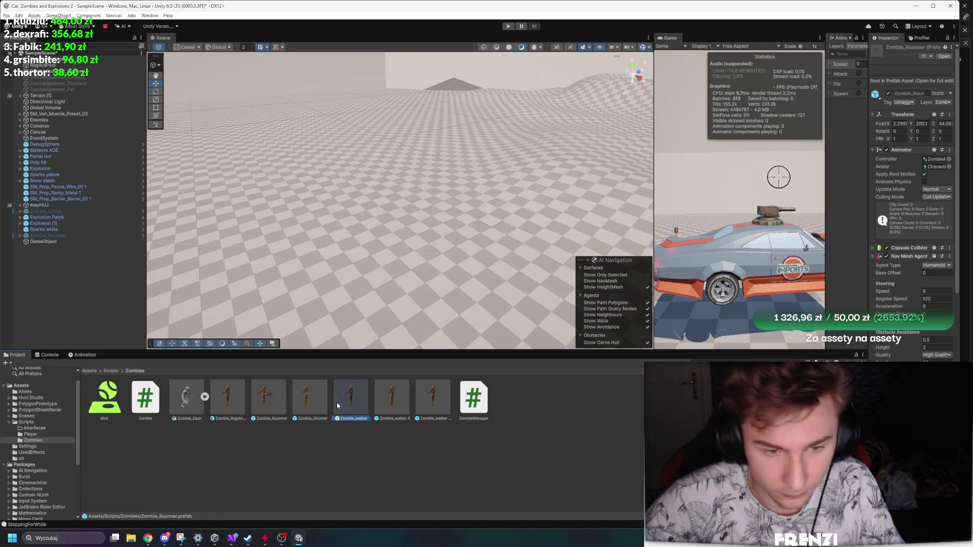
Compare the Zombie_Shooter and Zombie_Runner prefabs, then select only the Zombie_walker prefab.
scroll(912, 203, down, 3)
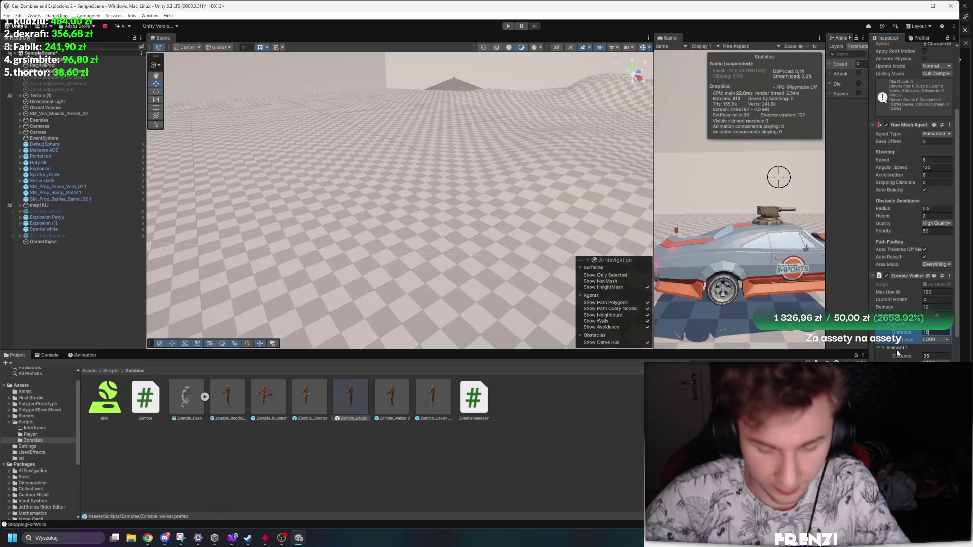
click(308, 397)
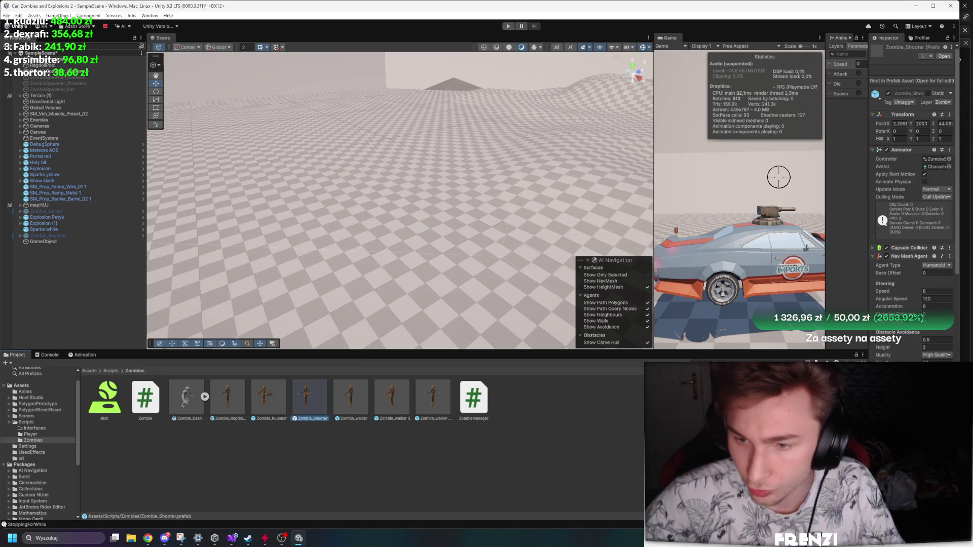
scroll(913, 203, down, 7)
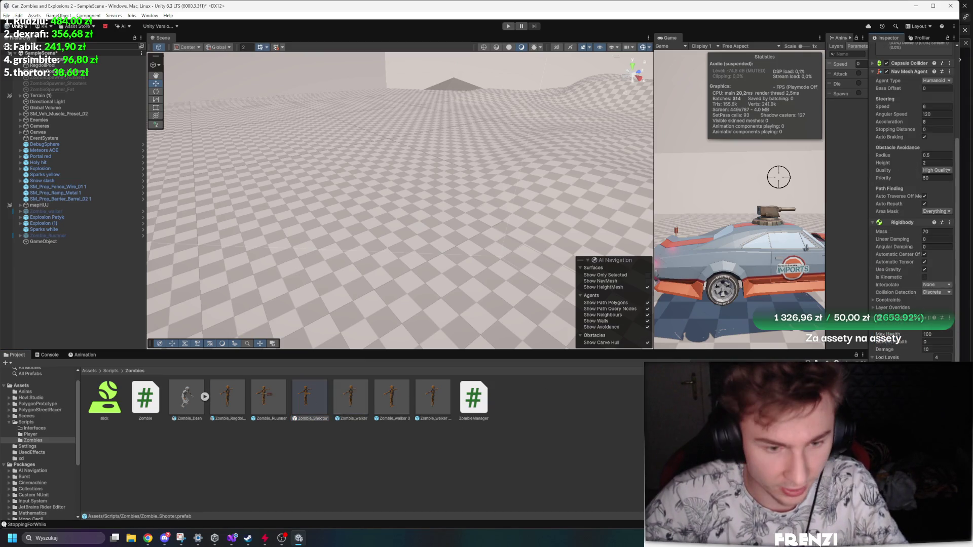
click(263, 399)
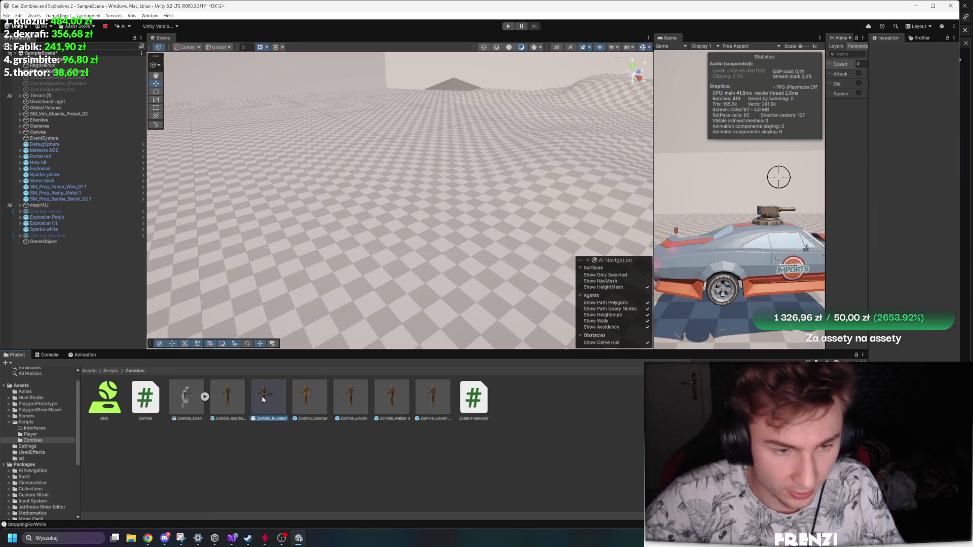
scroll(912, 203, down, 12)
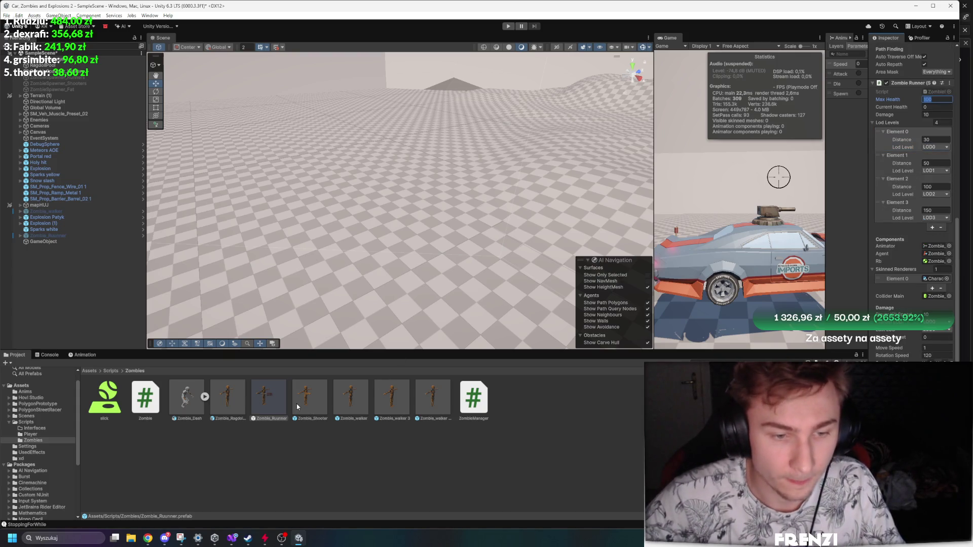
click(340, 401)
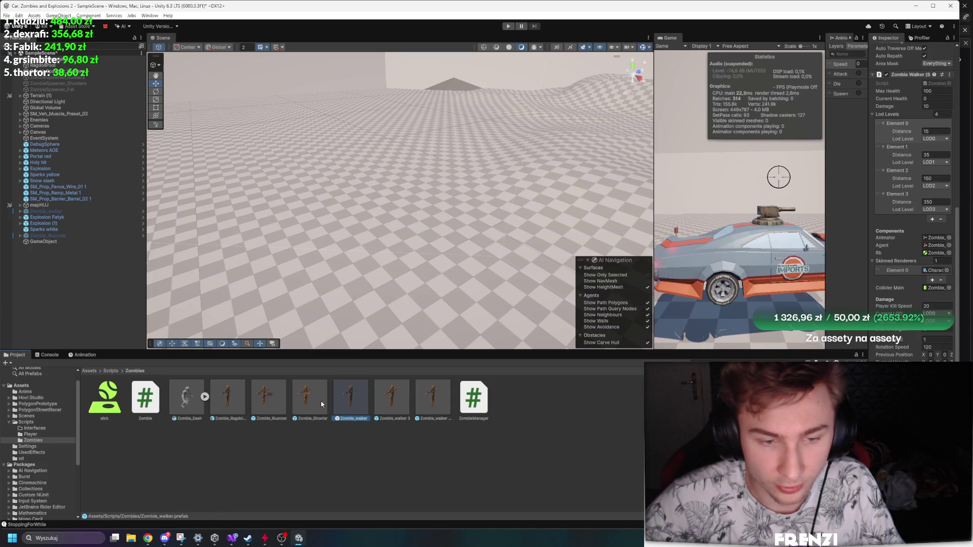
ctrl+click(321, 400)
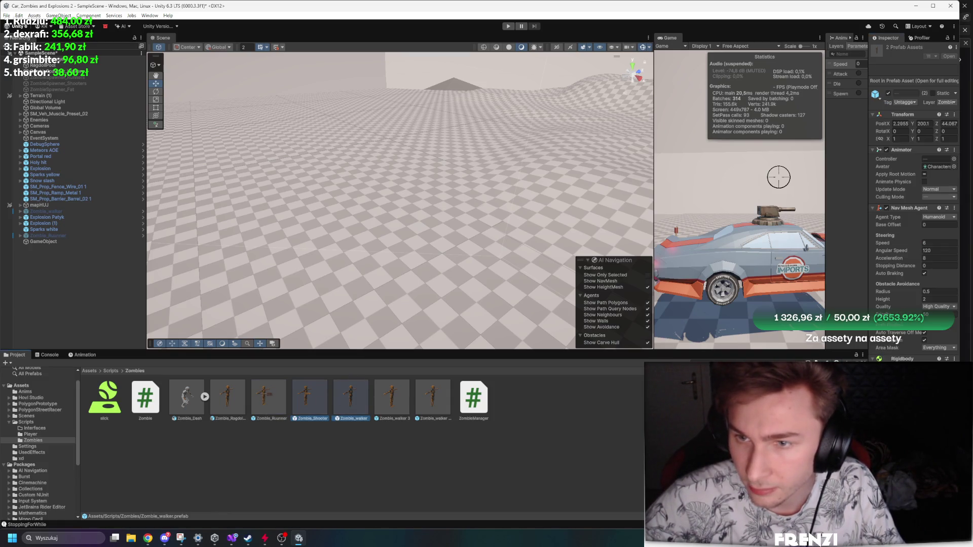
click(470, 439)
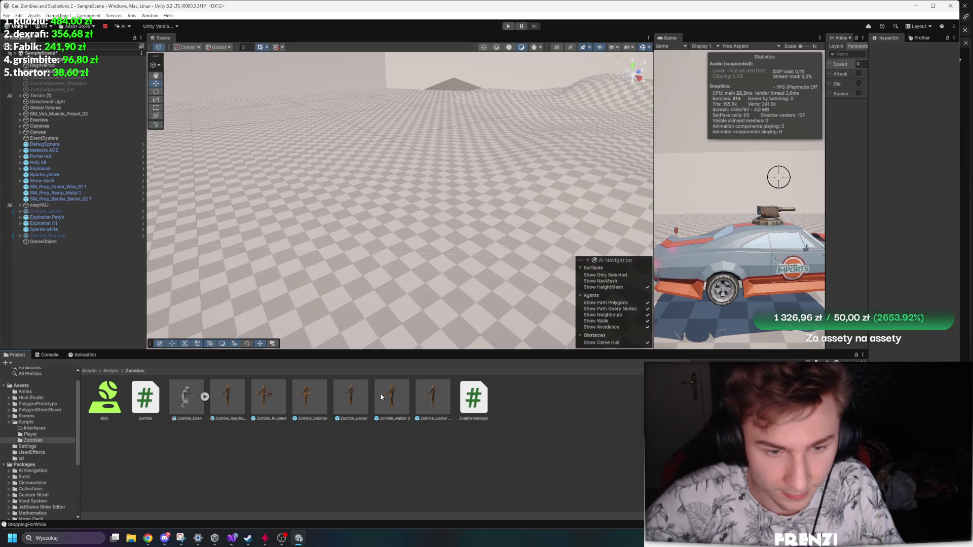
click(353, 400)
Set the Zombie_walker prefab's Element 1 LOD distance to 80 and review the Zombie_Shooter prefab.
click(941, 356)
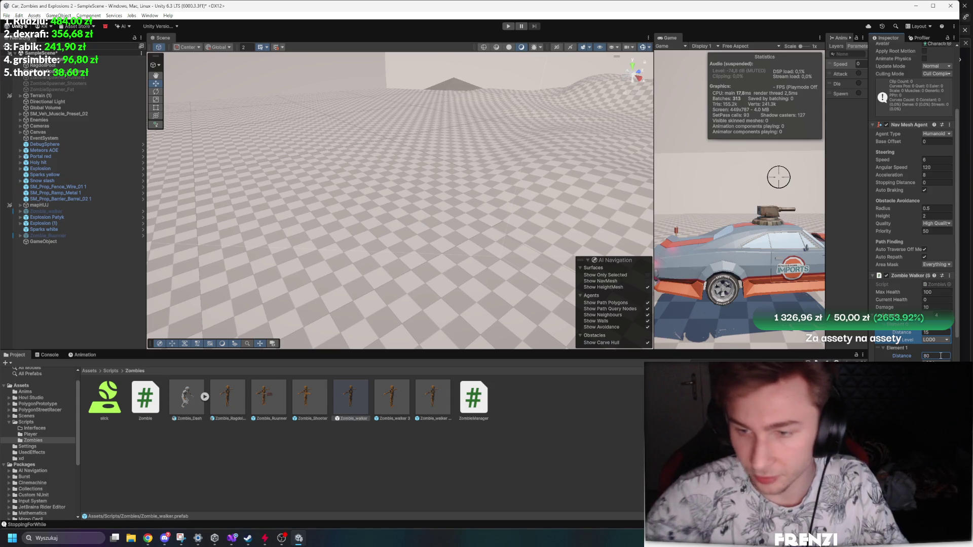
key(Return)
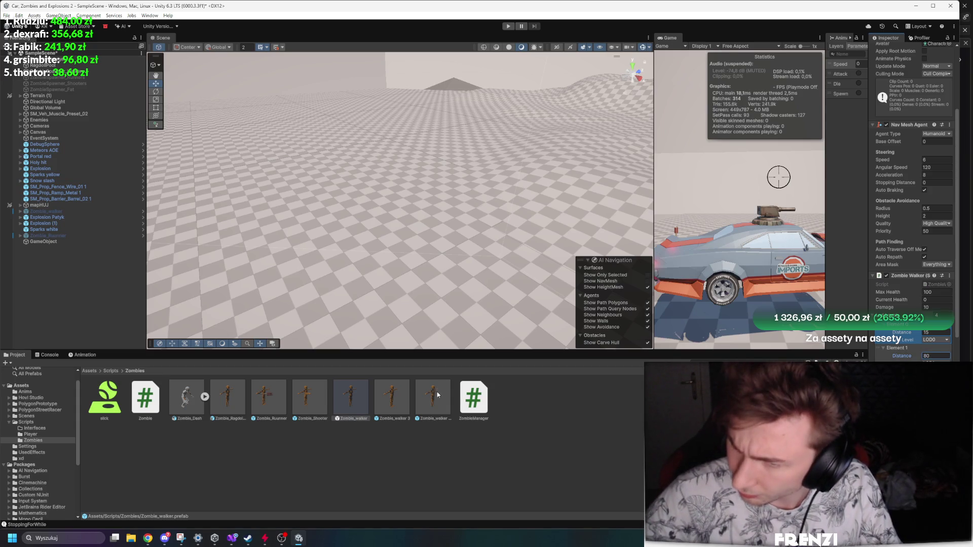
click(298, 410)
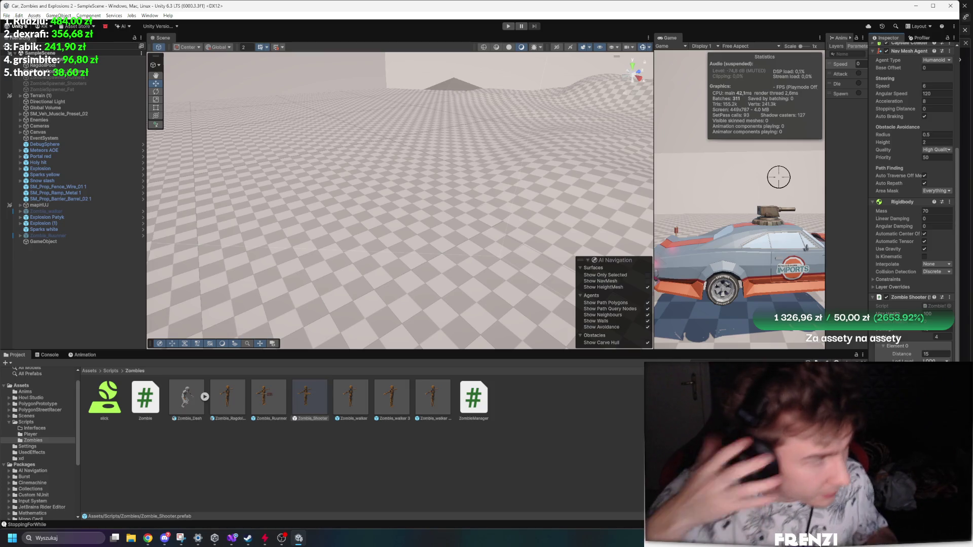
scroll(912, 203, down, 7)
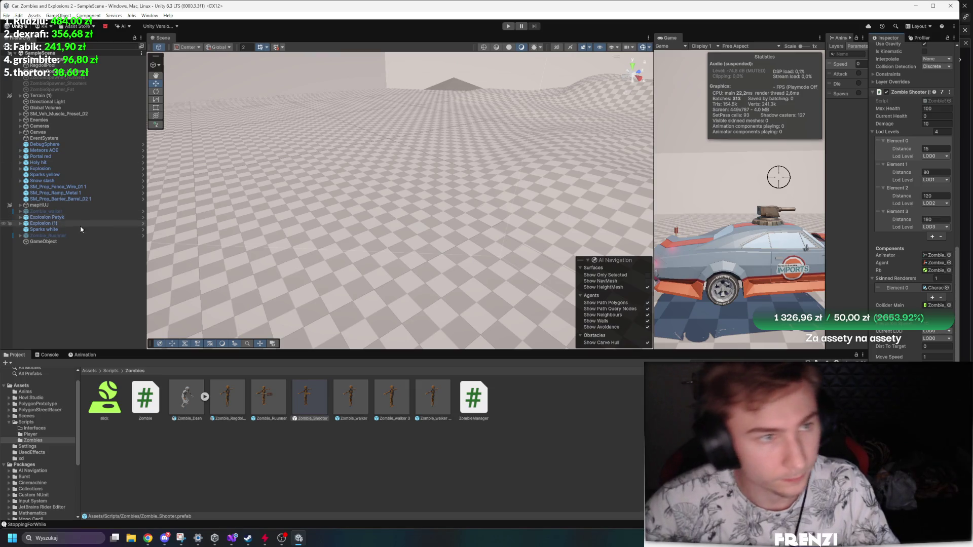
click(71, 284)
Inspect the Zombie_Dash model's import settings and sub-assets in the Zombies folder.
click(48, 355)
click(15, 354)
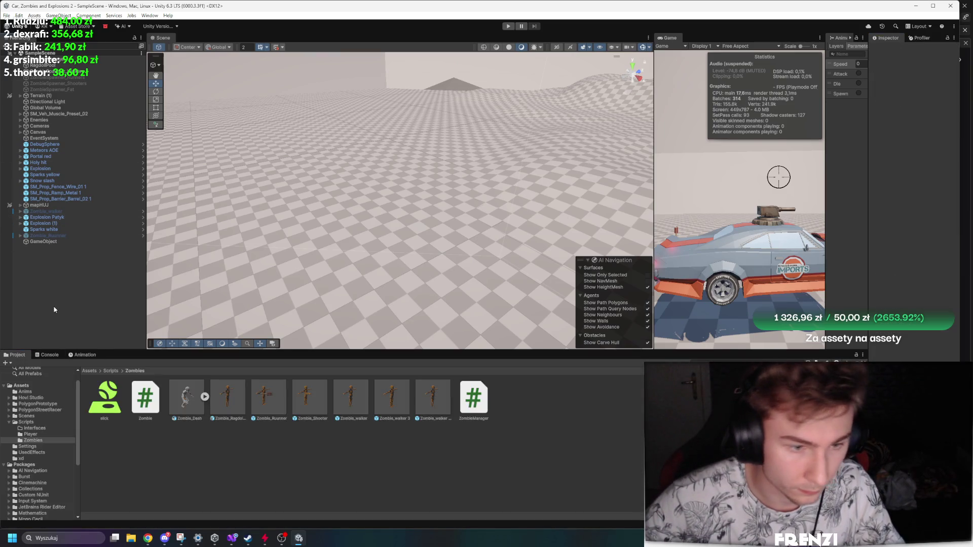
click(195, 402)
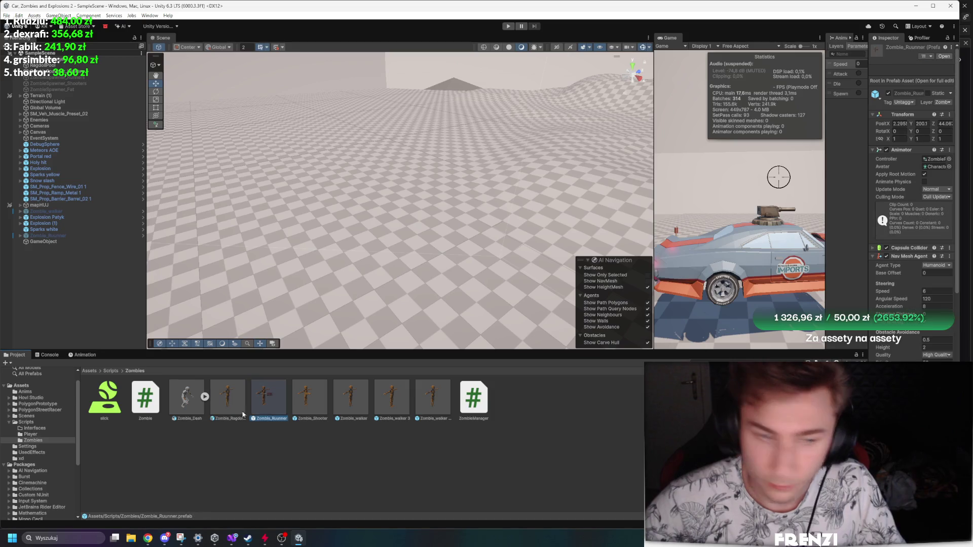
key(Right)
key(Right)
key(Right)
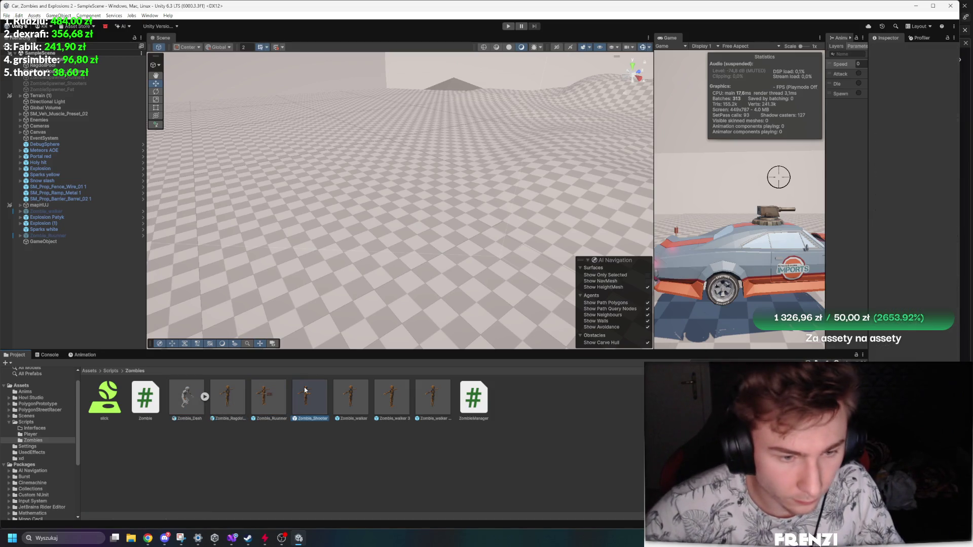
click(205, 397)
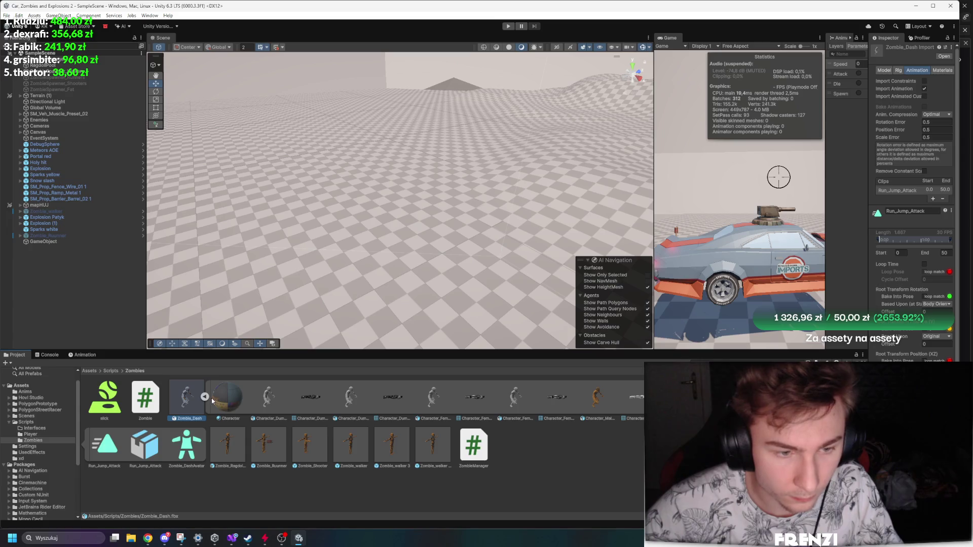
click(205, 396)
Review the Zombie_Shooter and Zombie_Runner prefabs, then select ZombieSpawner and widen the game view.
click(311, 484)
click(324, 408)
click(285, 400)
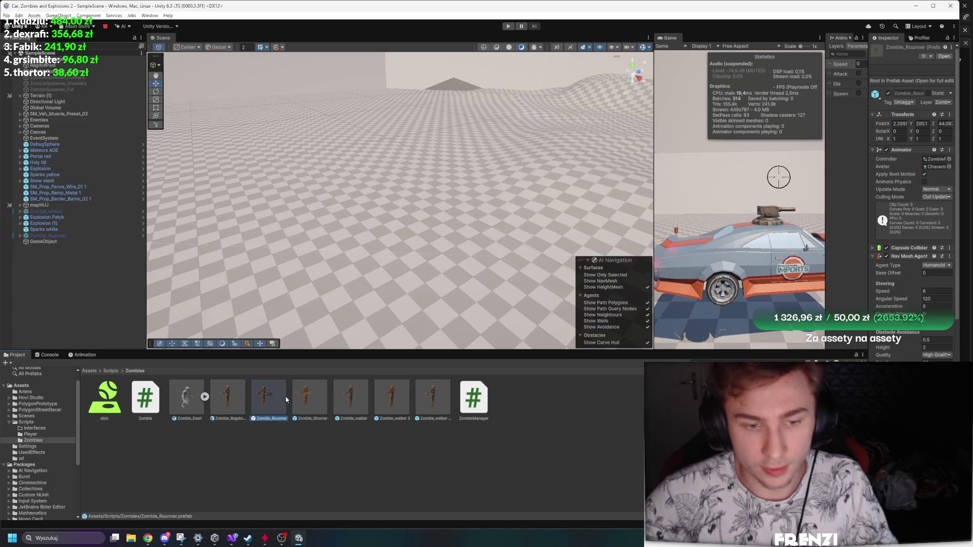
click(96, 72)
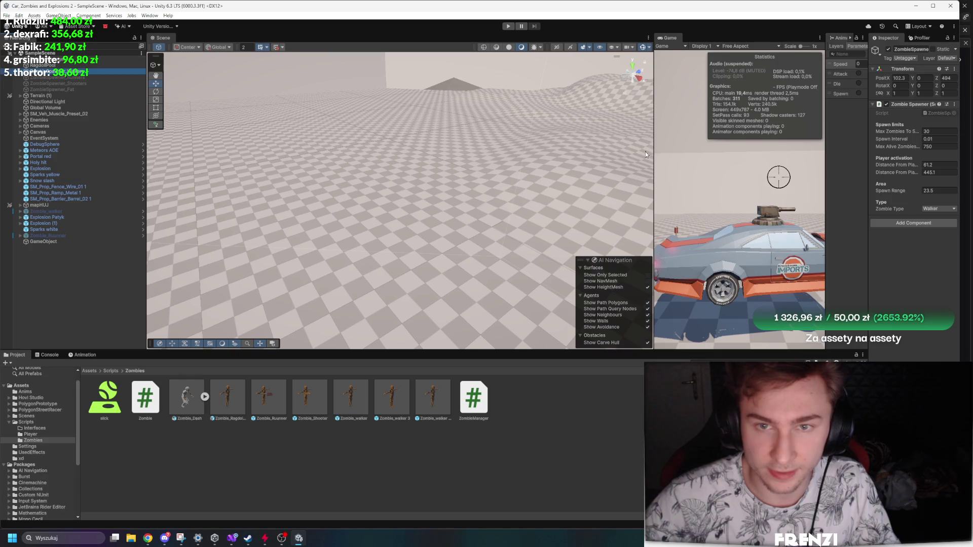
drag(655, 144, 315, 150)
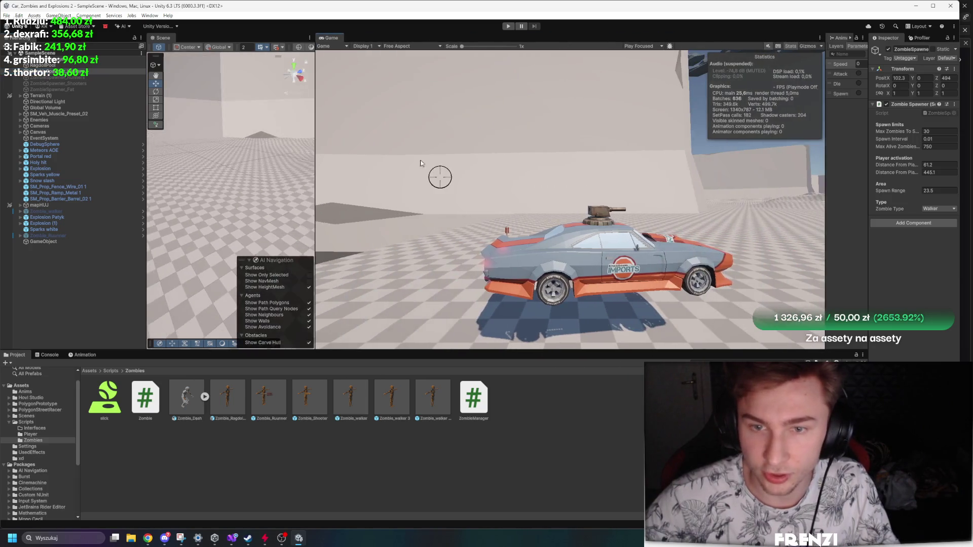
Play-test by driving the car toward the zombies with Game view gizmos on, then restore the layout.
click(507, 26)
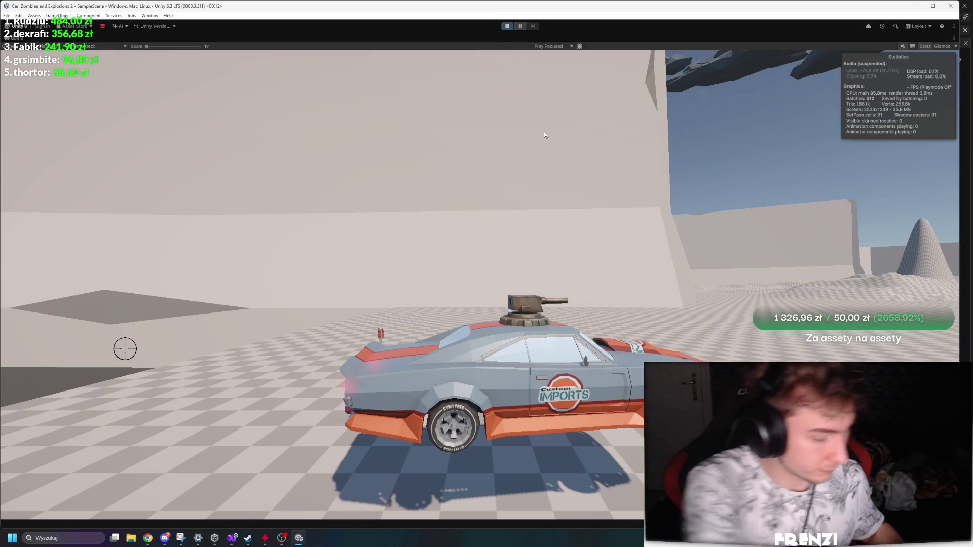
key(w)
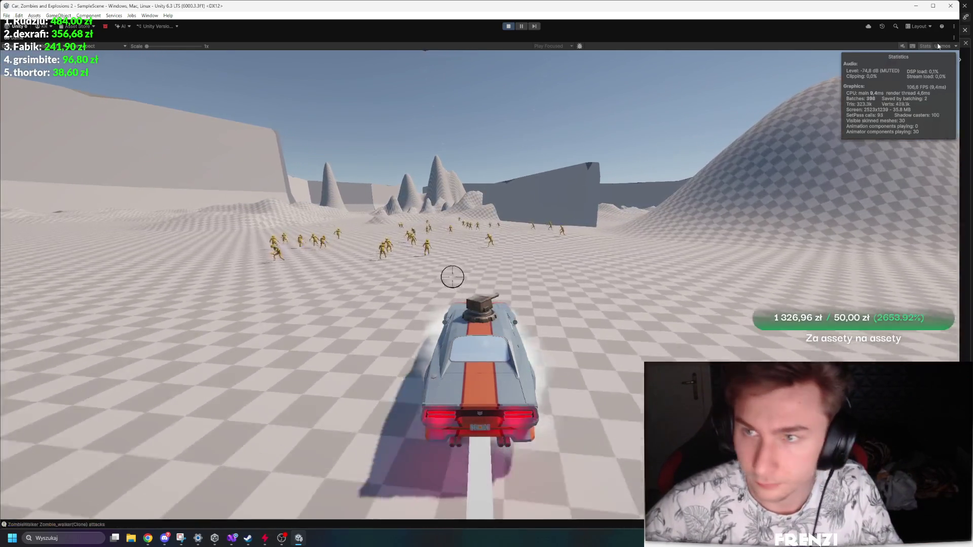
click(956, 46)
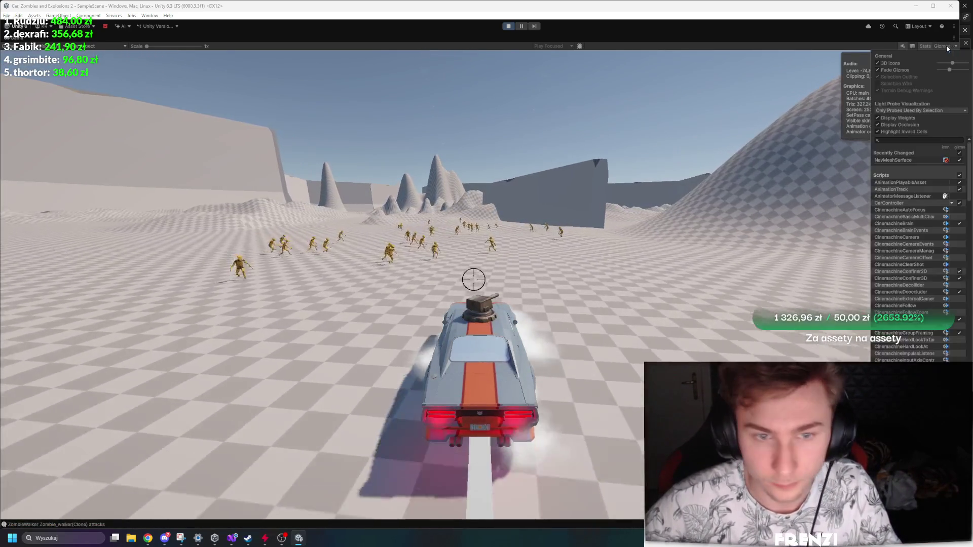
click(942, 45)
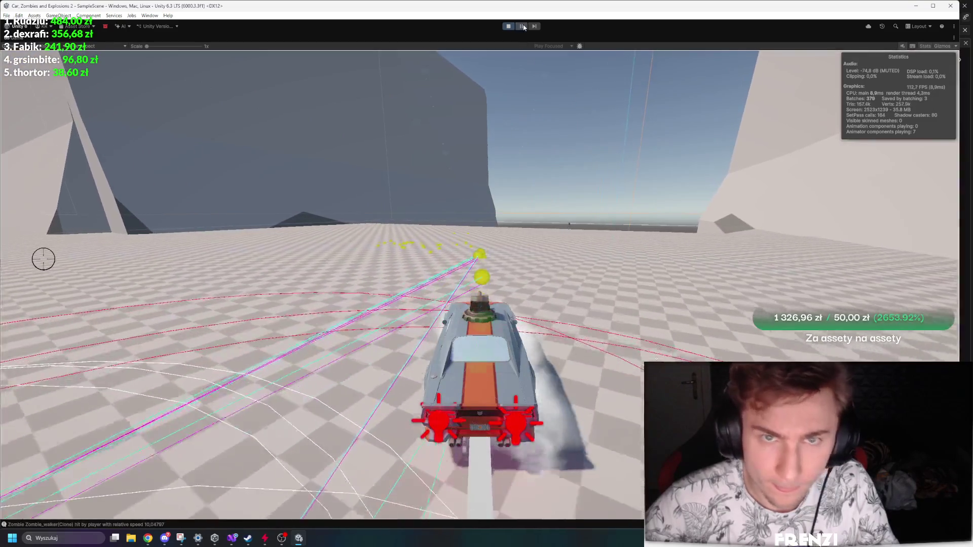
key(shift+space)
Pick a live zombie in the Scene view, switch the Inspector to Debug, and scroll to its LOD distances.
drag(219, 75, 231, 177)
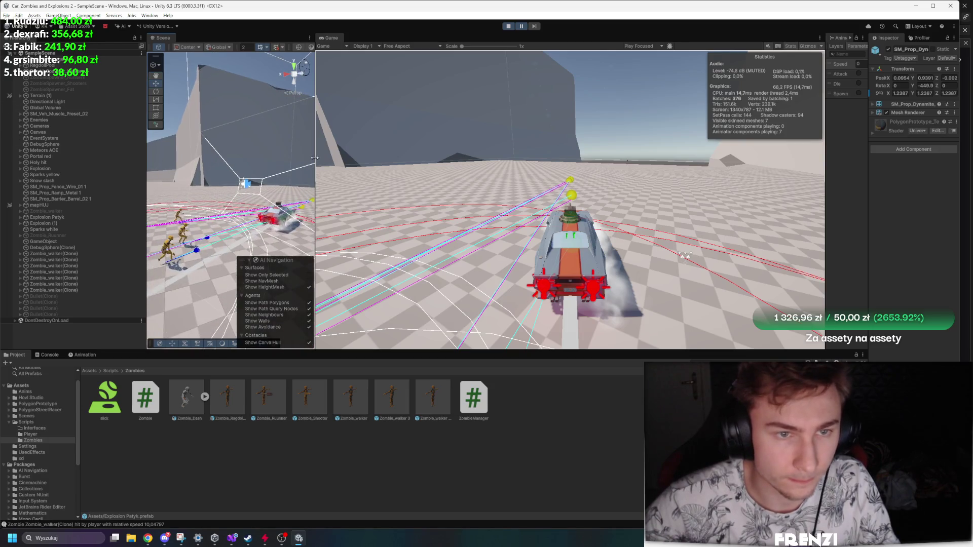
drag(314, 192, 536, 193)
click(281, 231)
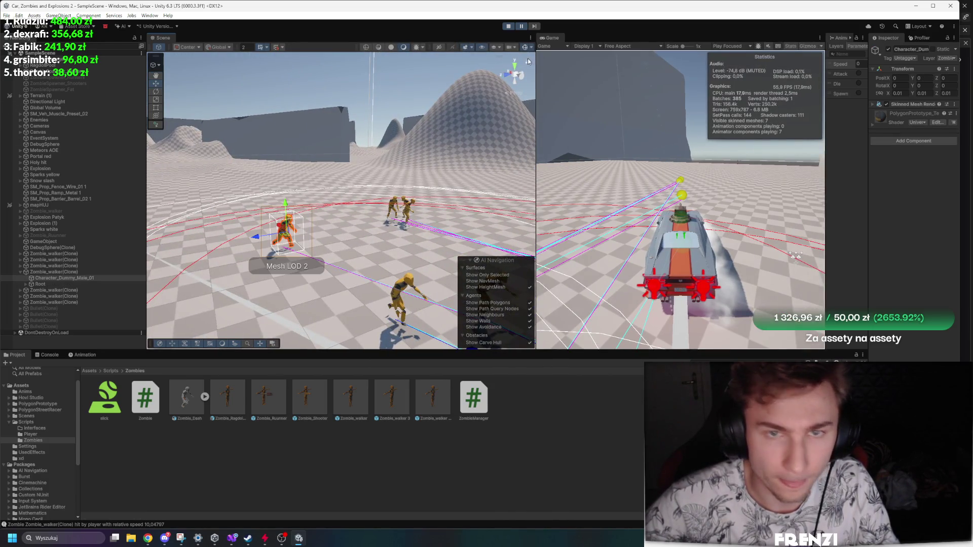
click(408, 208)
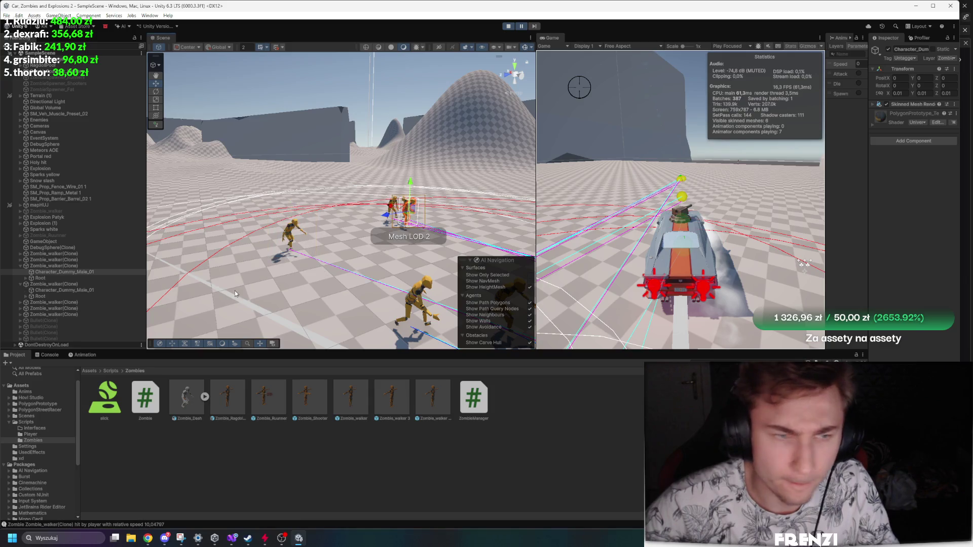
drag(869, 225, 596, 225)
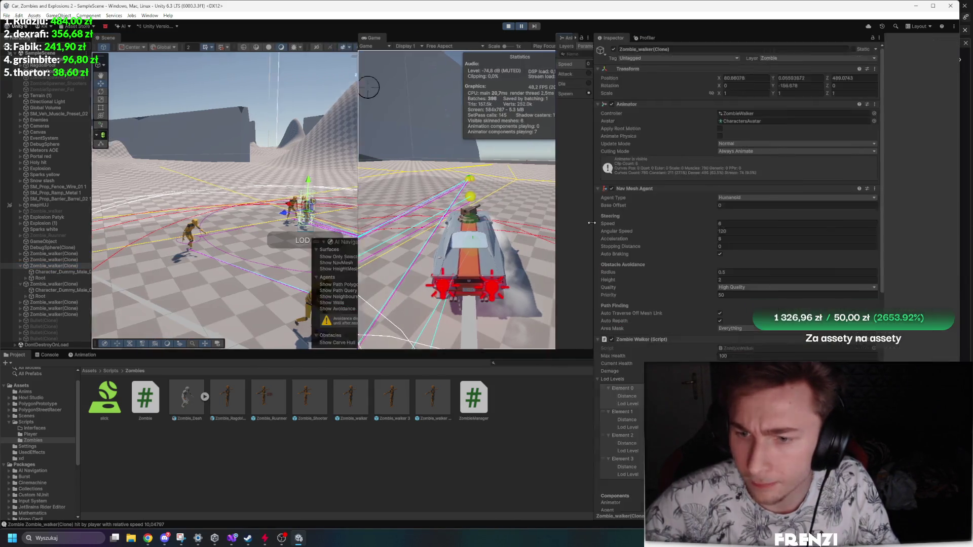
scroll(705, 281, down, 10)
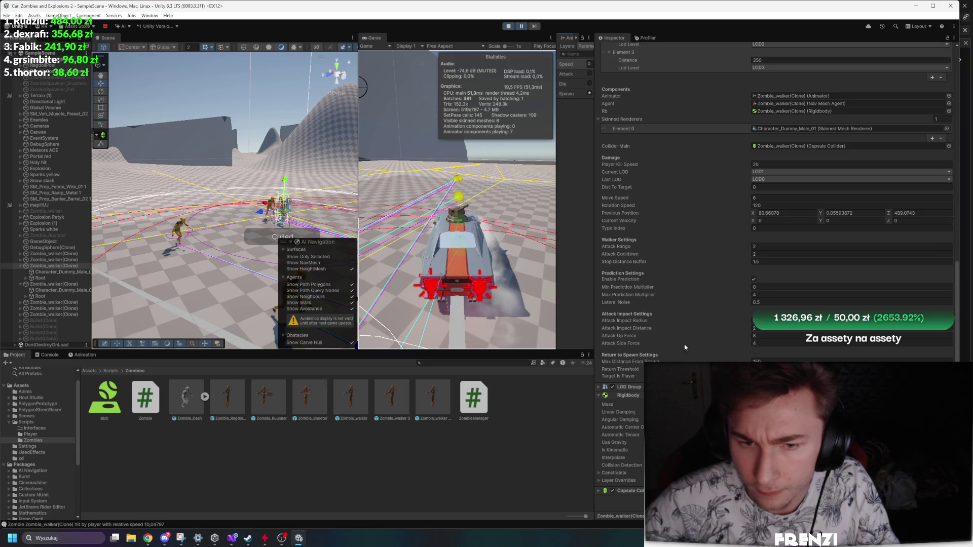
scroll(701, 182, up, 6)
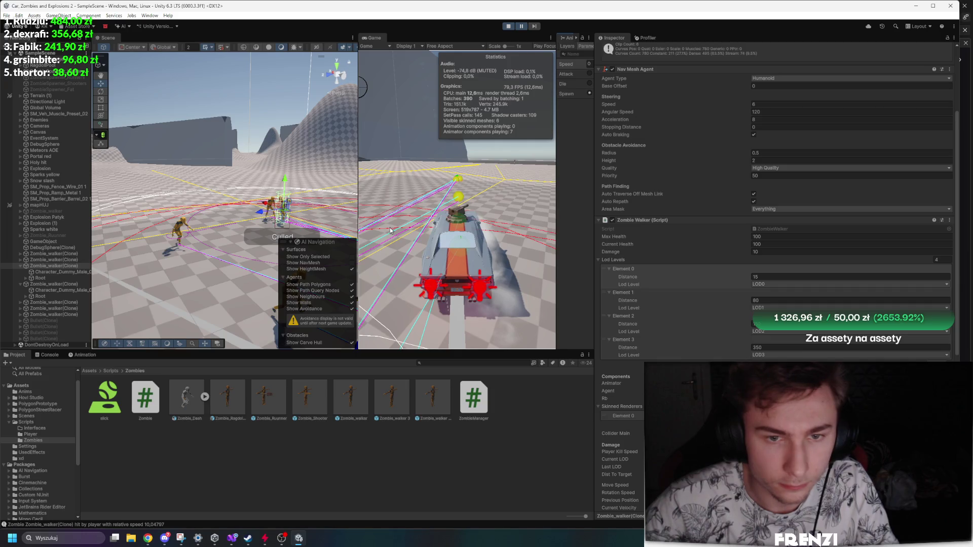
scroll(659, 126, up, 3)
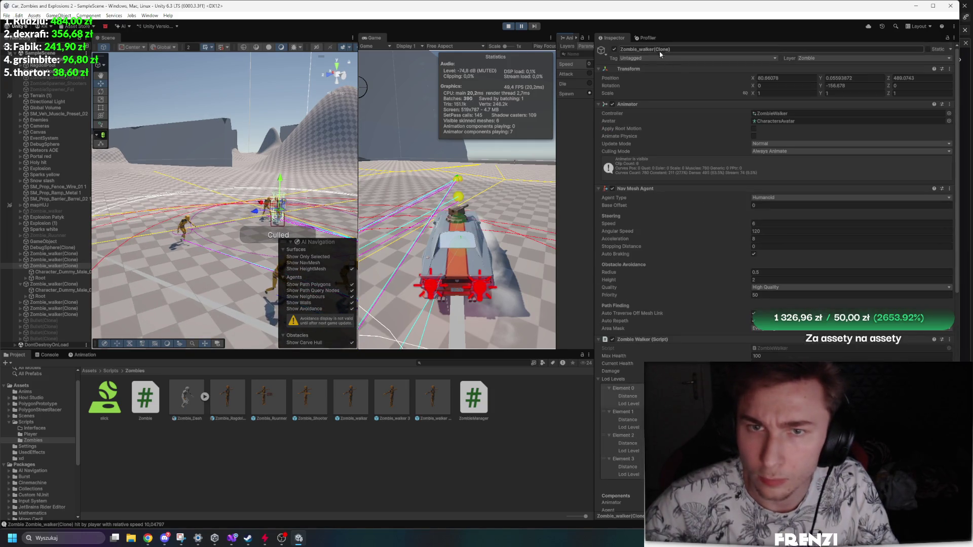
right_click(627, 40)
click(668, 75)
scroll(681, 247, down, 10)
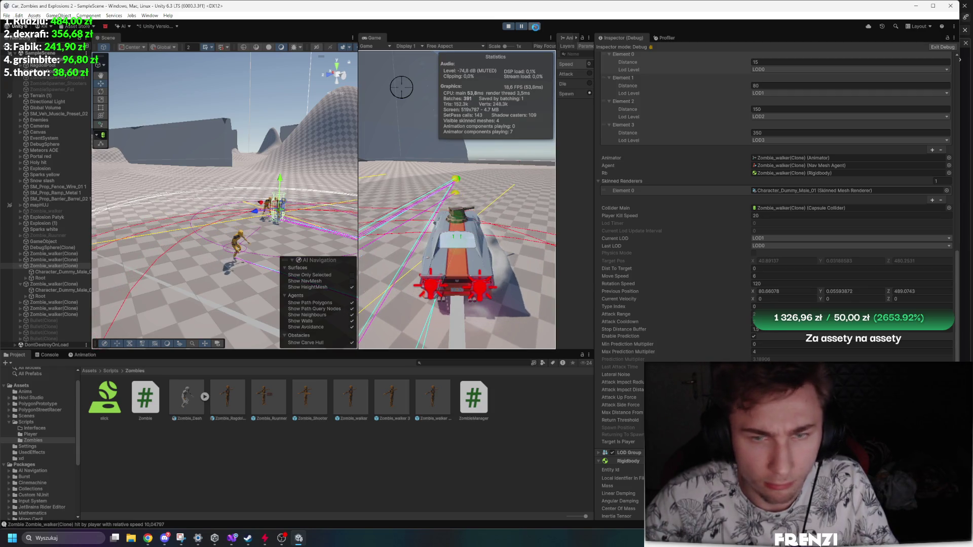
Pause the game, check the zombie's Current Velocity value, and bring Zombie.cs up in Visual Studio.
click(535, 26)
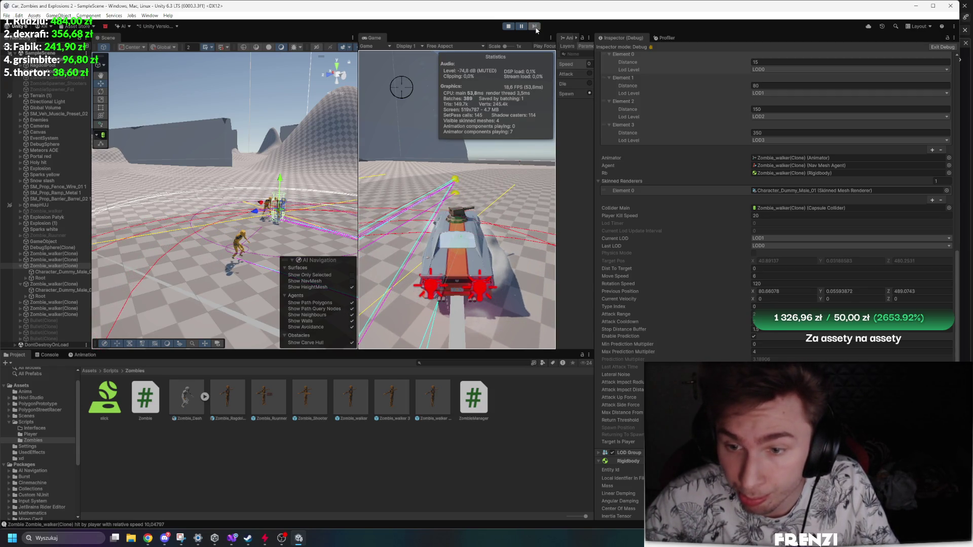
scroll(700, 183, up, 5)
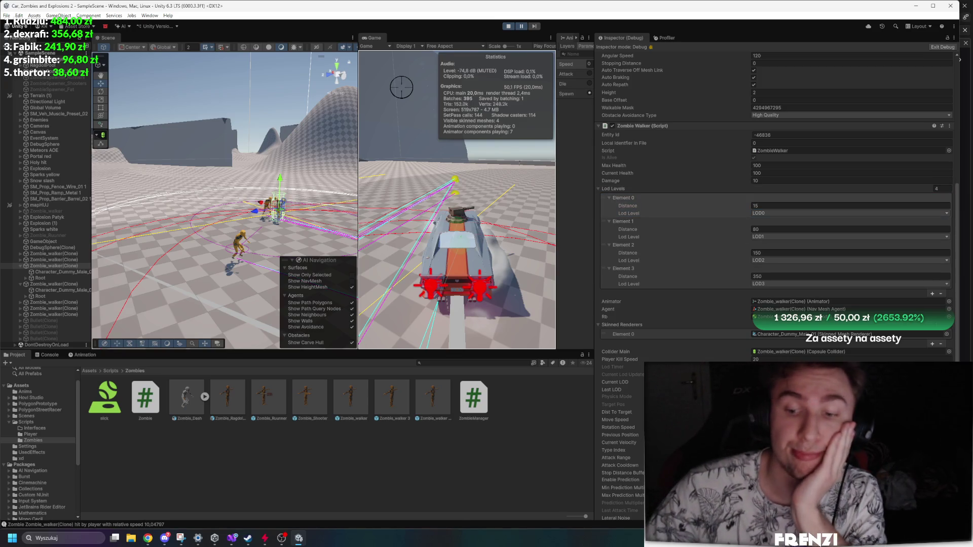
click(631, 442)
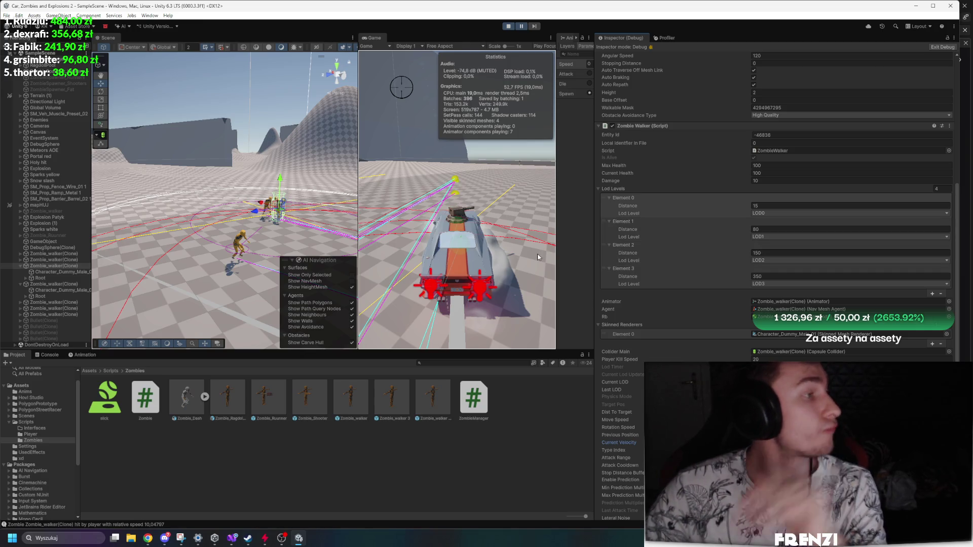
click(232, 538)
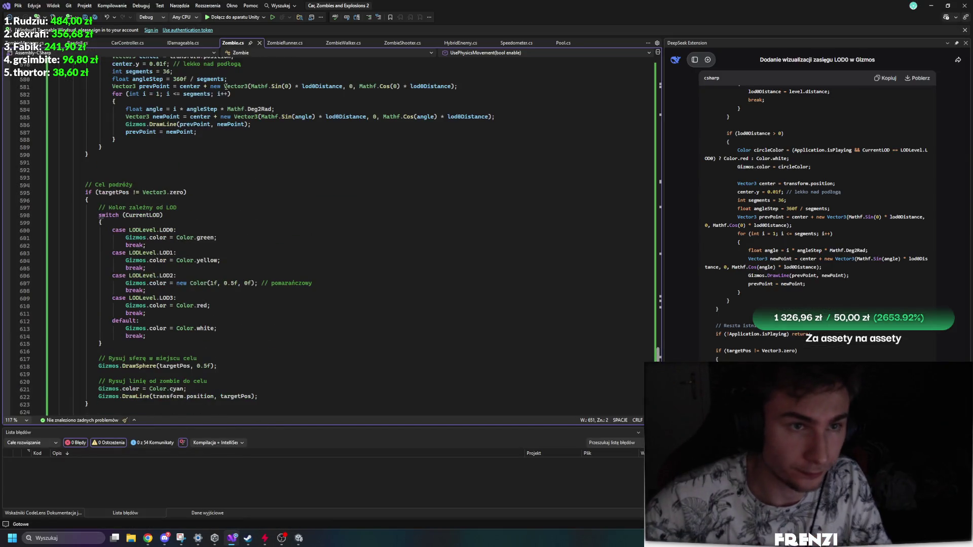
click(343, 42)
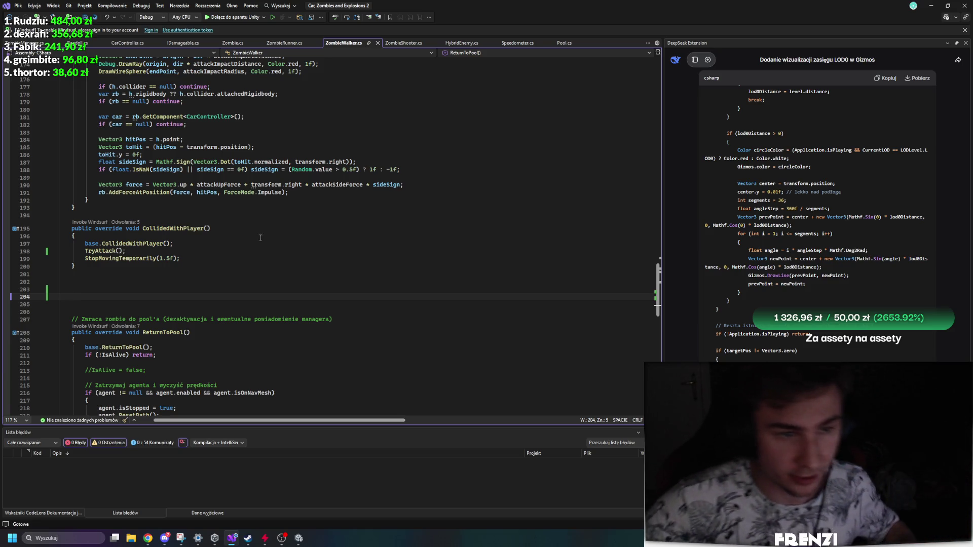
scroll(261, 237, up, 12)
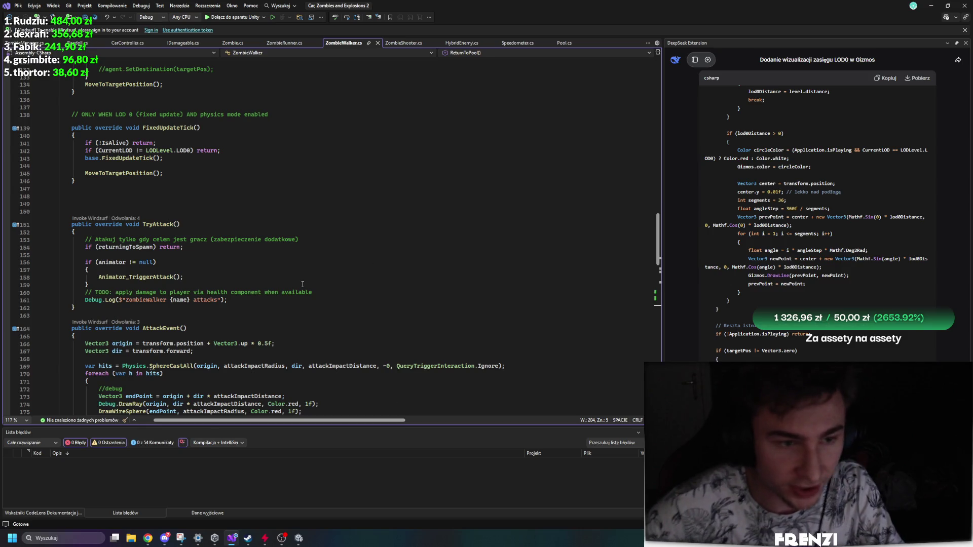
scroll(303, 284, up, 7)
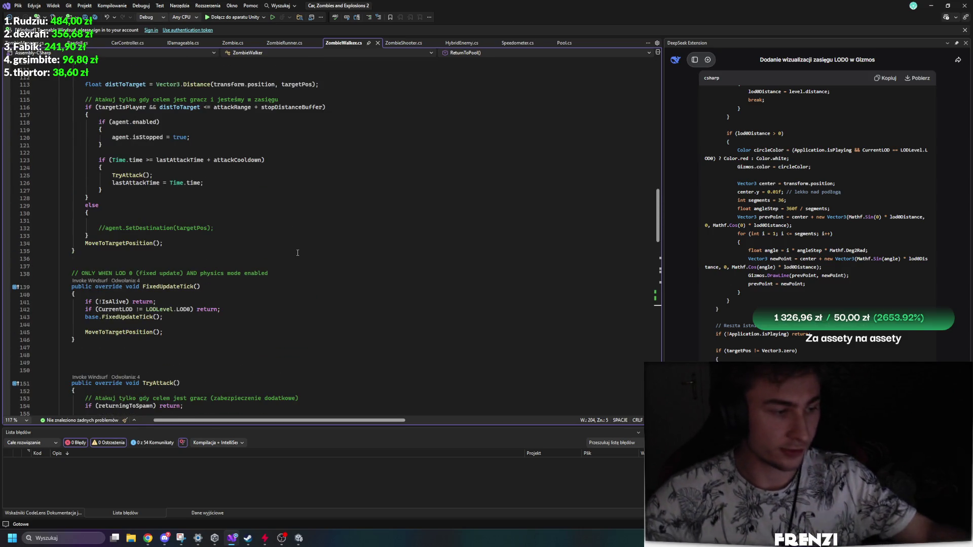
scroll(297, 252, up, 8)
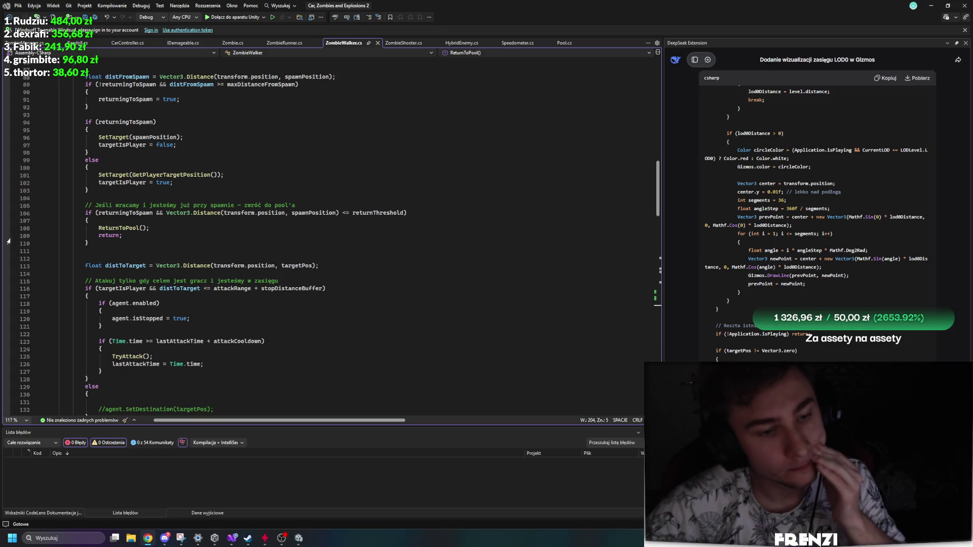
scroll(329, 233, up, 15)
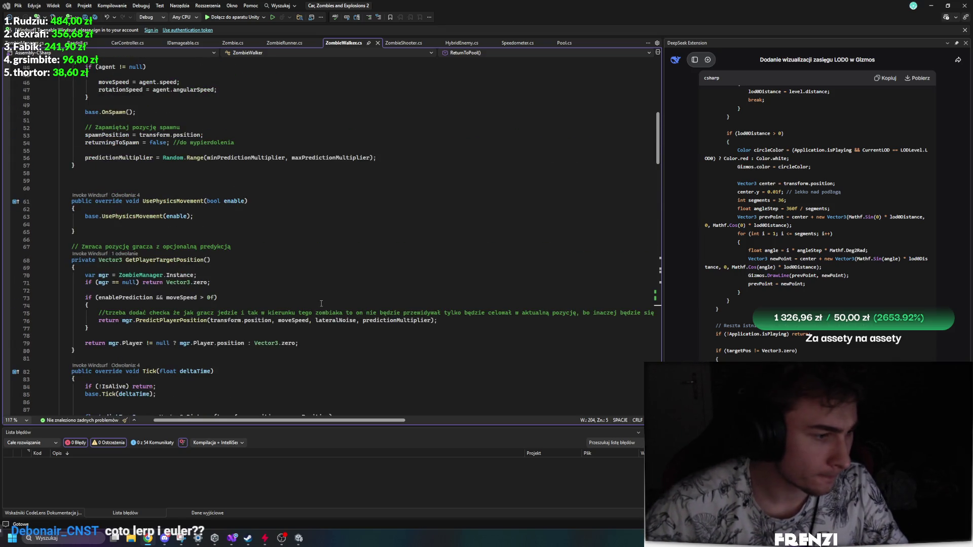
scroll(321, 303, down, 20)
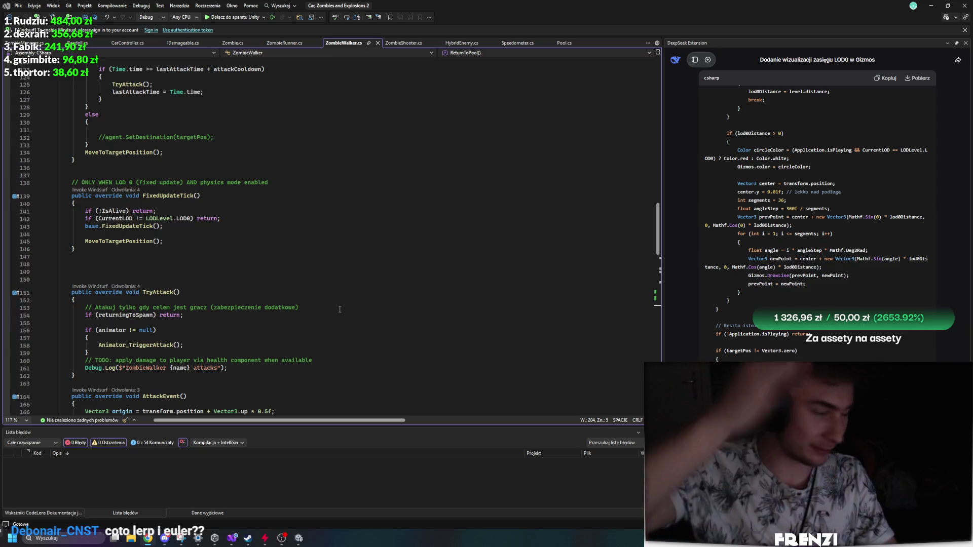
scroll(339, 309, up, 8)
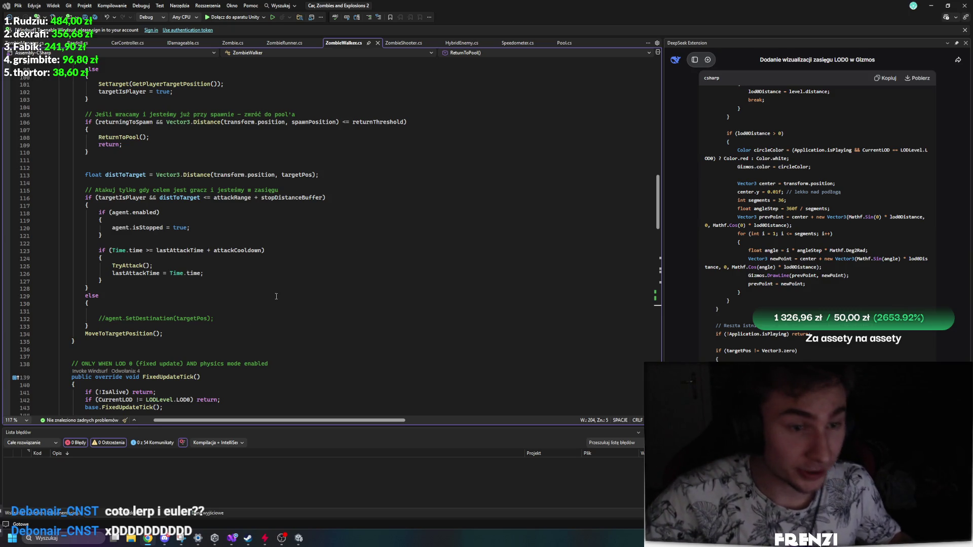
scroll(276, 296, up, 11)
scroll(222, 308, up, 5)
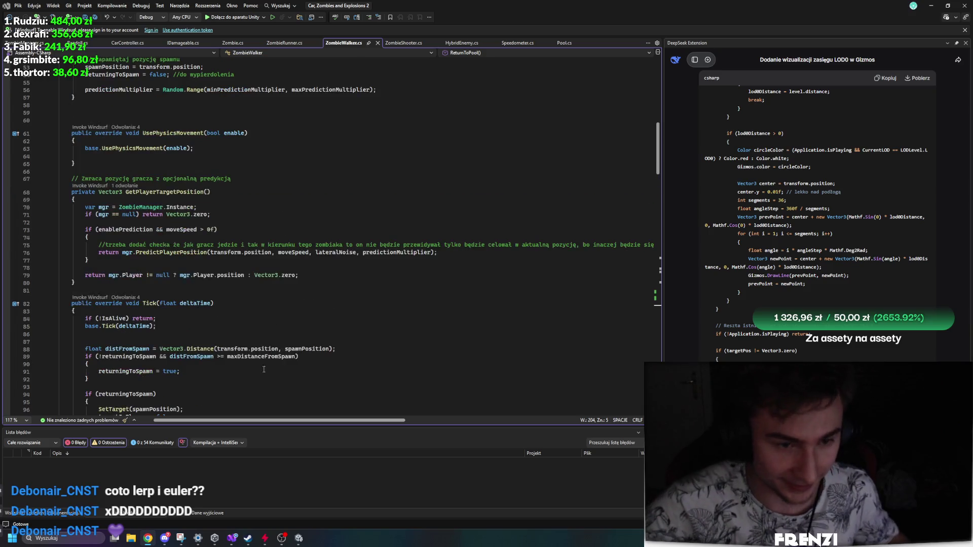
scroll(276, 262, up, 7)
scroll(301, 314, up, 8)
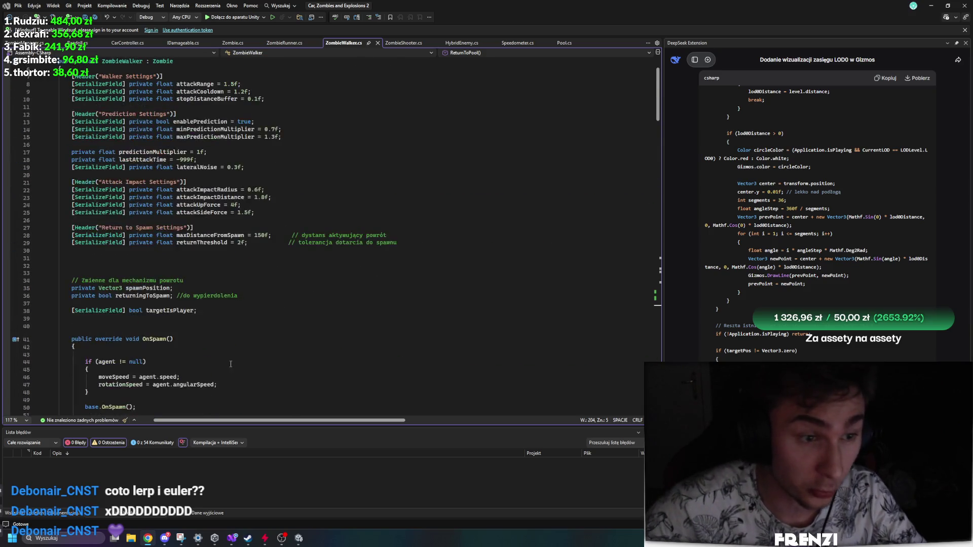
scroll(231, 369, down, 8)
scroll(232, 370, down, 8)
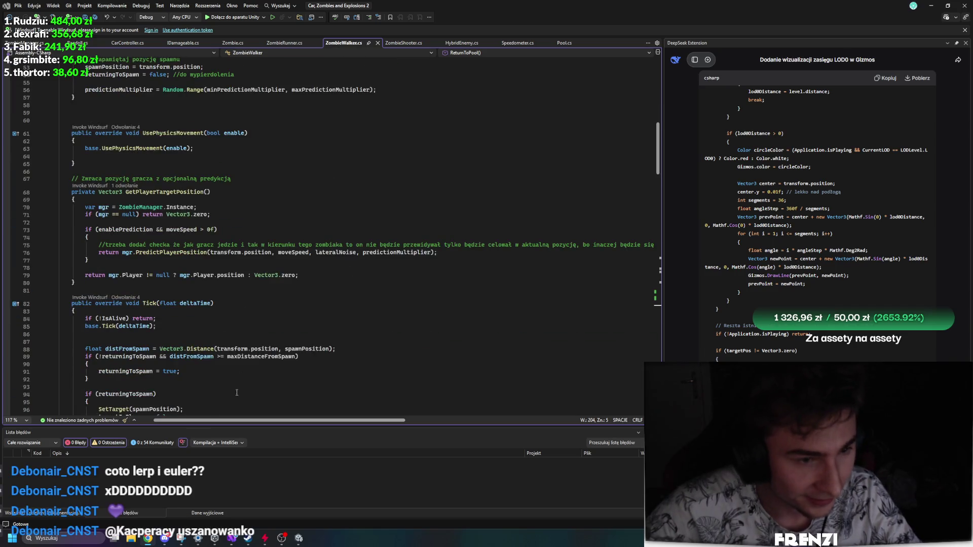
scroll(422, 314, down, 3)
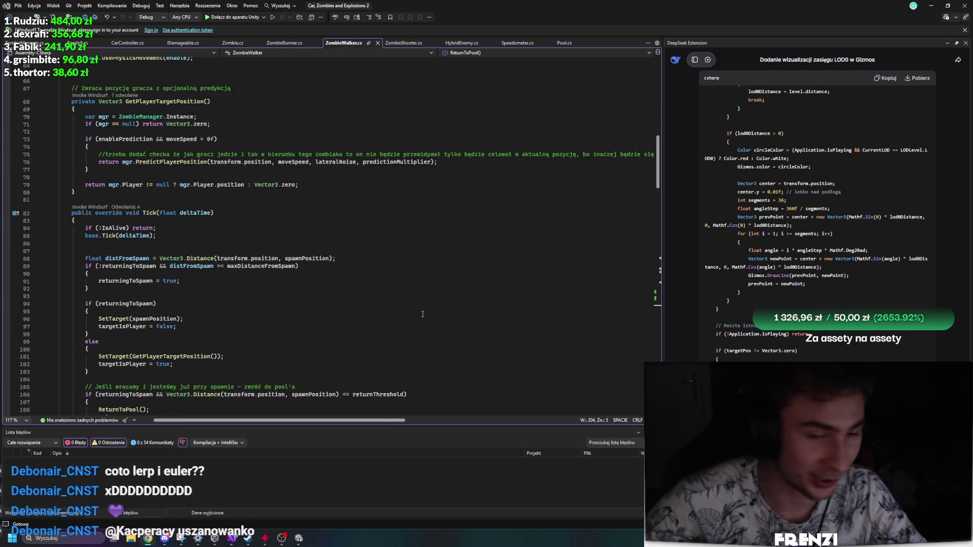
scroll(422, 314, down, 3)
scroll(418, 338, down, 15)
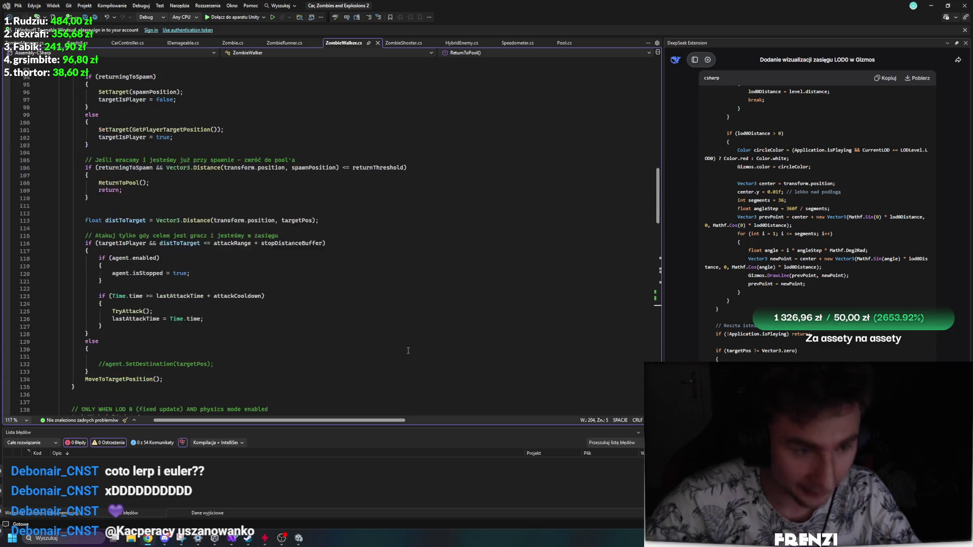
scroll(266, 249, up, 7)
click(217, 331)
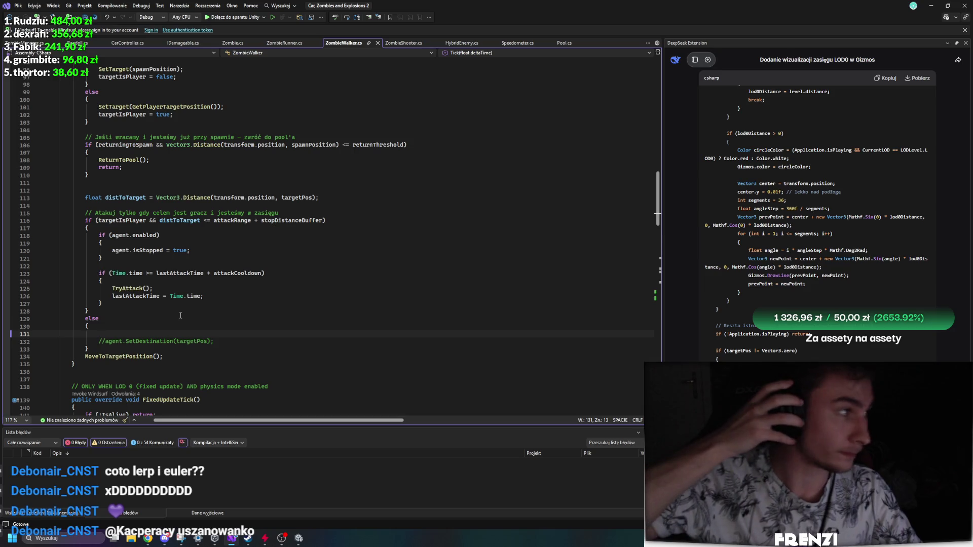
scroll(180, 315, up, 7)
click(213, 257)
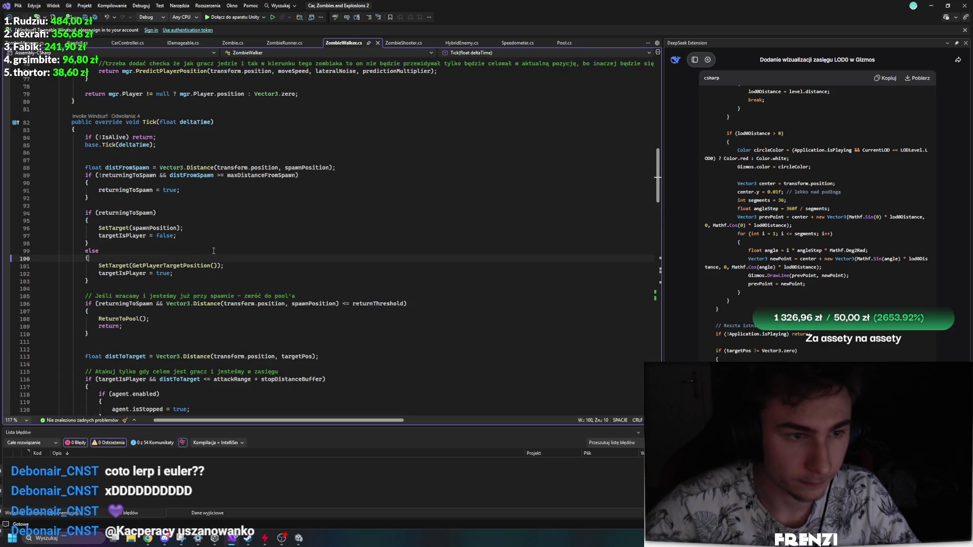
scroll(251, 296, up, 7)
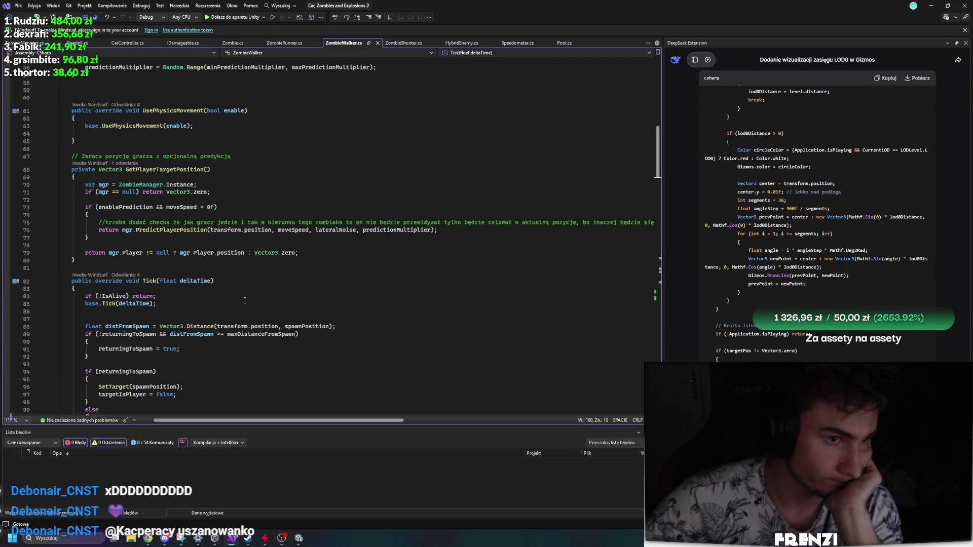
scroll(245, 300, up, 16)
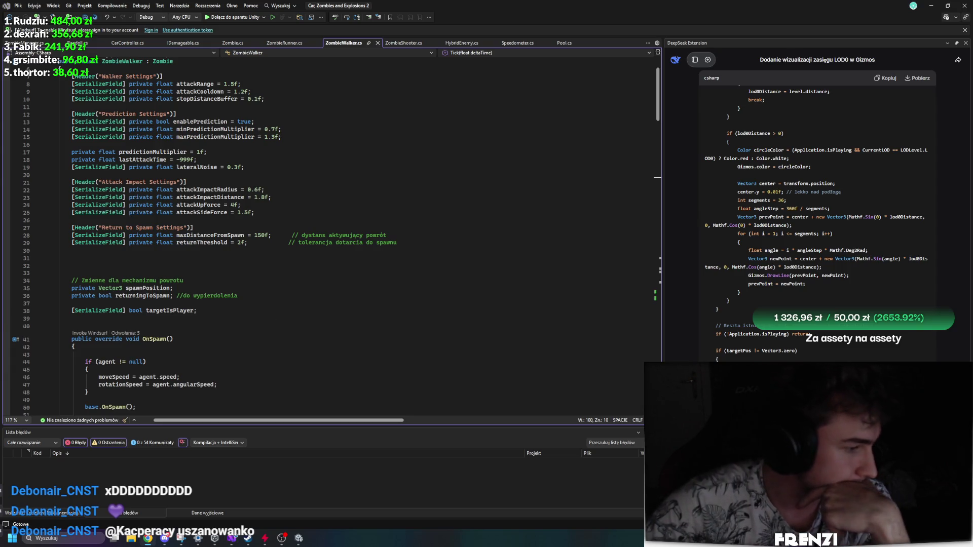
scroll(387, 322, up, 2)
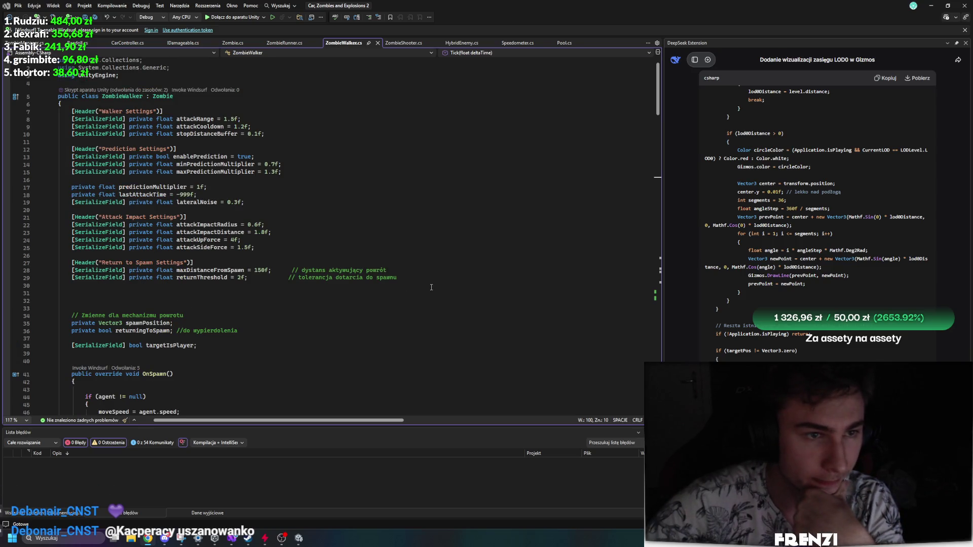
click(194, 225)
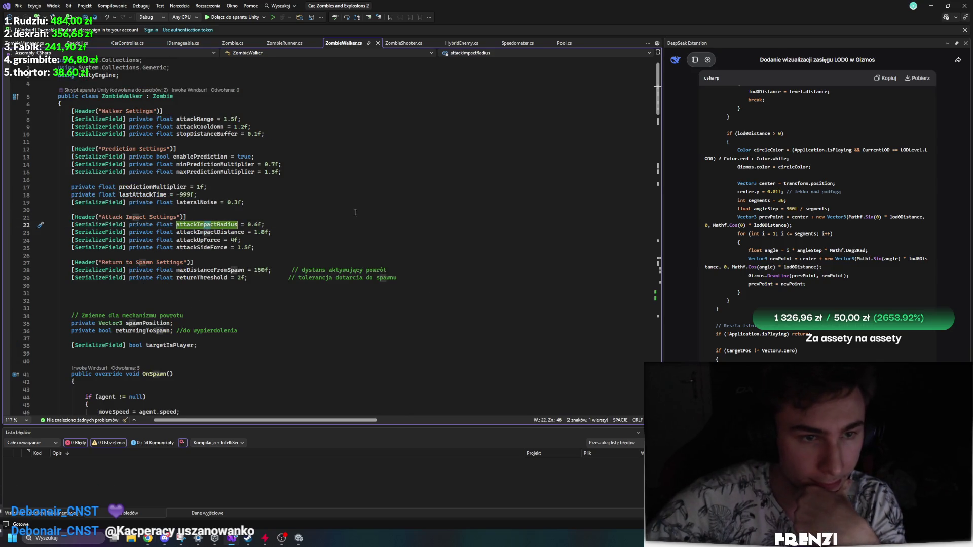
click(355, 180)
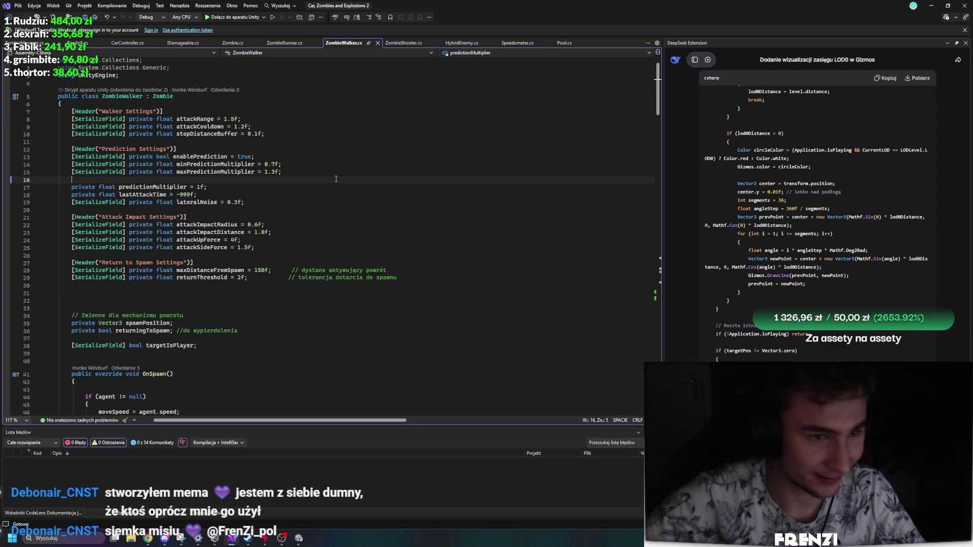
click(159, 187)
scroll(367, 206, down, 20)
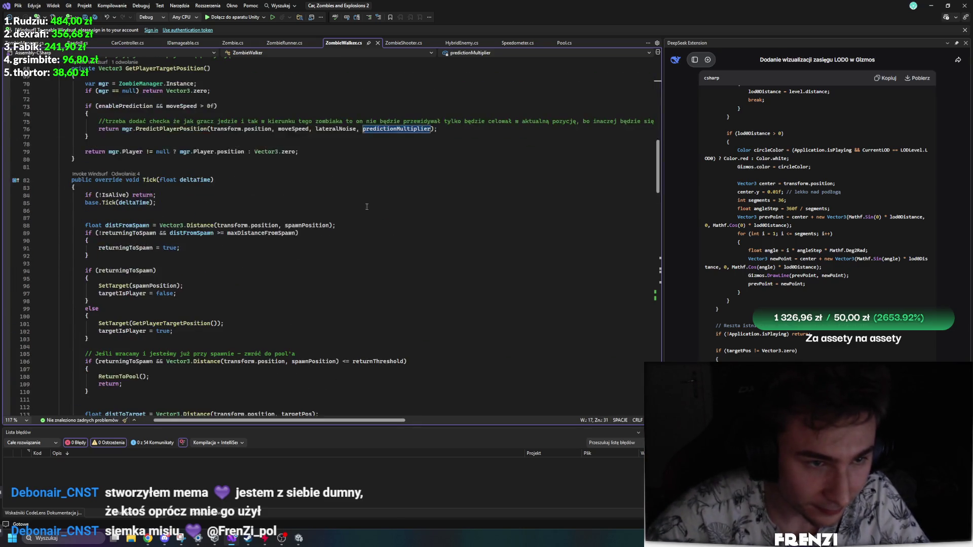
scroll(241, 332, up, 6)
scroll(378, 277, up, 5)
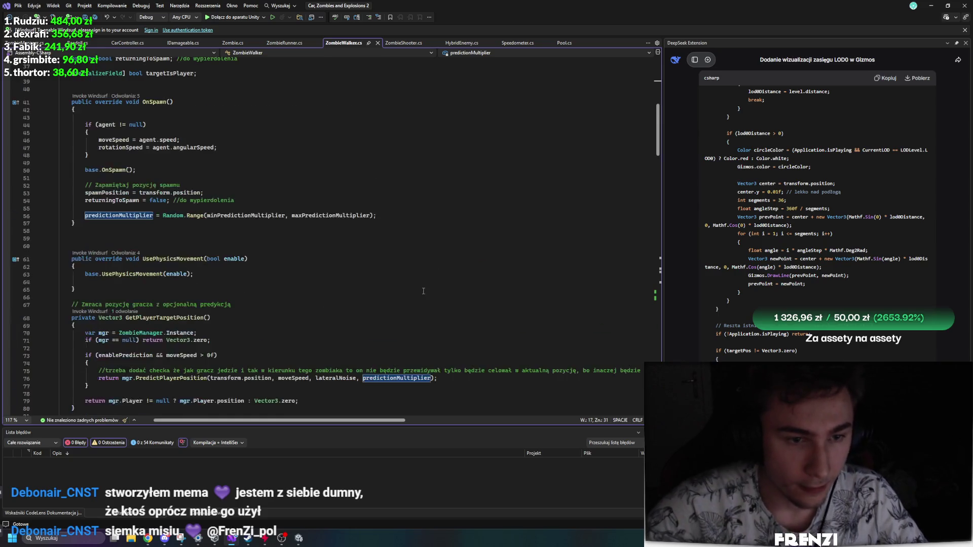
scroll(416, 288, down, 3)
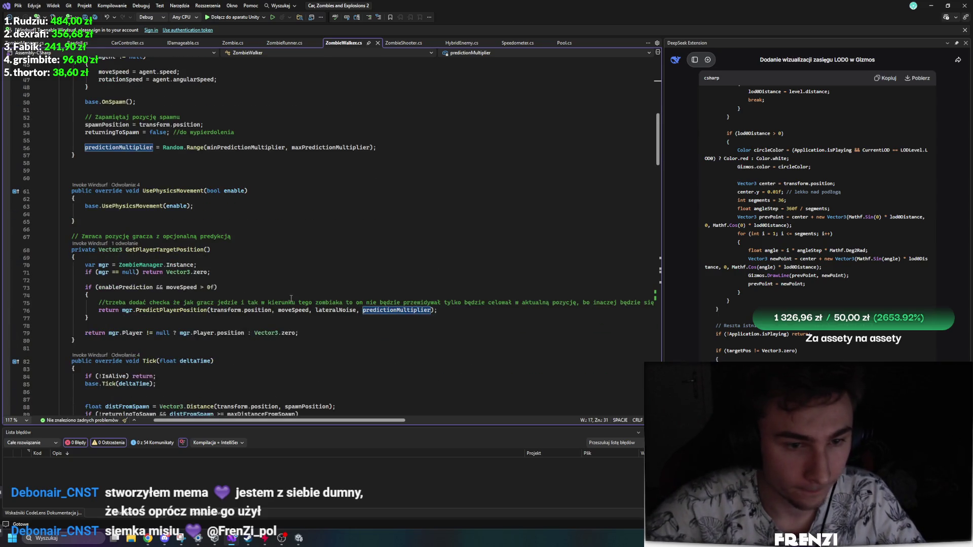
click(285, 310)
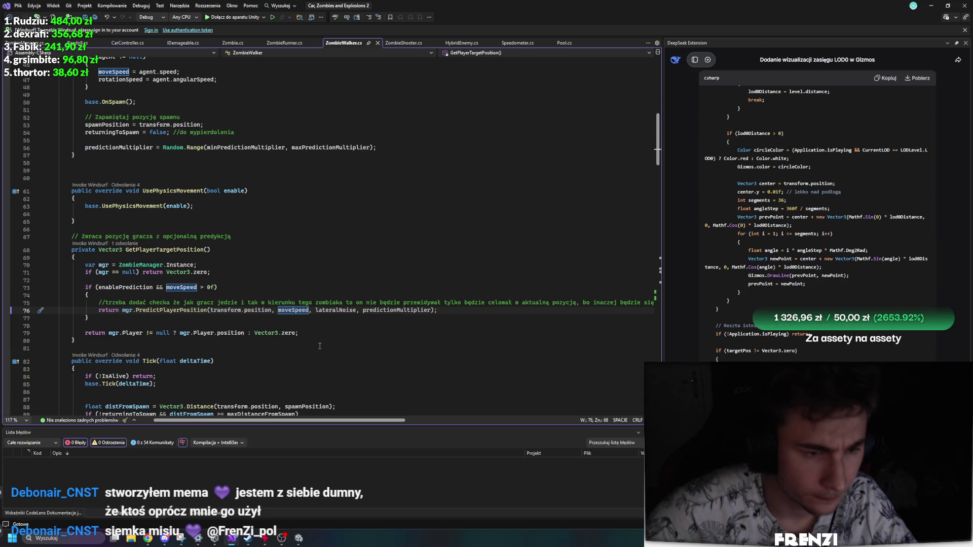
click(303, 325)
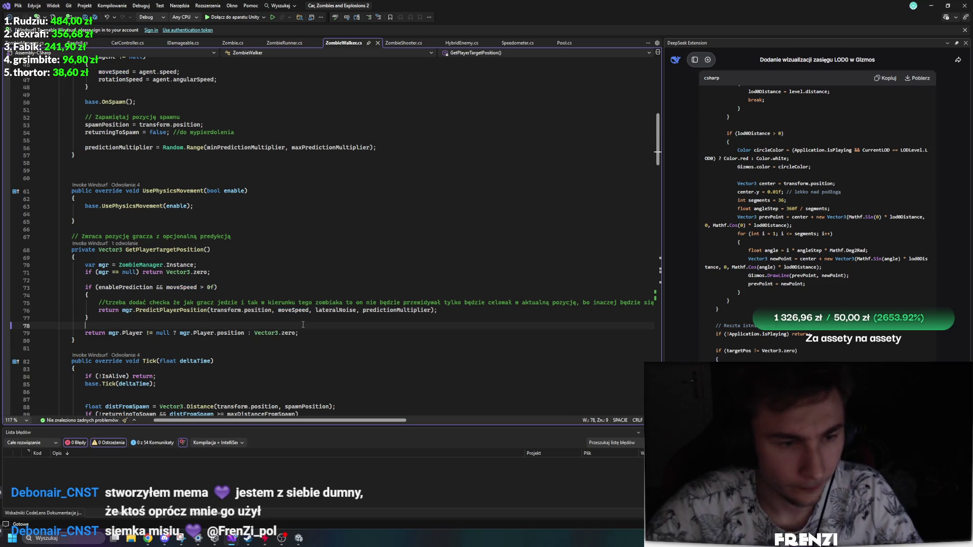
scroll(305, 306, down, 4)
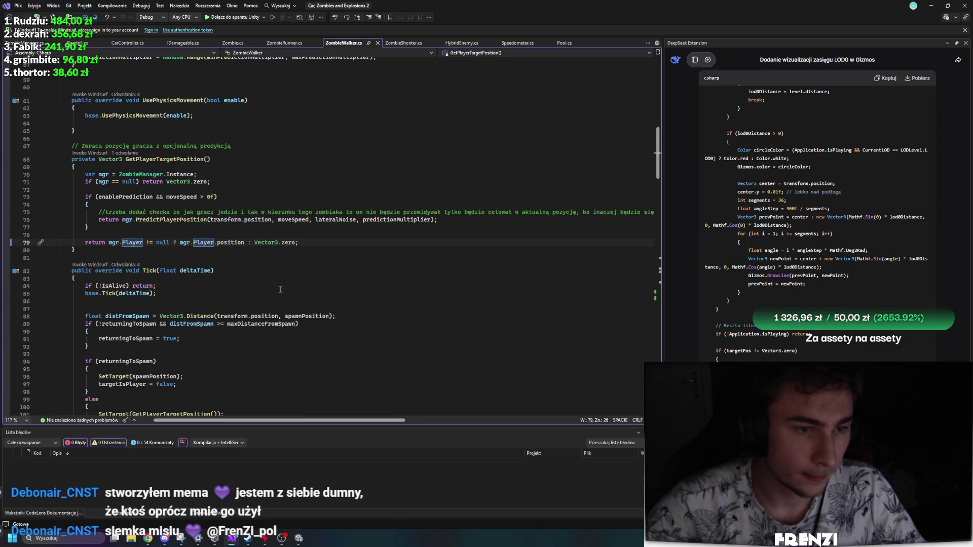
scroll(280, 288, down, 3)
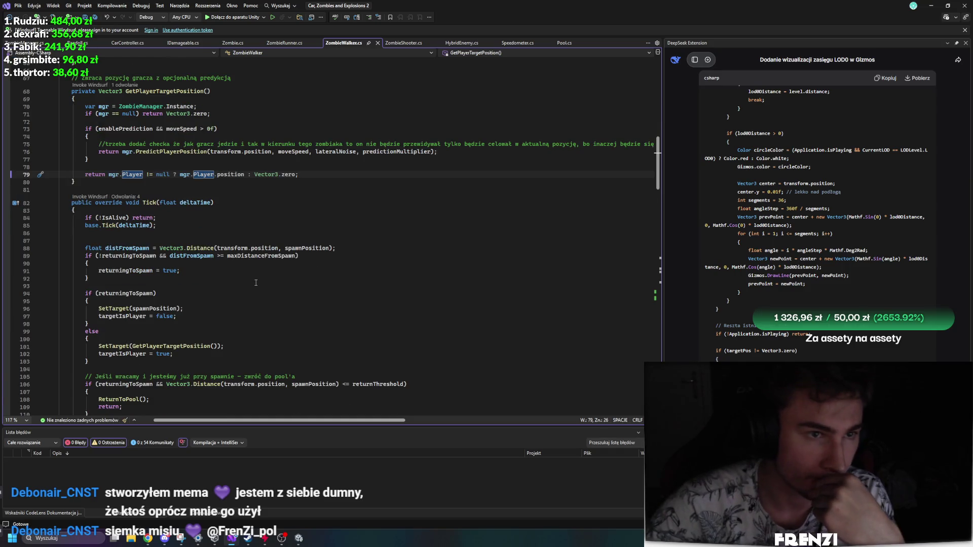
scroll(256, 283, up, 1)
scroll(251, 277, up, 4)
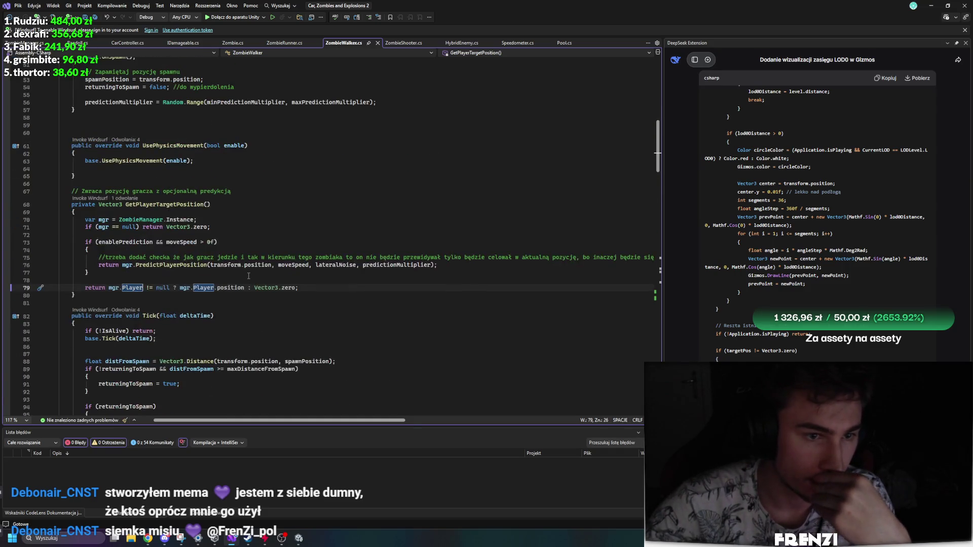
scroll(244, 272, up, 8)
scroll(397, 311, down, 9)
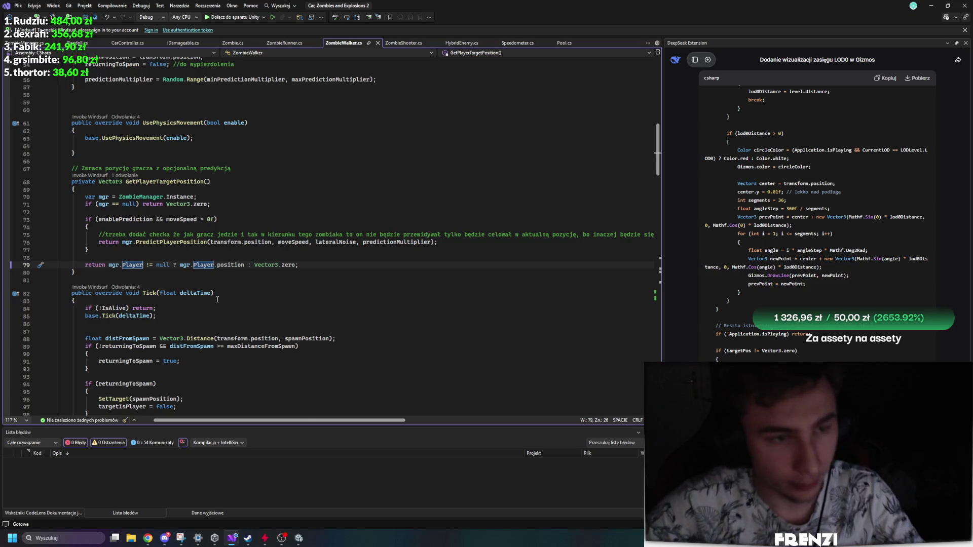
scroll(218, 299, up, 4)
Jump from the GetPlayerTargetPosition references to its call in Tick's else branch (line 101).
click(175, 270)
scroll(287, 262, down, 4)
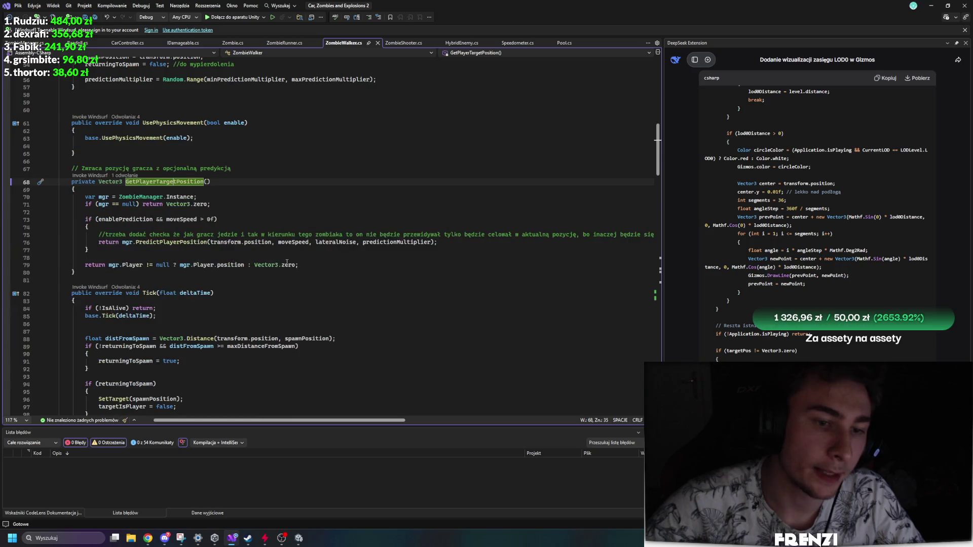
click(185, 242)
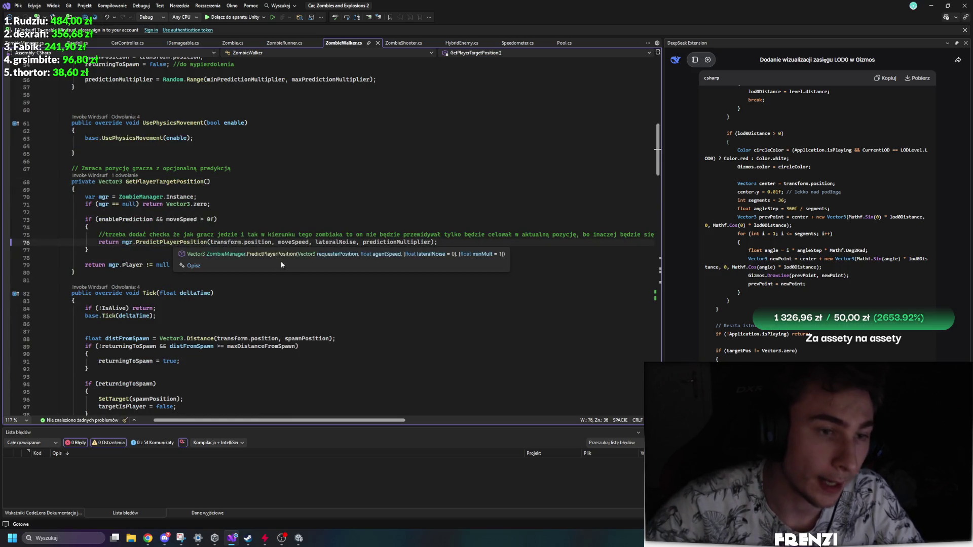
click(124, 175)
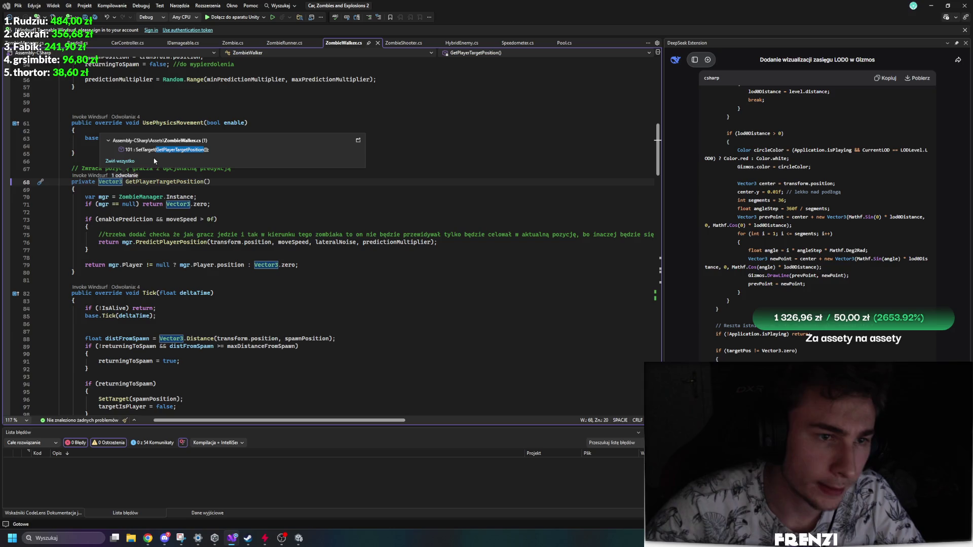
double_click(163, 150)
Insert a blank line above SetTarget(GetPlayerTargetPosition()) and begin a // comment there.
key(Home)
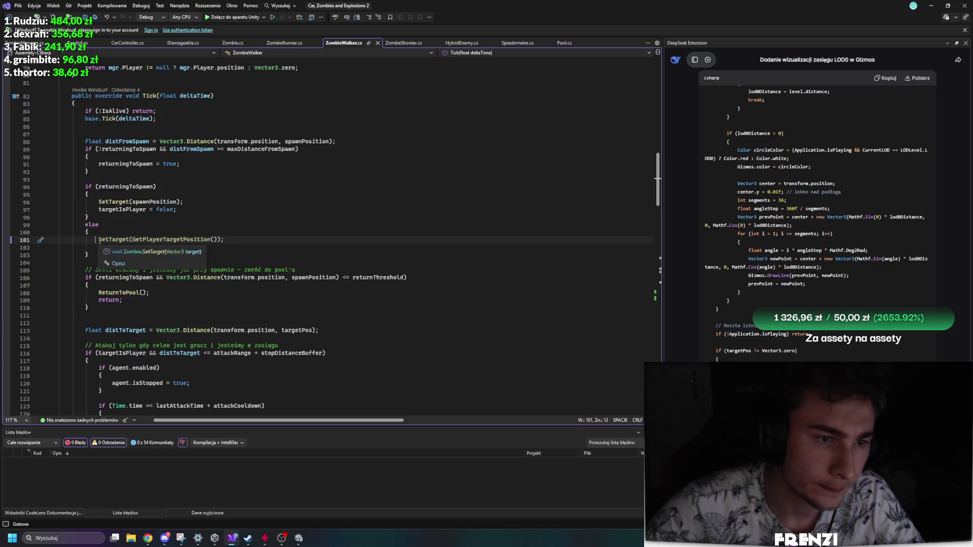
key(BackSpace)
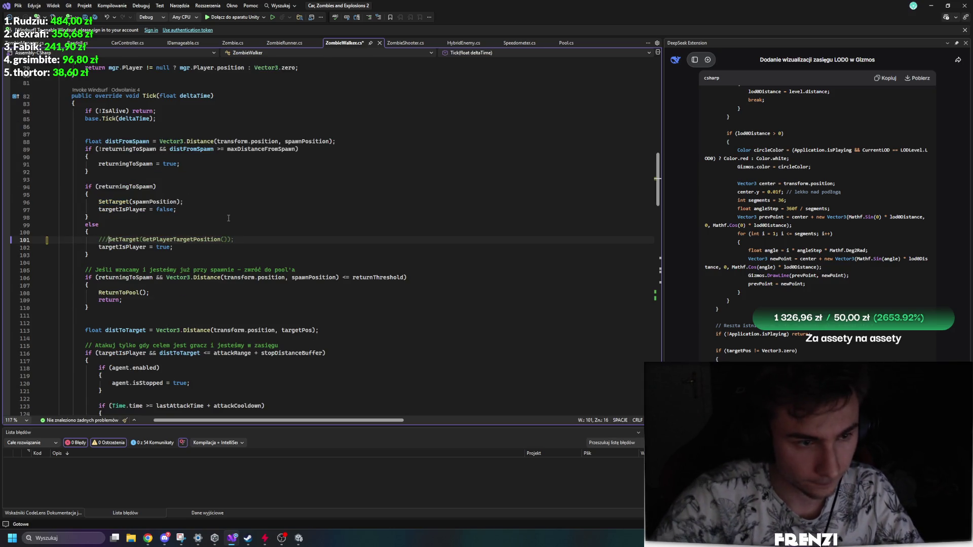
key(ctrl+Return)
key(Return)
text(//jk)
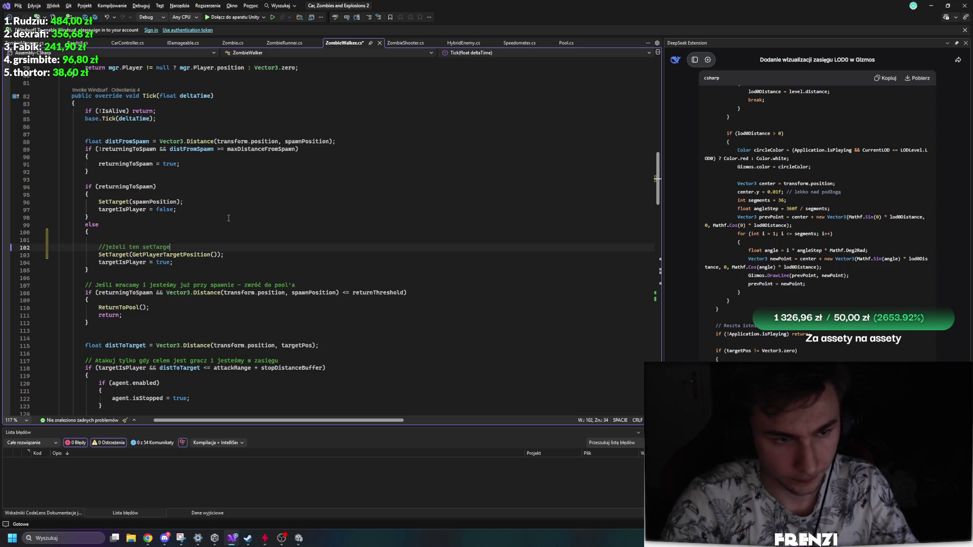
text(t jest w stosunku)
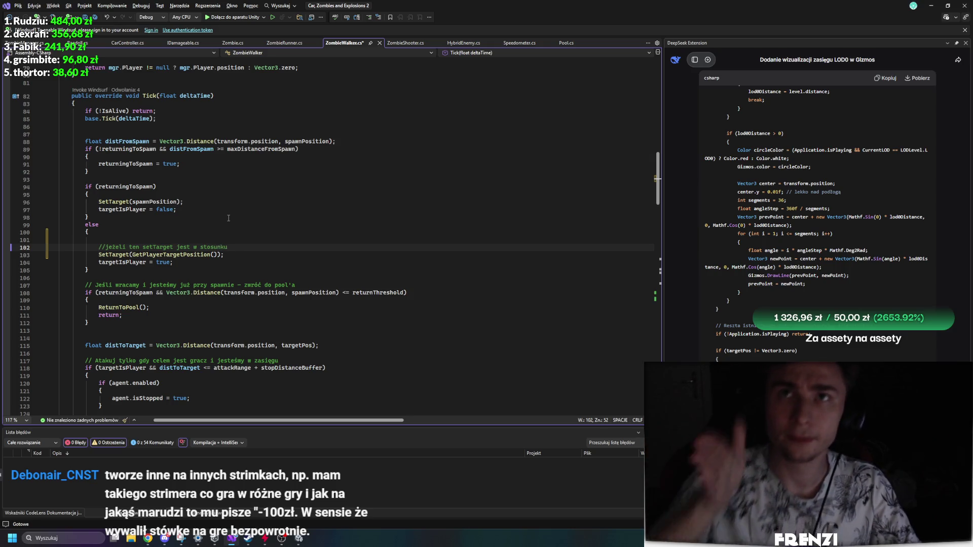
Rewrite the comment after 'jeżeli' to describe the player's heading angle.
key(BackSpace)
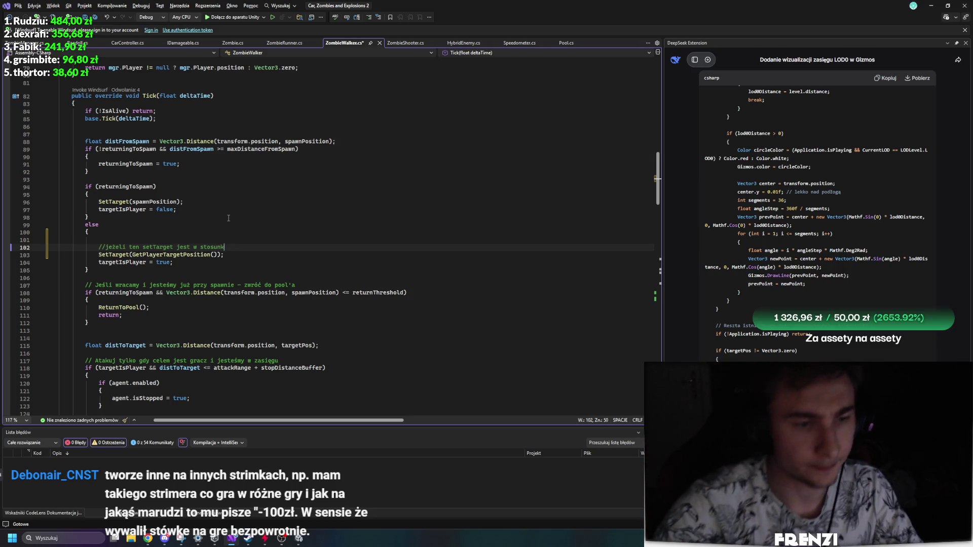
key(ctrl+BackSpace)
key(ctrl+BackSpace)
key(ctrl+BackSpace)
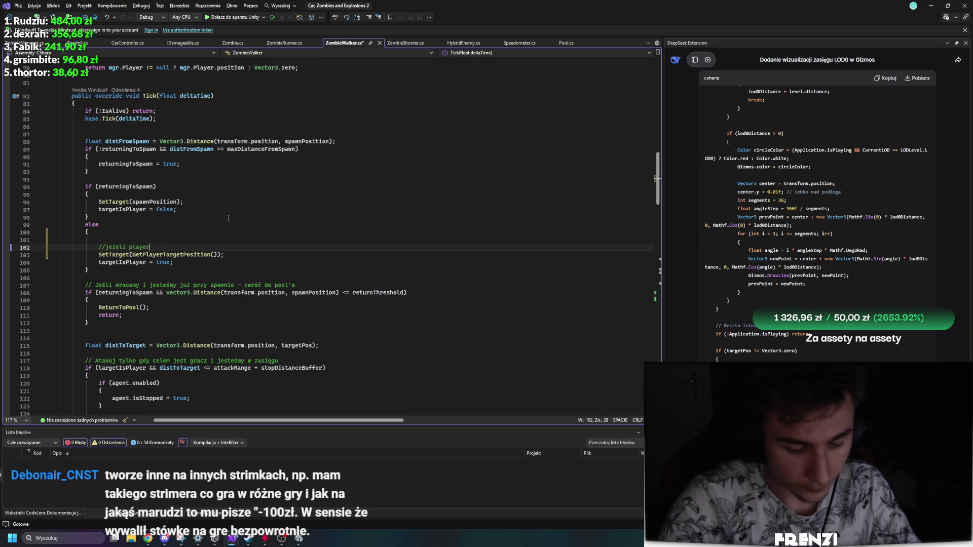
text(i tak zmierza do zabiaka)
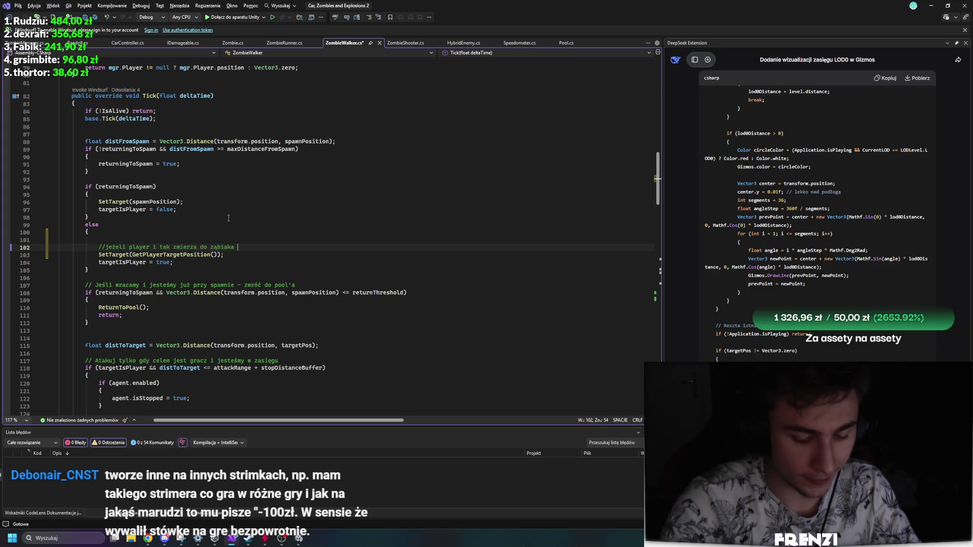
text(w)
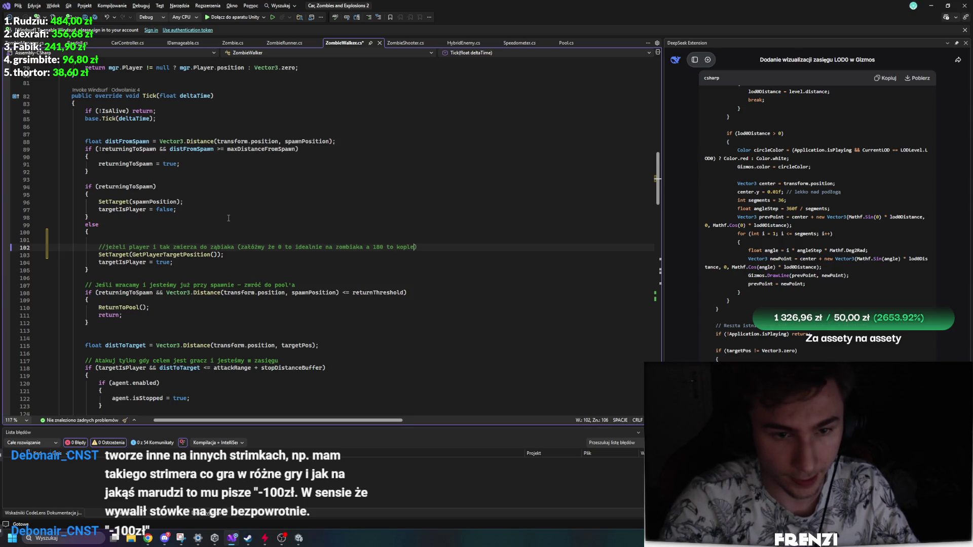
text(tnie w przeciwną stronę)
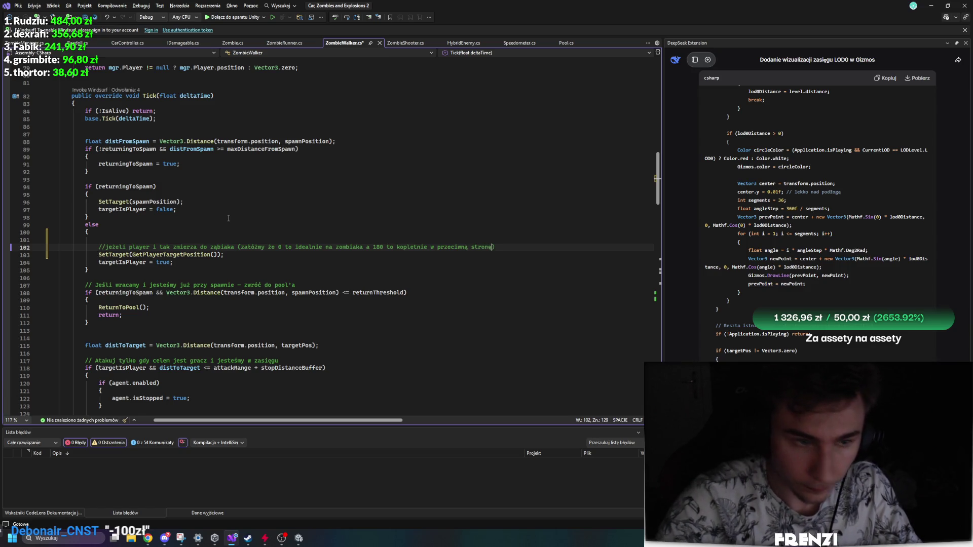
Turn the comment into an open /* block and add a second line about 30 degrees.
click(104, 247)
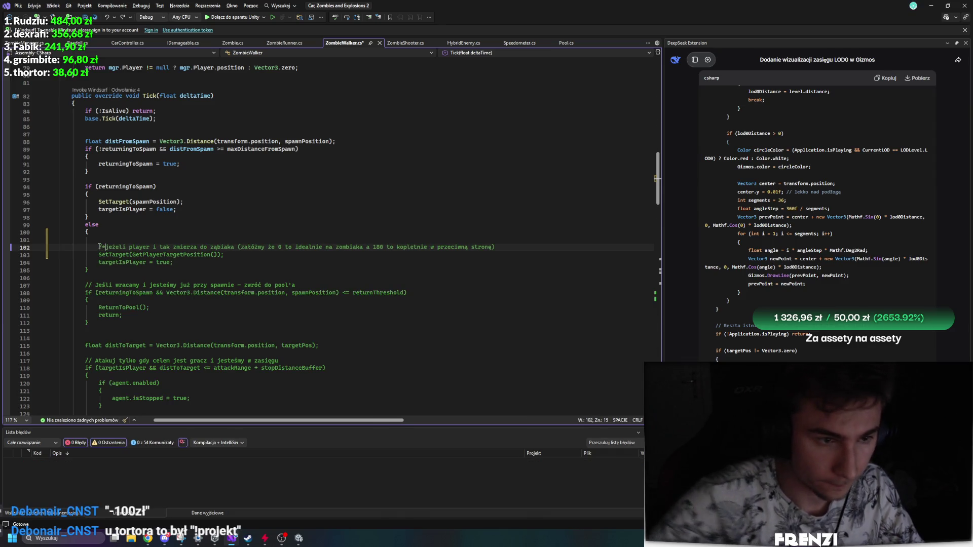
click(549, 248)
key(Return)
text(* to ja ch)
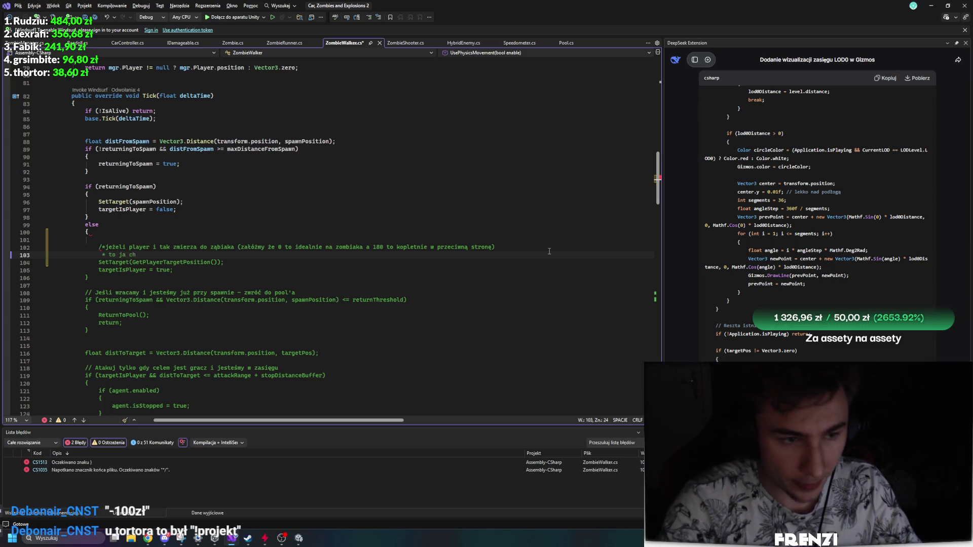
text(ciałbym aby )
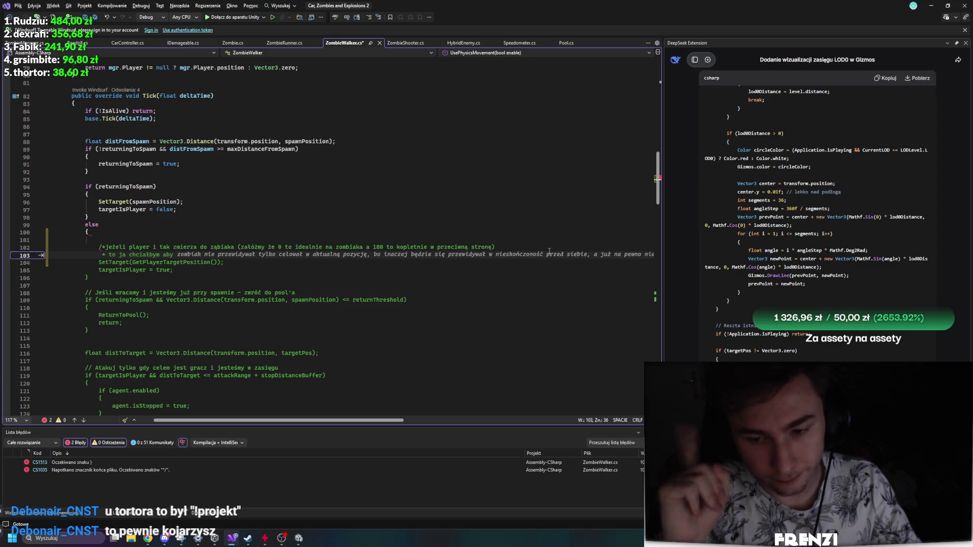
text(od 30 stopni,)
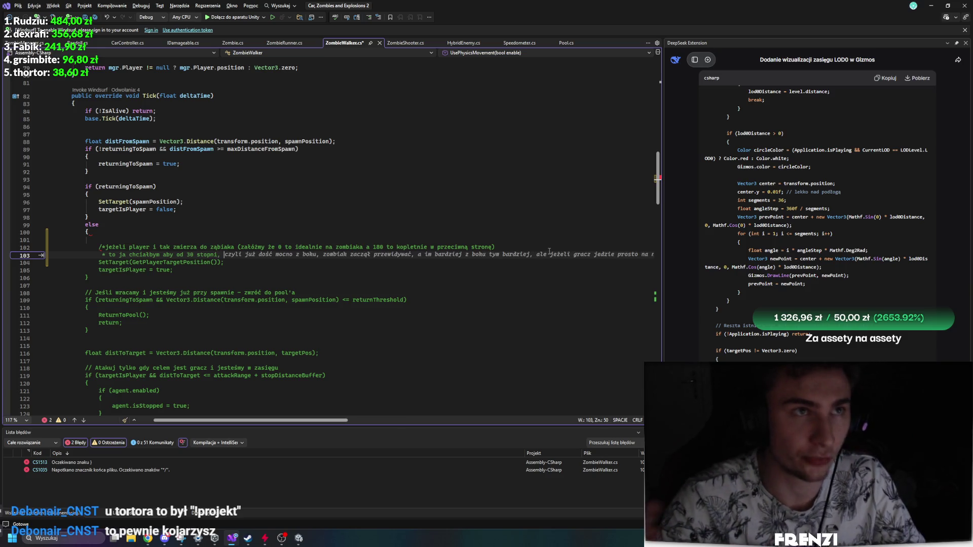
key(alt)
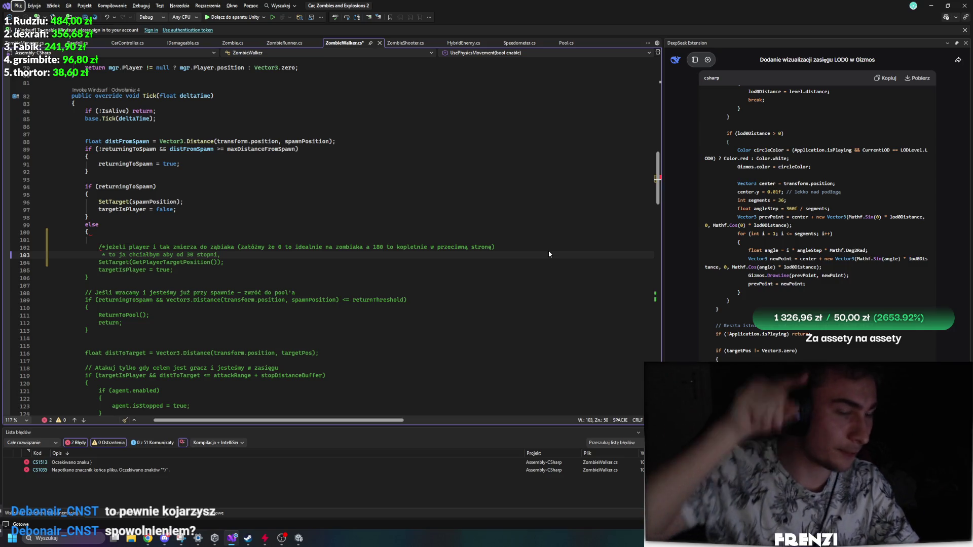
In Unity, maximize the Game view during Play mode and drive the car left.
click(299, 538)
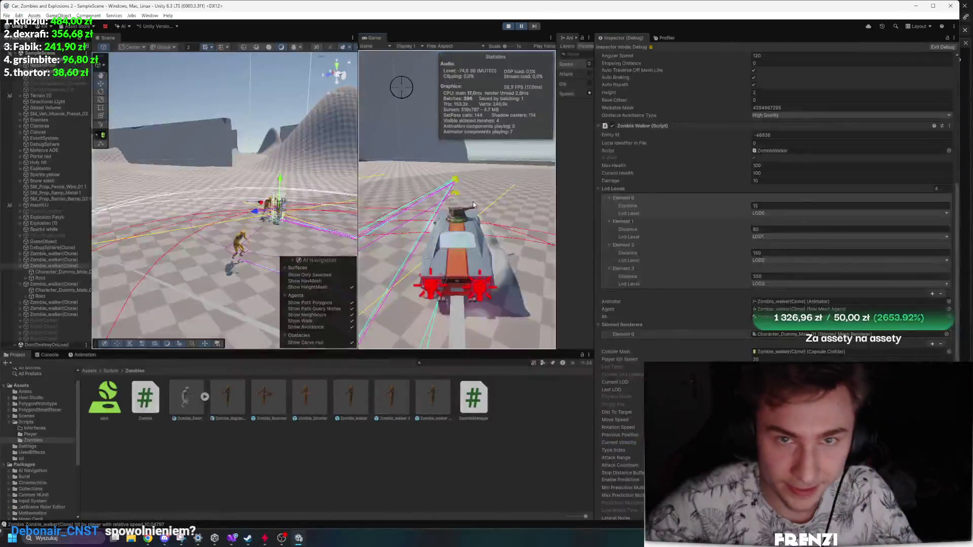
key(shift+space)
key(a)
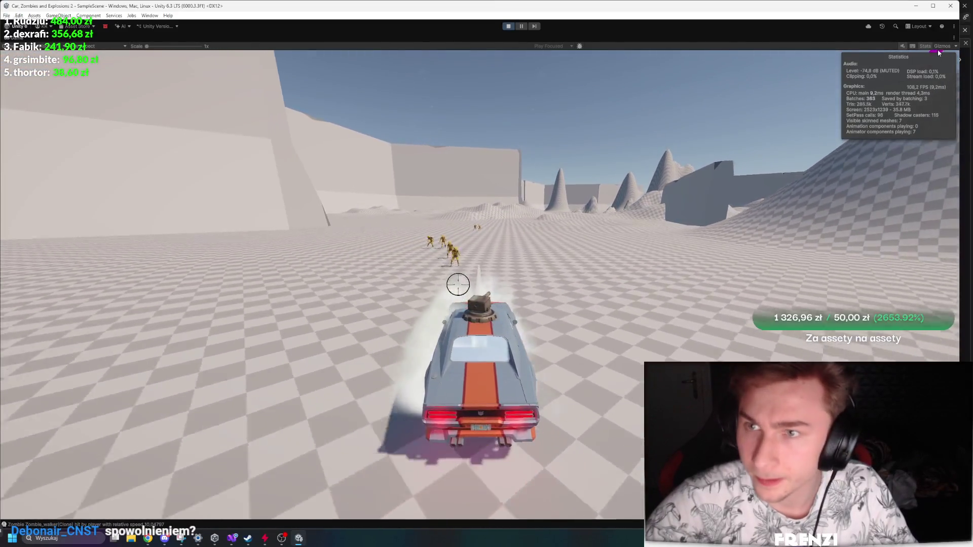
Show the debug gizmos, hide them again, pause the game and bring Blitz forward.
click(942, 46)
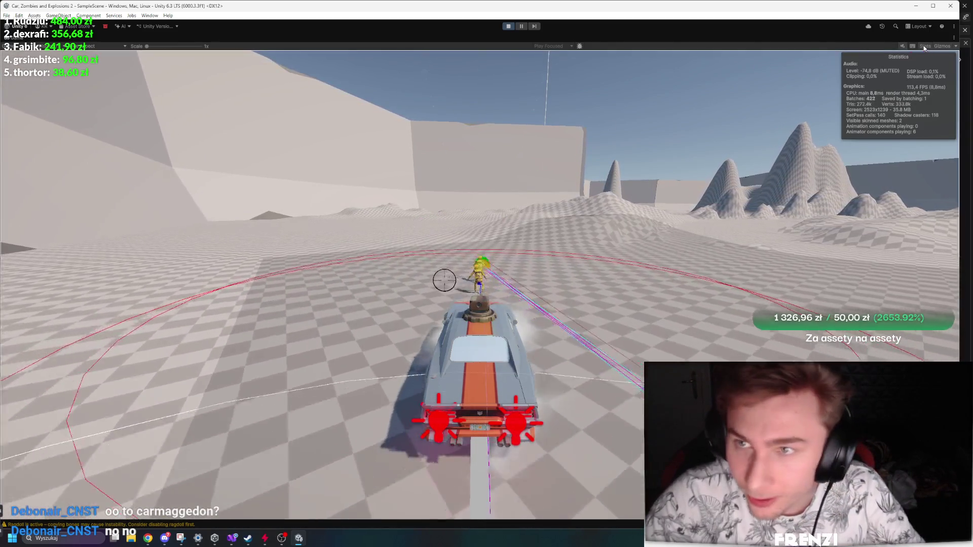
click(956, 46)
click(942, 46)
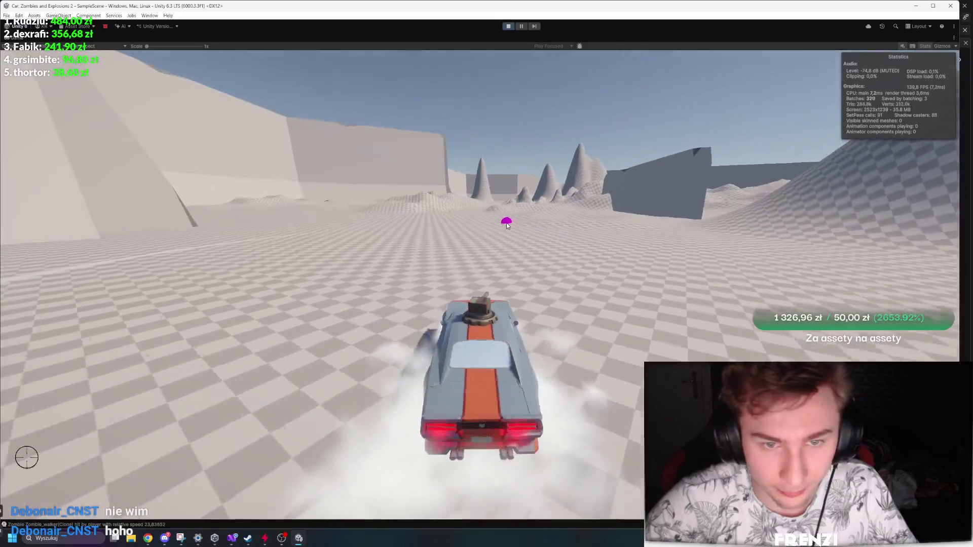
click(521, 27)
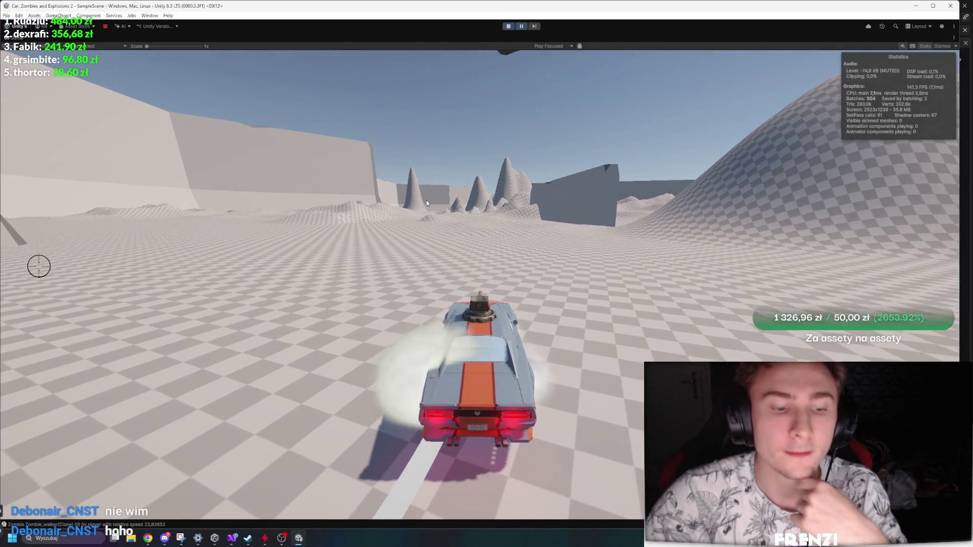
click(265, 538)
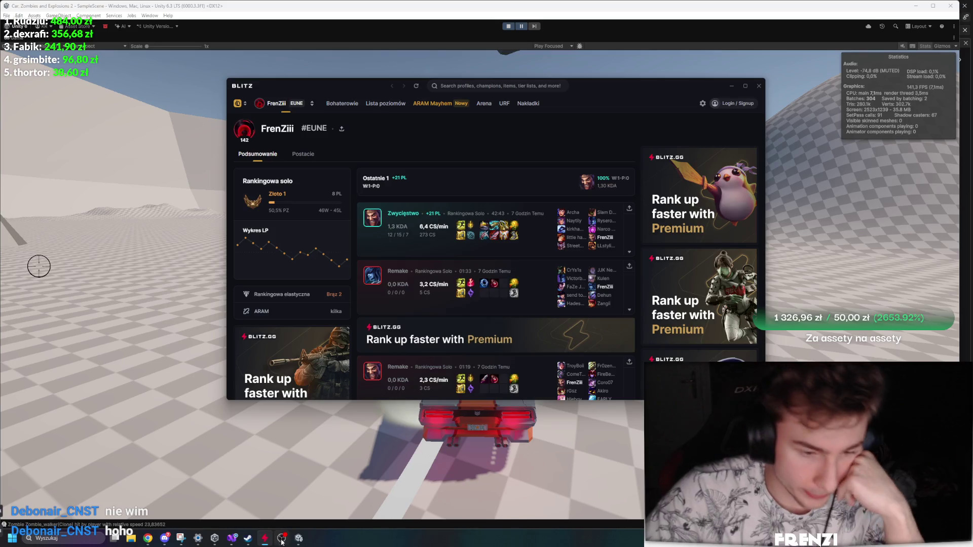
Minimize Blitz and bring Visual Studio with ZombieWalker.cs back to the front.
click(298, 538)
click(232, 538)
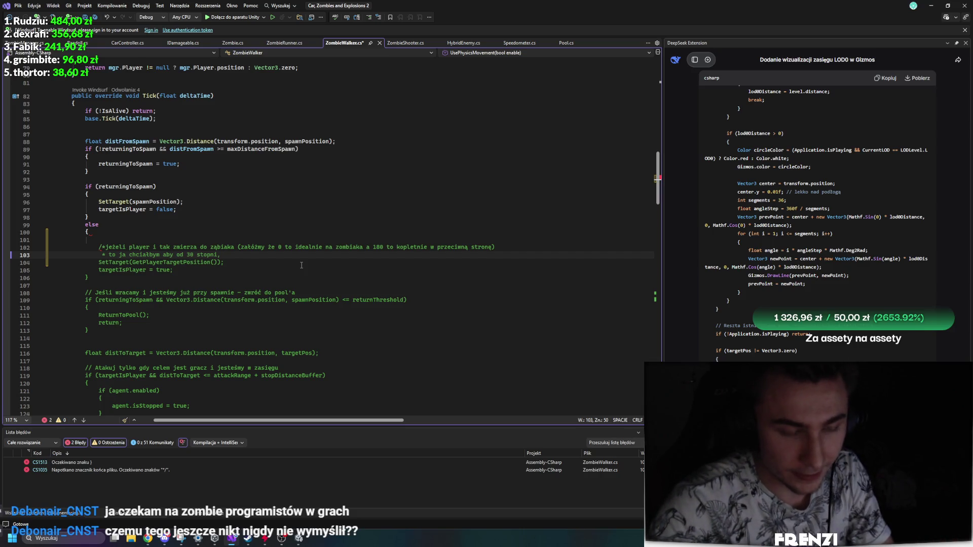
End the second comment line with 'zmierzał', then switch back to the running Unity game.
key(BackSpace)
text(zmierzał)
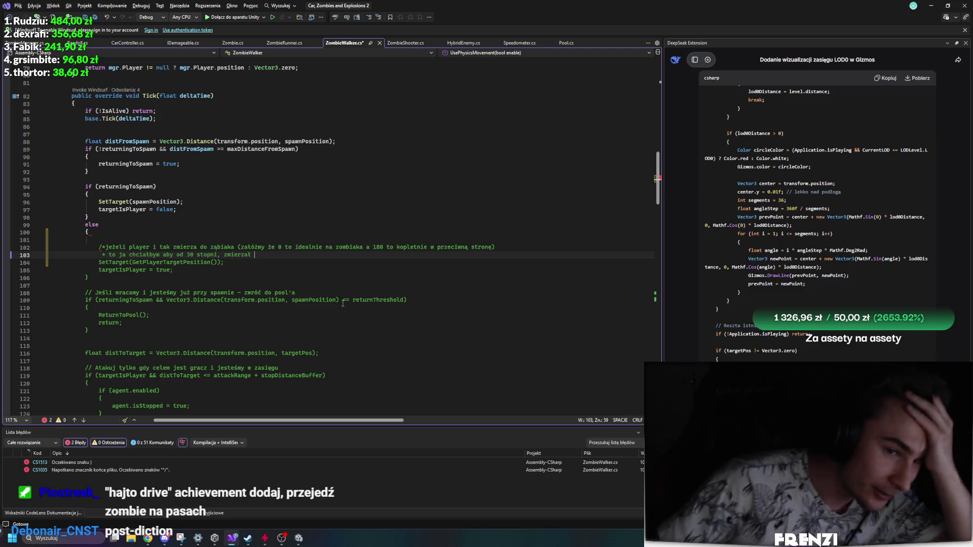
key(alt+Tab)
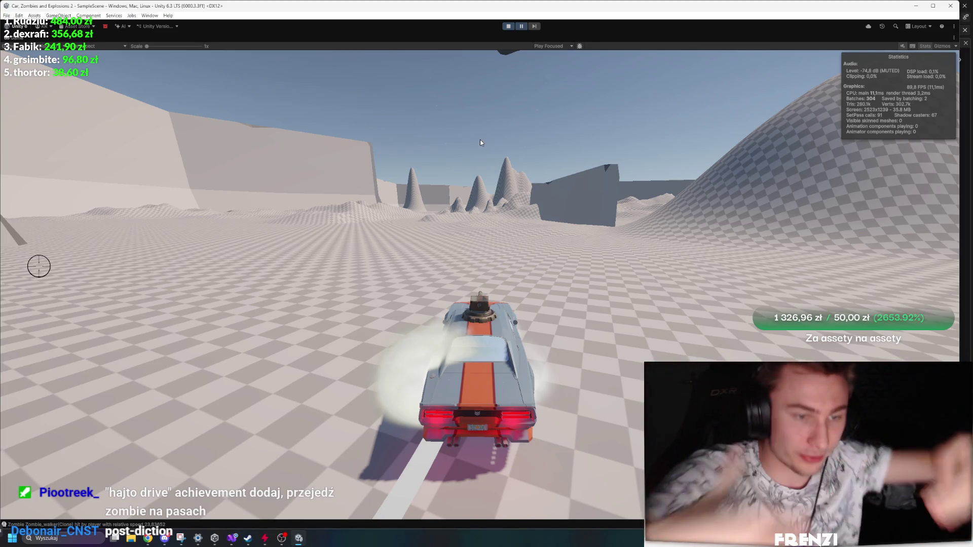
Briefly open and minimize Blitz, then return to ZombieWalker.cs in Visual Studio.
click(265, 538)
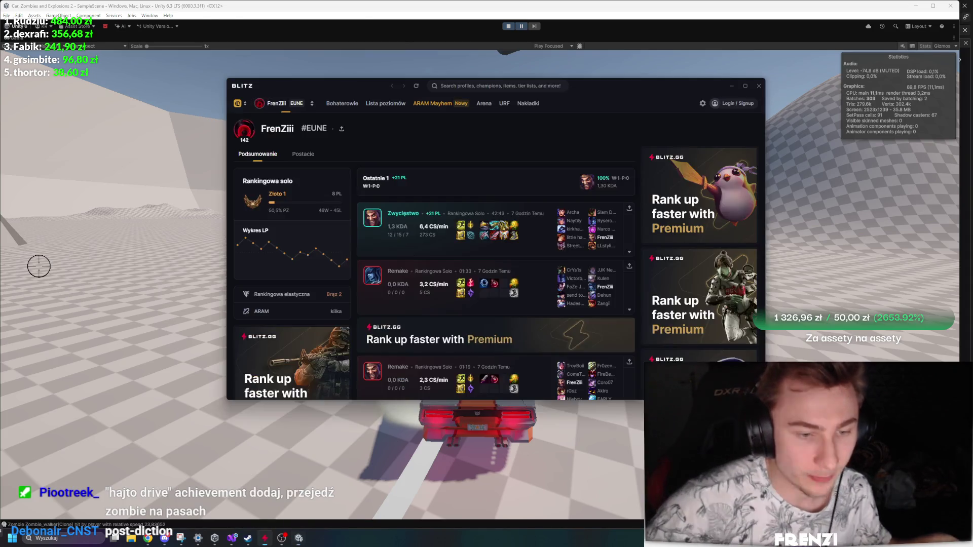
click(265, 538)
click(232, 538)
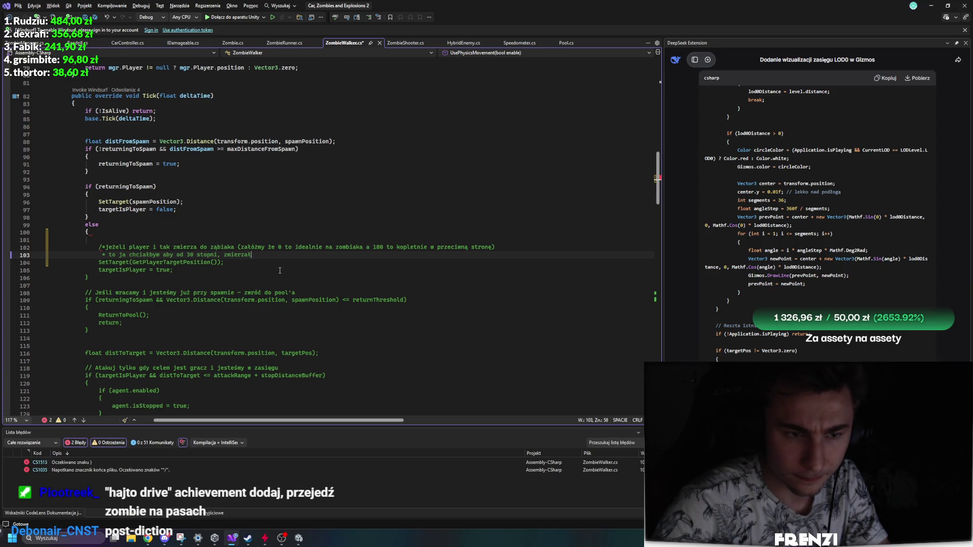
Reword the comment ending to say endless prediction makes no sense, and close it with */.
key(ctrl+BackSpace)
text(nie pot)
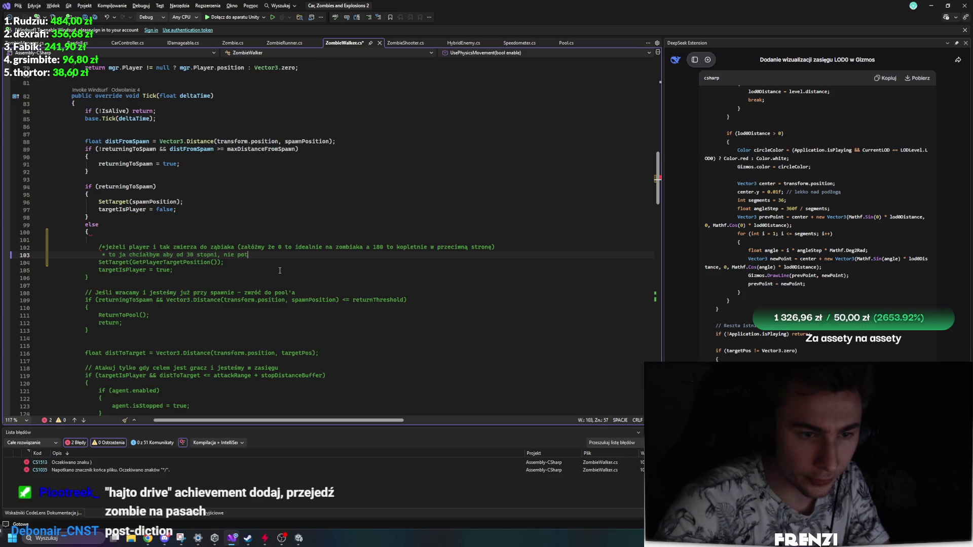
text(rafił sobie ustawić kie)
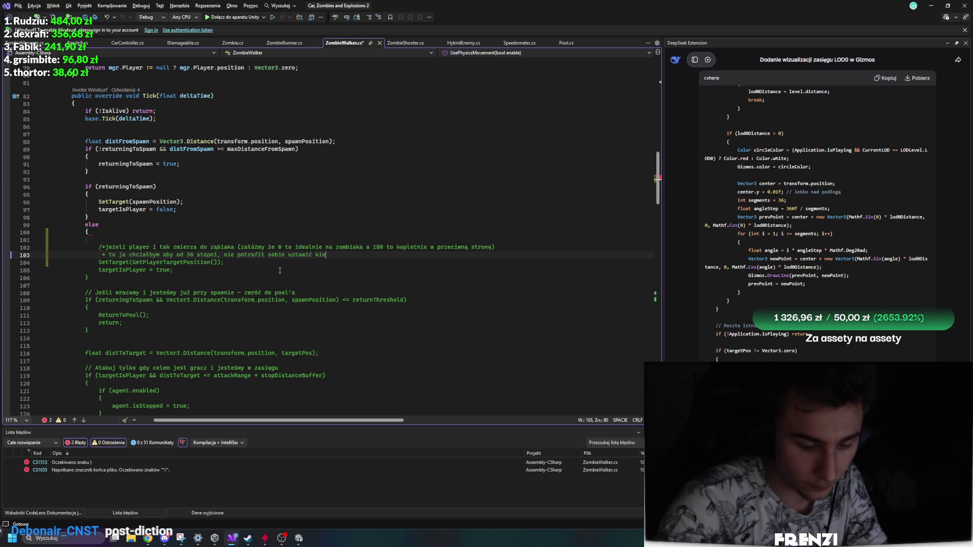
text(runku)
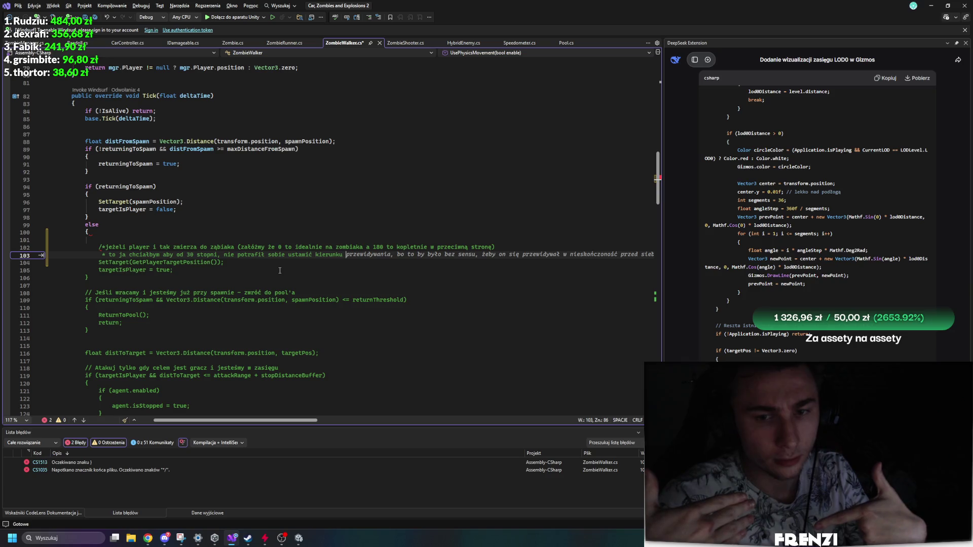
mouse_move(295, 421)
mouse_down()
mouse_move(337, 425)
mouse_move(386, 403)
mouse_move(393, 323)
mouse_up()
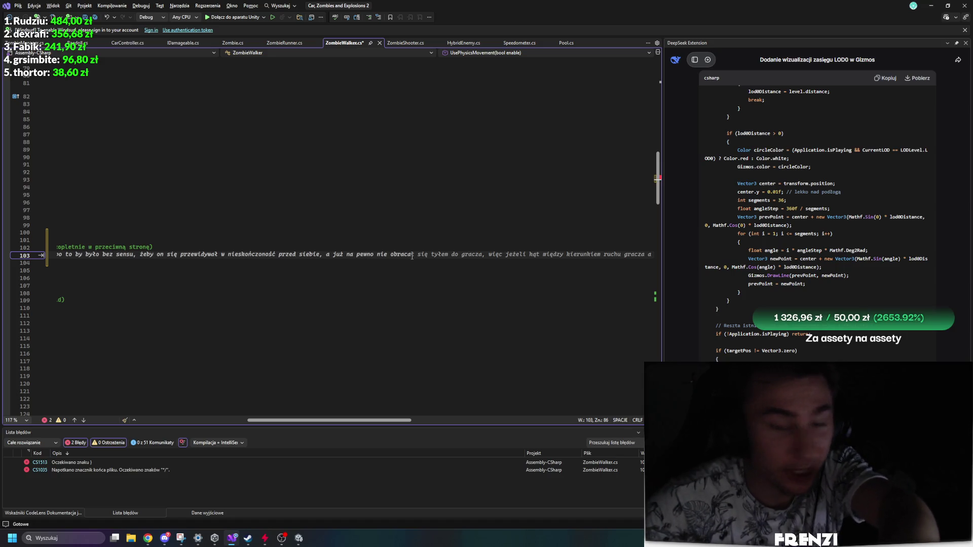
key(End)
text(*/)
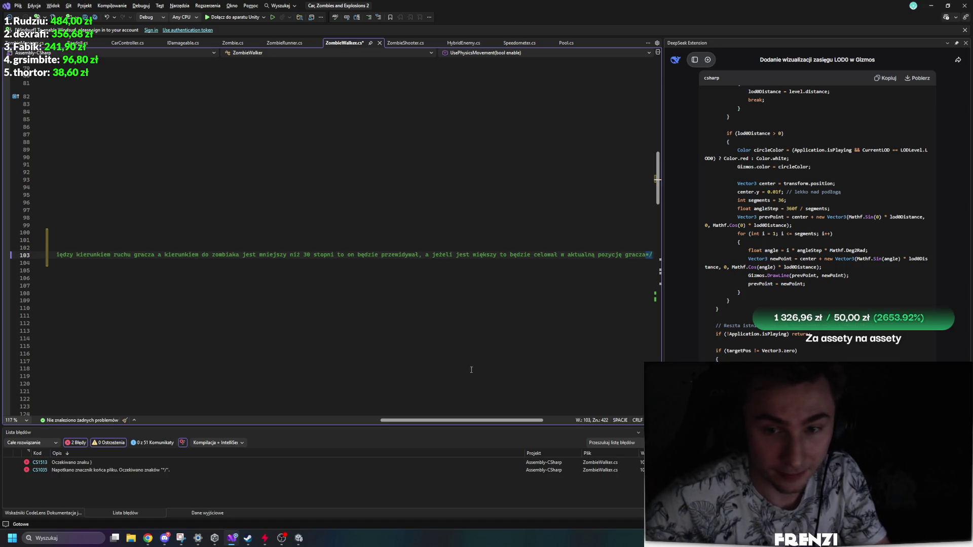
Select Tick's lines 102–113, from the aiming comment through the return-to-pool block.
drag(486, 420, 216, 414)
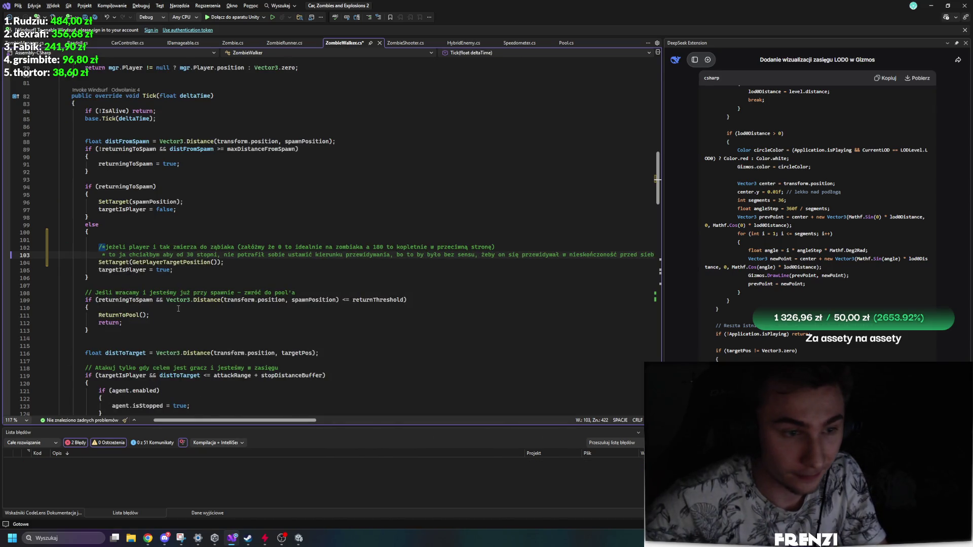
scroll(96, 250, down, 5)
drag(62, 176, 703, 179)
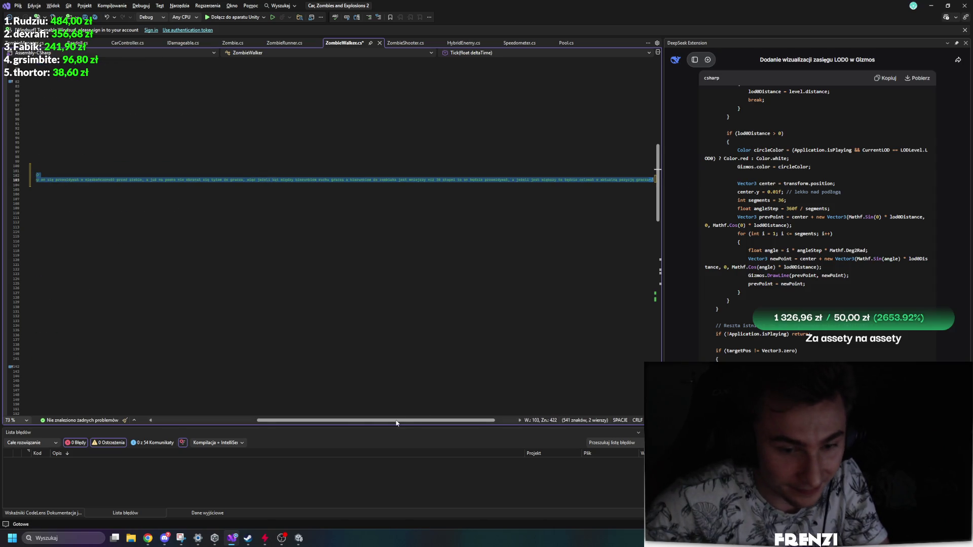
drag(397, 420, 294, 420)
click(183, 304)
scroll(183, 302, up, 8)
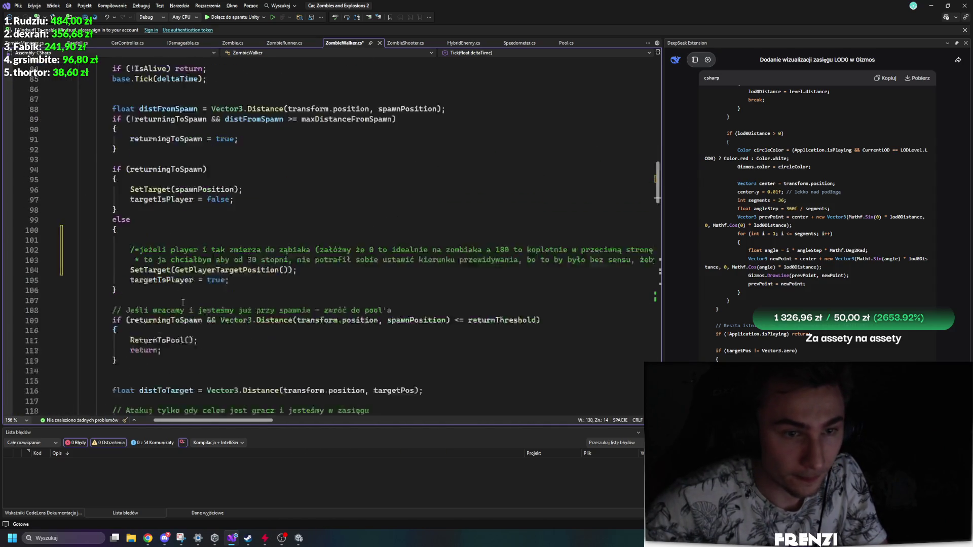
scroll(183, 303, down, 5)
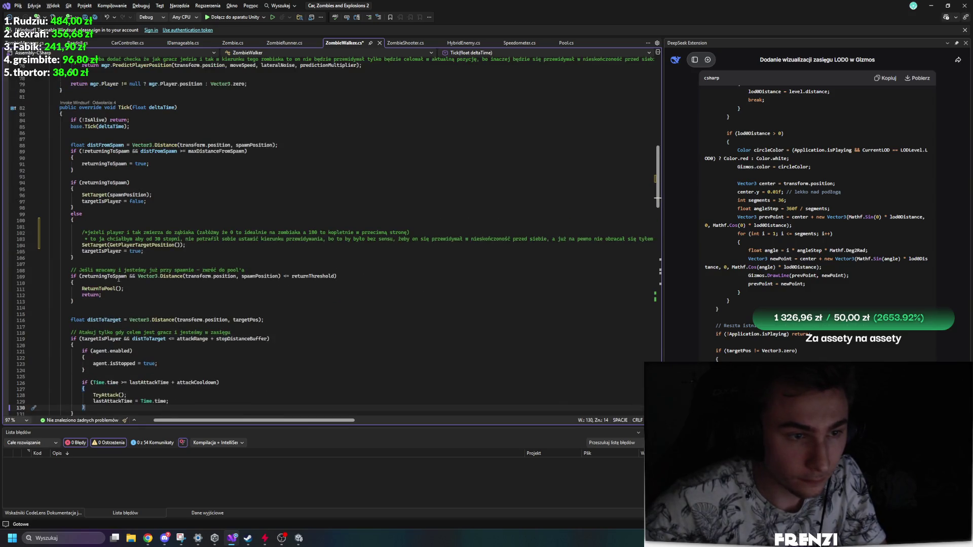
click(140, 245)
scroll(137, 300, up, 1)
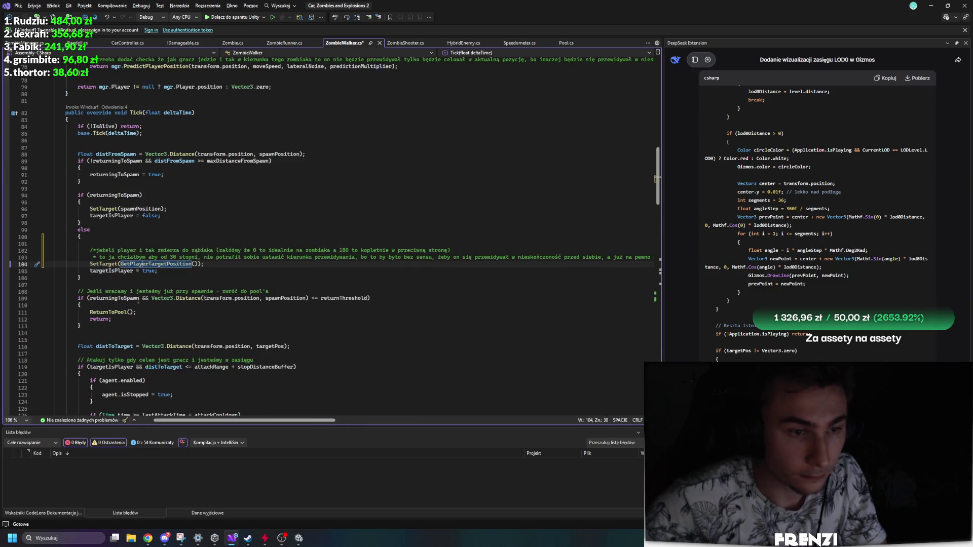
mouse_move(100, 327)
mouse_down()
mouse_move(53, 196)
mouse_move(53, 113)
mouse_move(13, 135)
mouse_move(2, 168)
mouse_move(1, 154)
mouse_move(2, 244)
mouse_move(53, 250)
mouse_up()
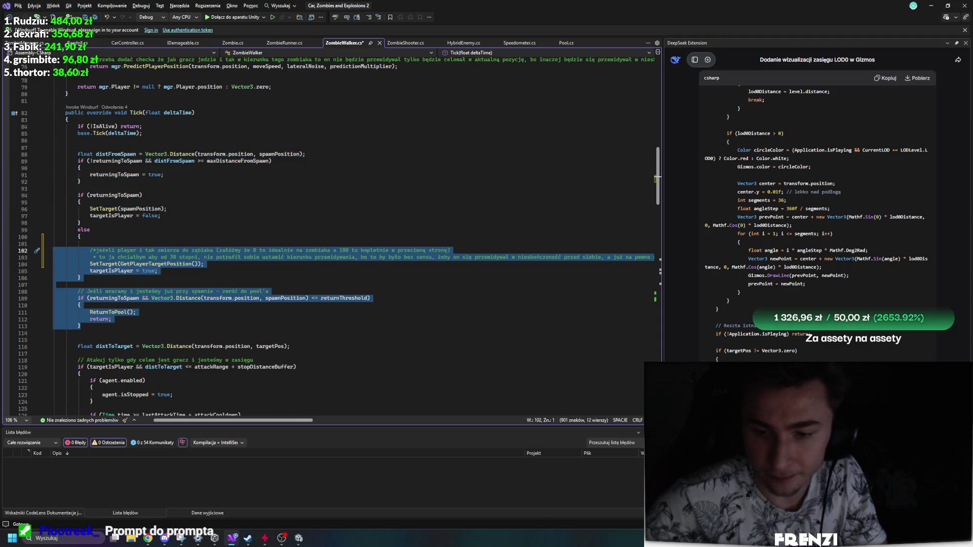
Send DeepSeek a new-chat request to implement the comment using the pasted Tick() code, then restore Unity's layout.
click(707, 59)
text(na)
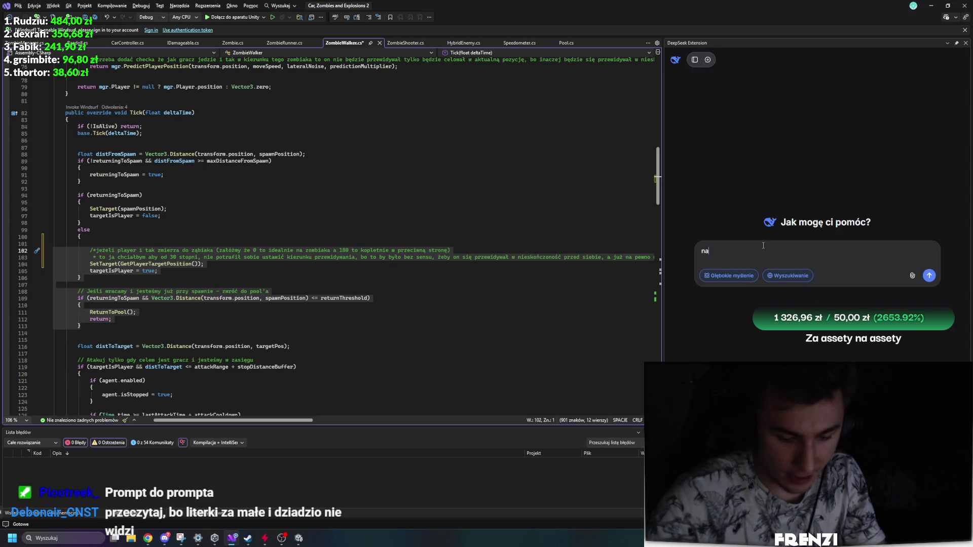
text(jest w pierwsz)
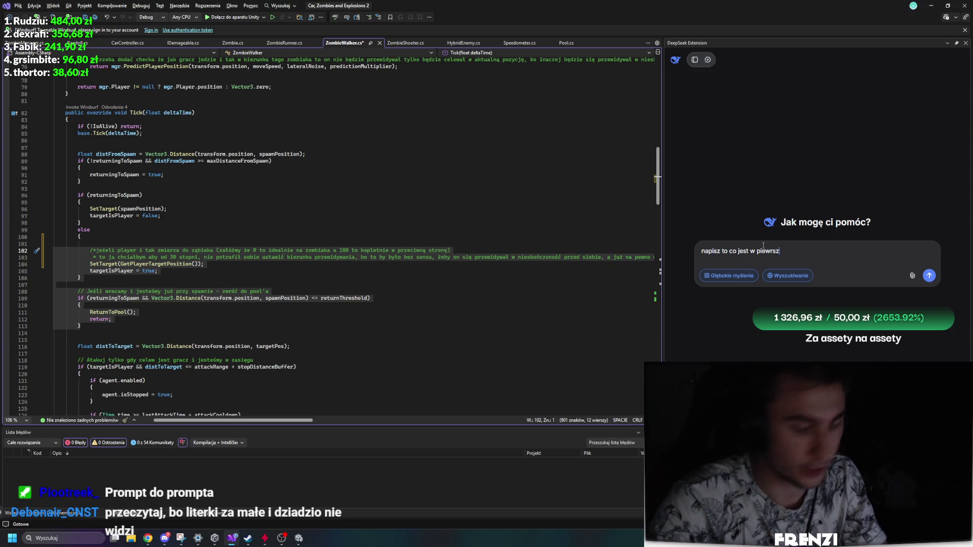
key(ctrl+a)
key(BackSpace)
text(na)
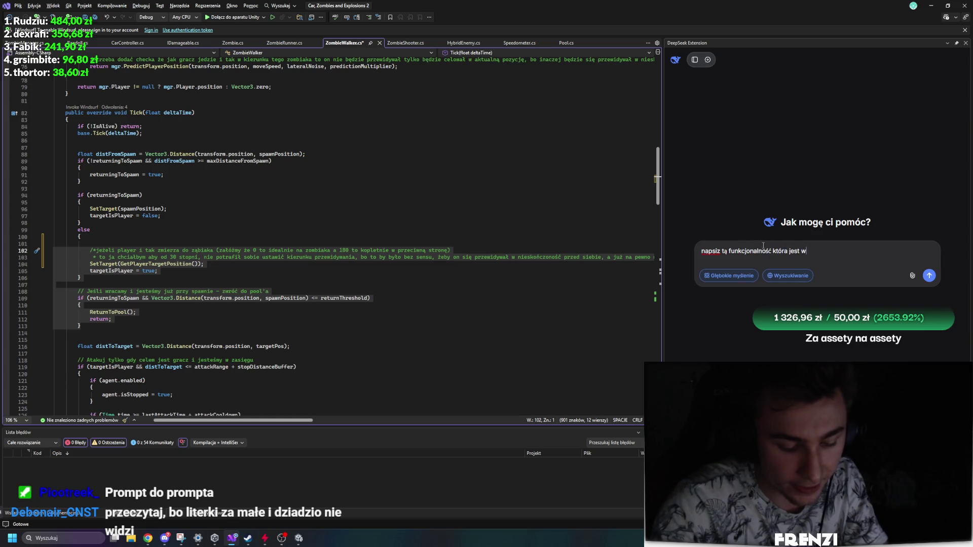
text(omentarzu)
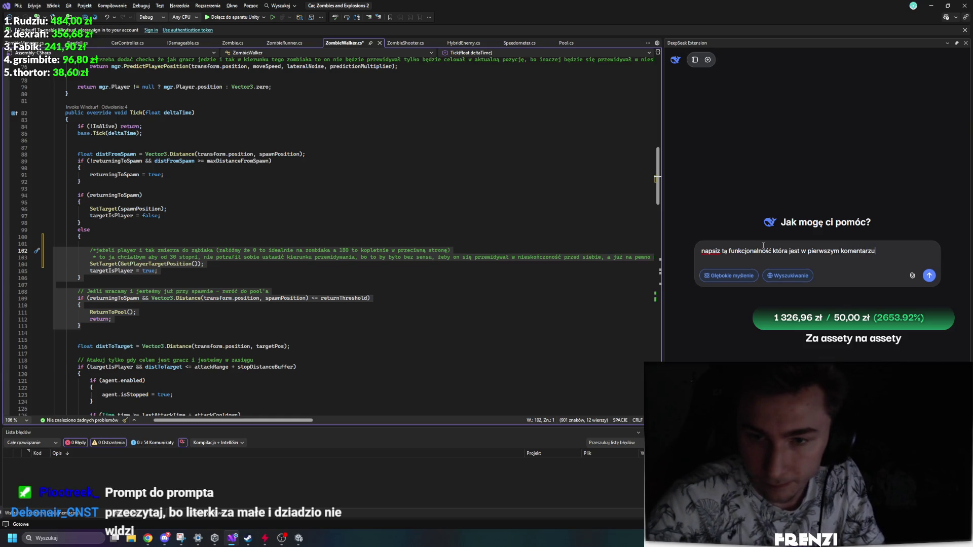
key(Return)
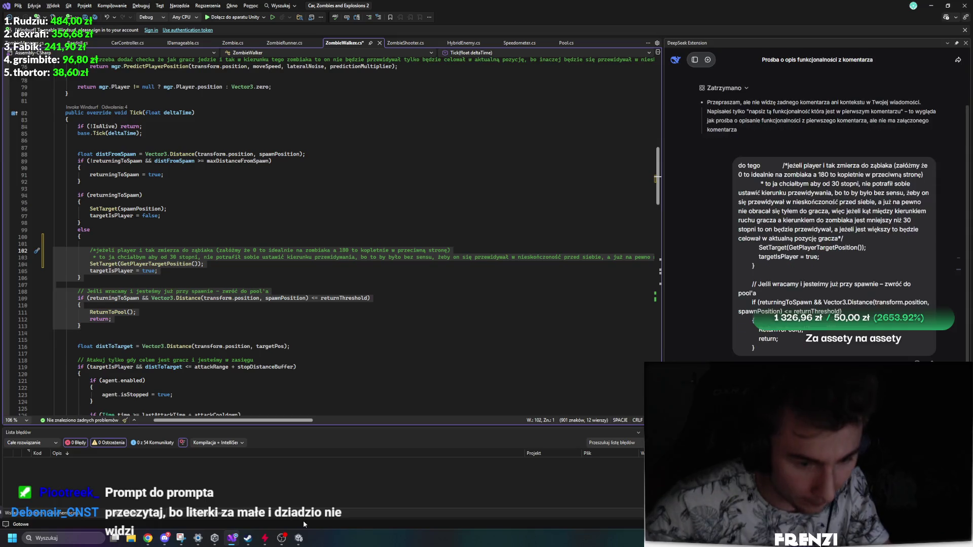
key(alt+Tab)
key(shift+space)
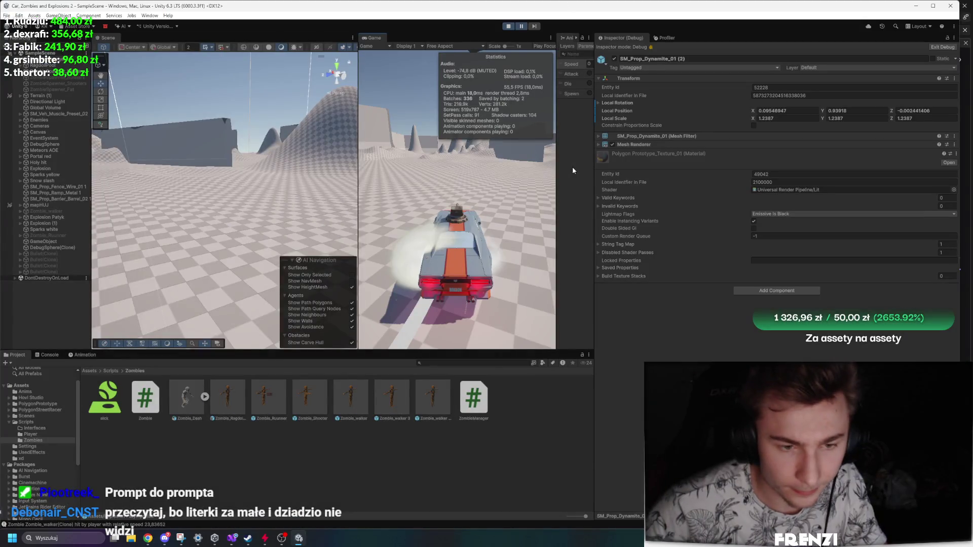
Stop Play mode and drag the SM_Prop_Ramp_Metal 1 prefab into the scene near its centre.
click(89, 371)
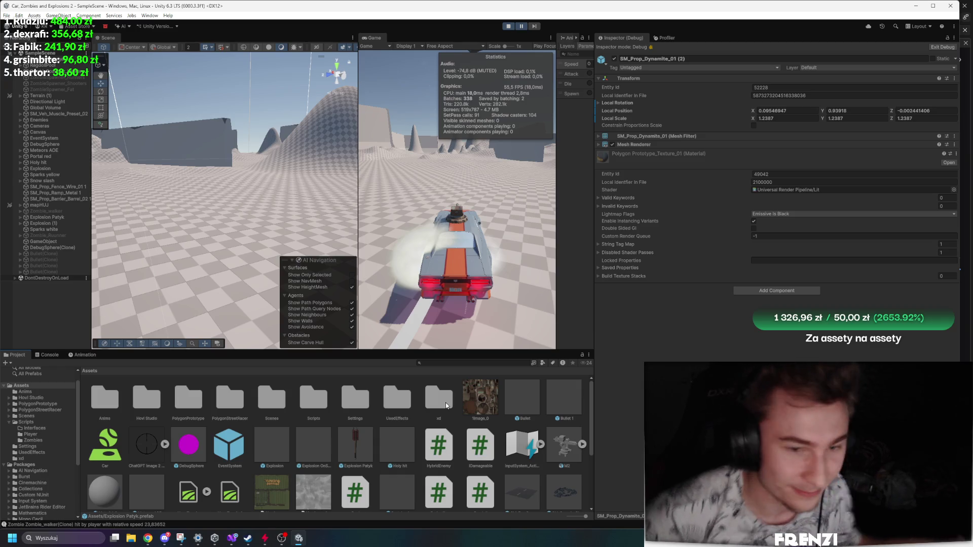
click(509, 26)
scroll(299, 436, down, 3)
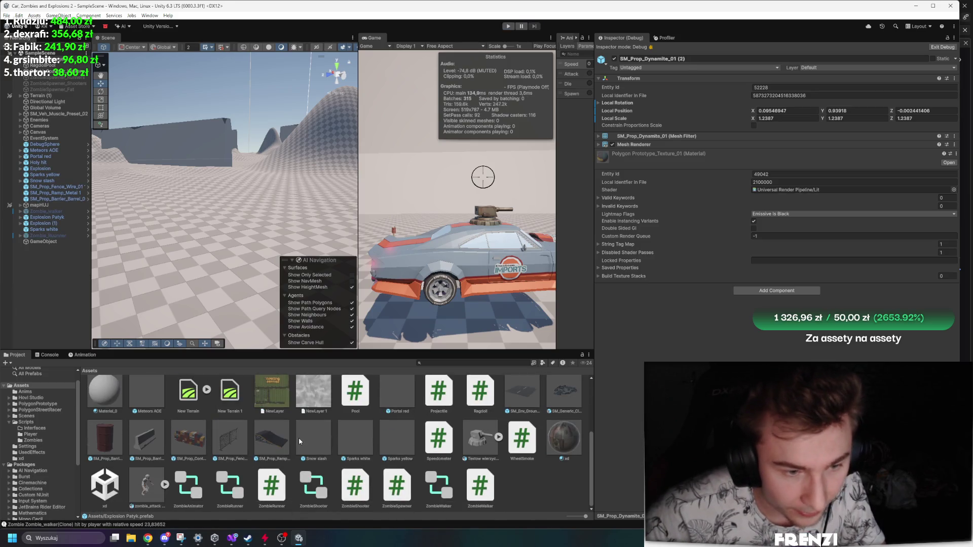
click(281, 437)
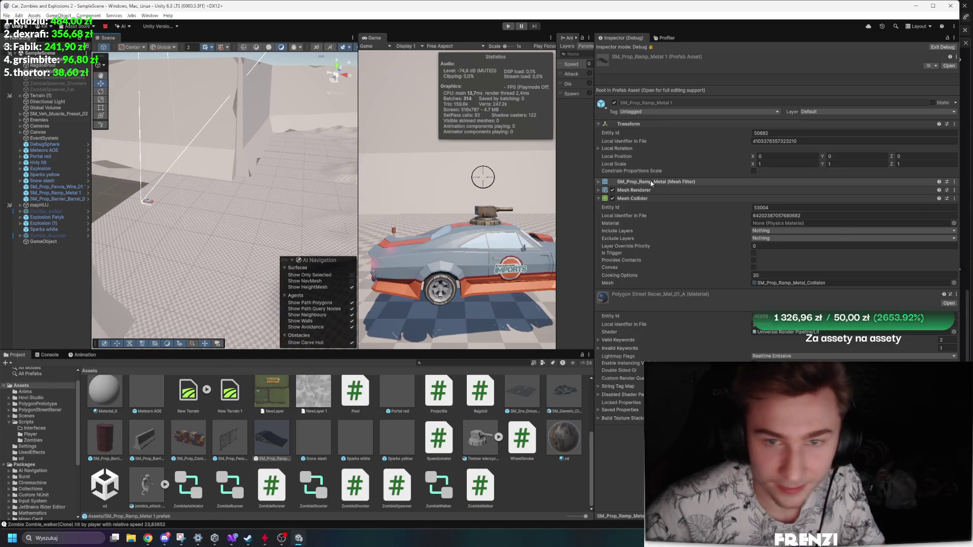
drag(594, 174, 821, 174)
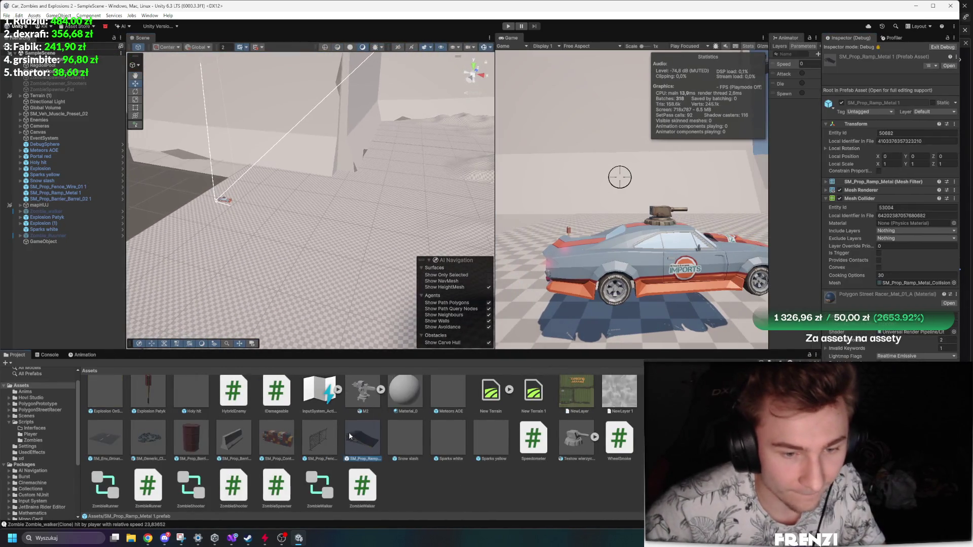
drag(362, 446, 331, 210)
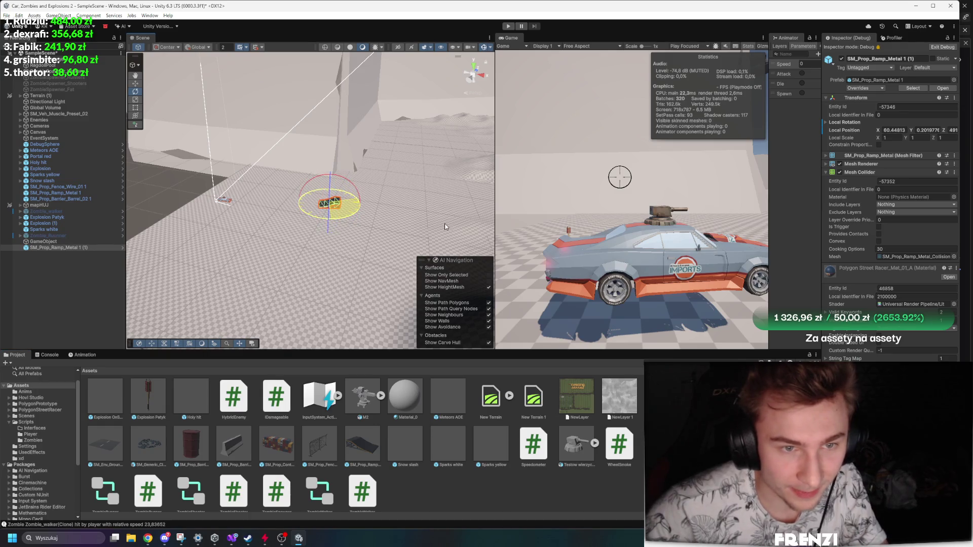
Play-test the scene with the new ramp, then return to Visual Studio.
key(ctrl+p)
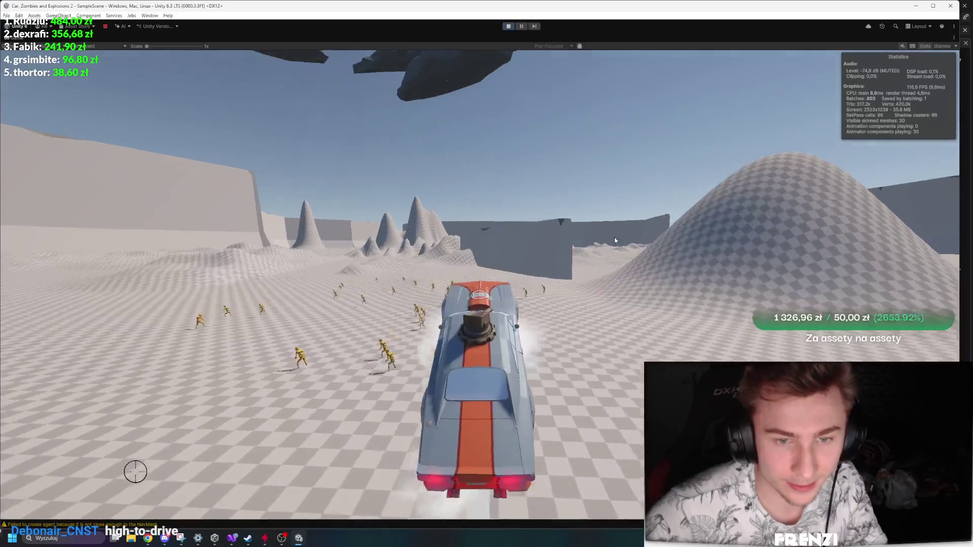
key(alt+Tab)
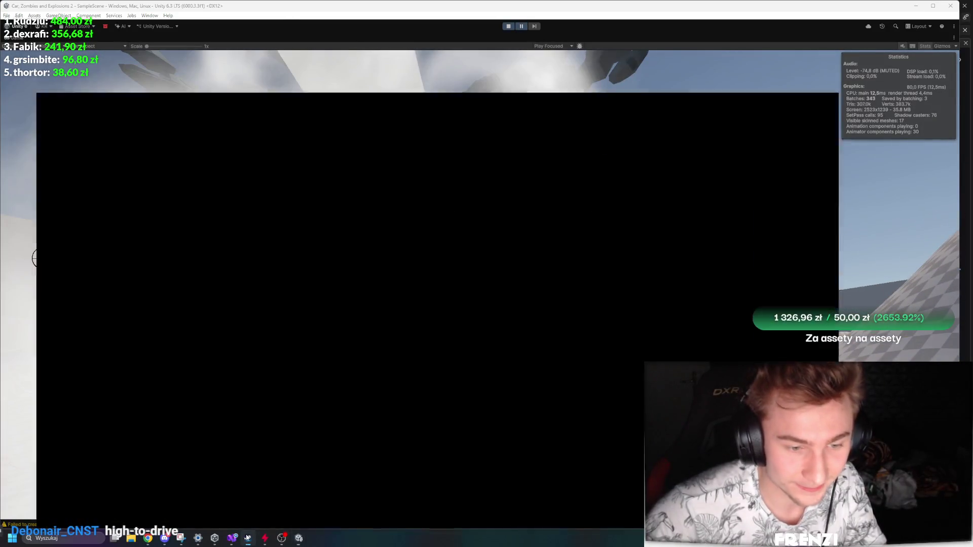
scroll(370, 280, up, 4)
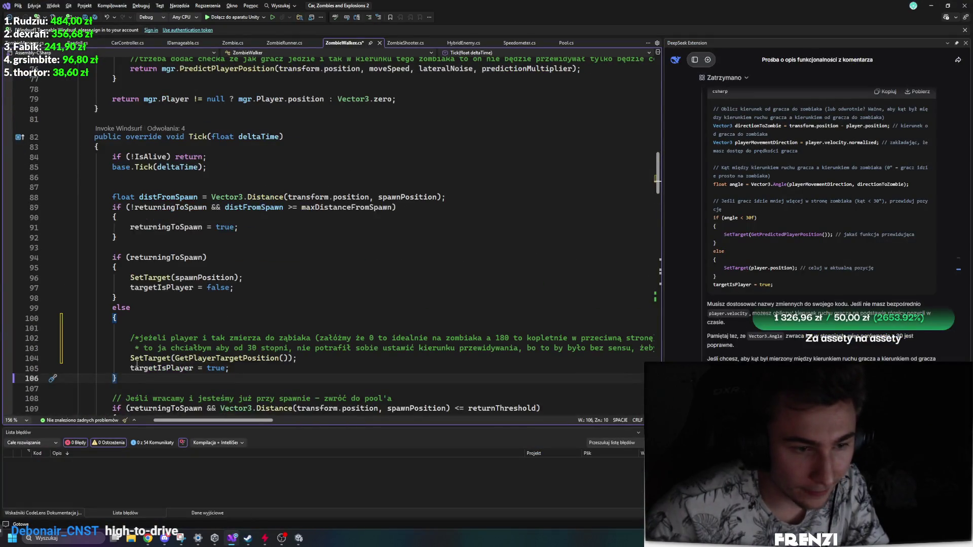
Select DeepSeek's 30° angle-check code, from the bottom up to Vector3 directionToZombie.
mouse_move(149, 338)
mouse_down()
mouse_move(379, 340)
mouse_move(362, 349)
mouse_up()
click(521, 348)
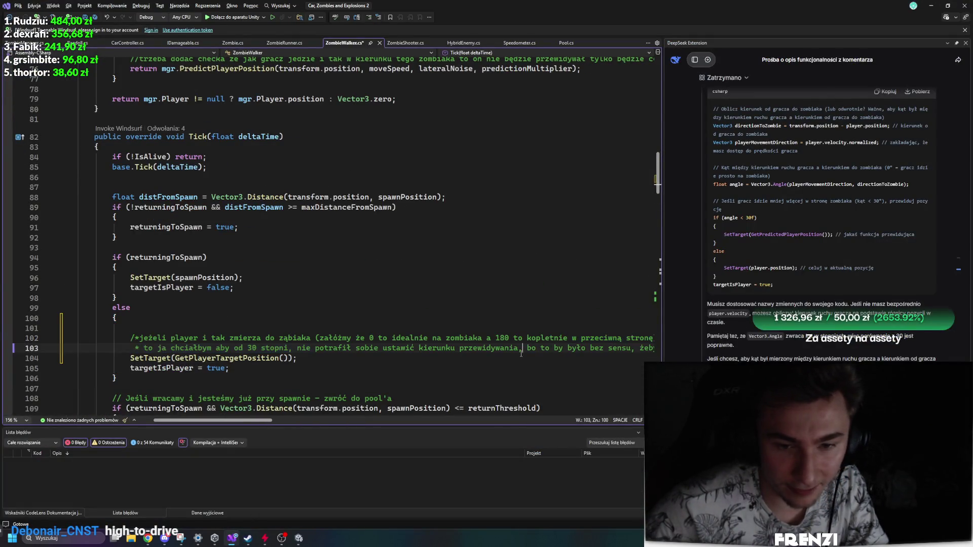
drag(269, 422, 567, 378)
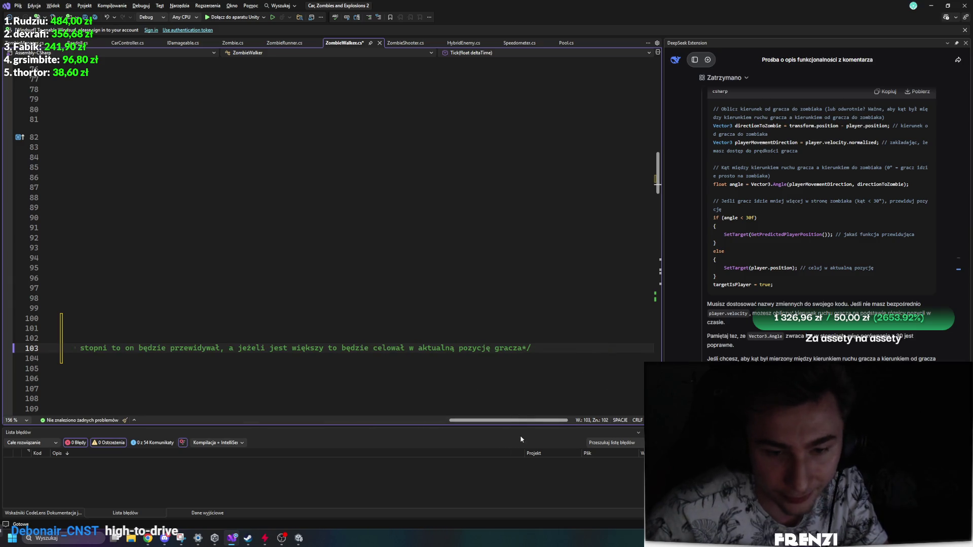
scroll(355, 253, left, 10)
scroll(765, 239, up, 3)
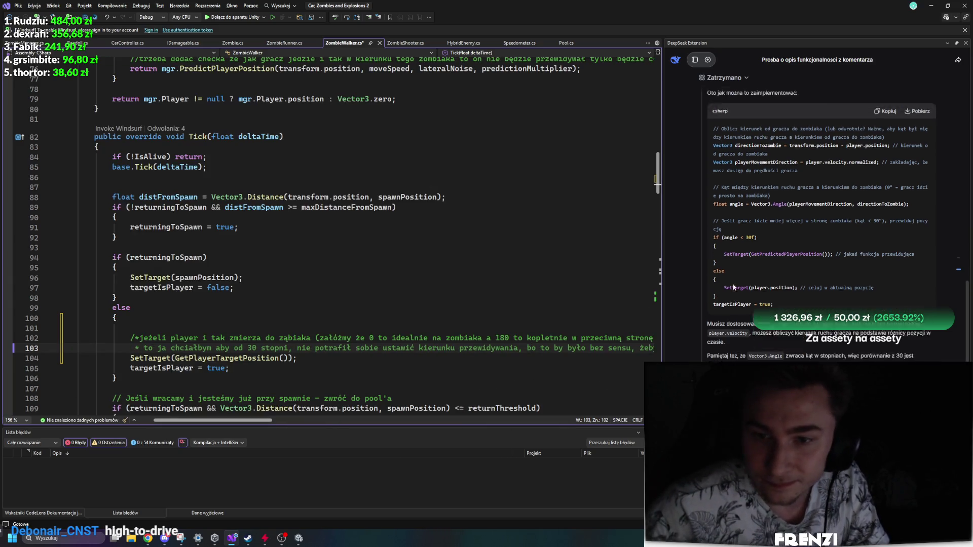
mouse_move(776, 361)
mouse_down()
mouse_move(696, 214)
mouse_move(702, 205)
mouse_up()
key(ctrl+c)
Paste the suggested angle-check code into ZombieWalker's Tick() method.
scroll(294, 285, down, 3)
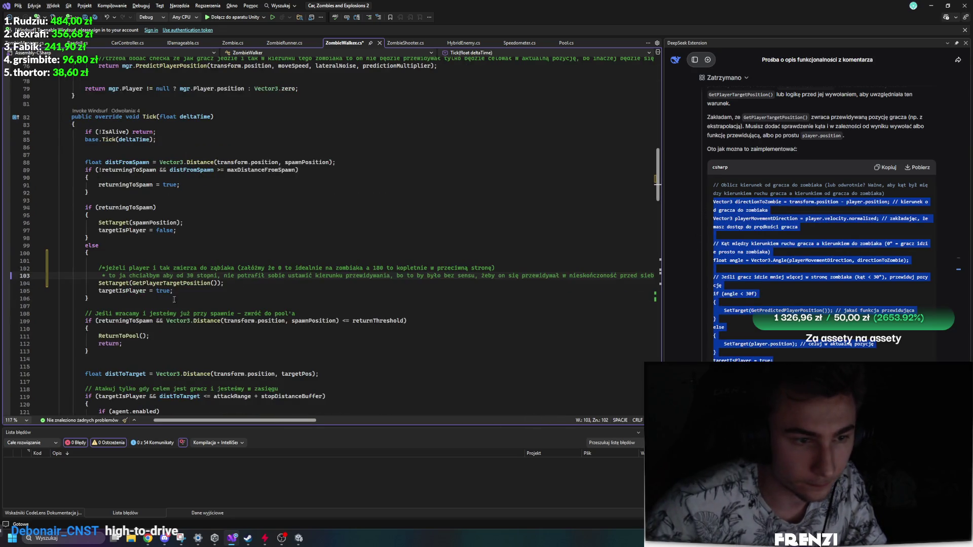
click(274, 282)
key(ctrl+v)
scroll(243, 283, down, 3)
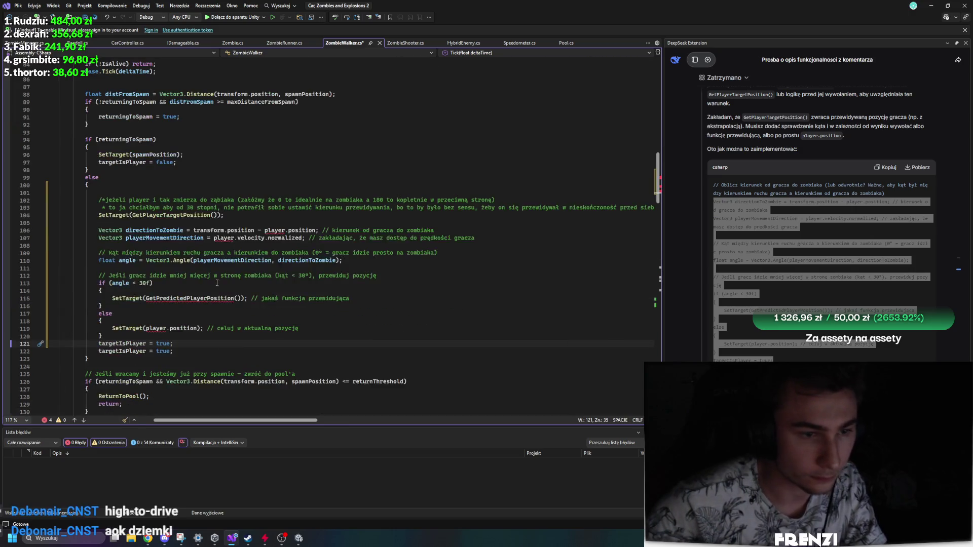
click(198, 304)
scroll(202, 243, up, 2)
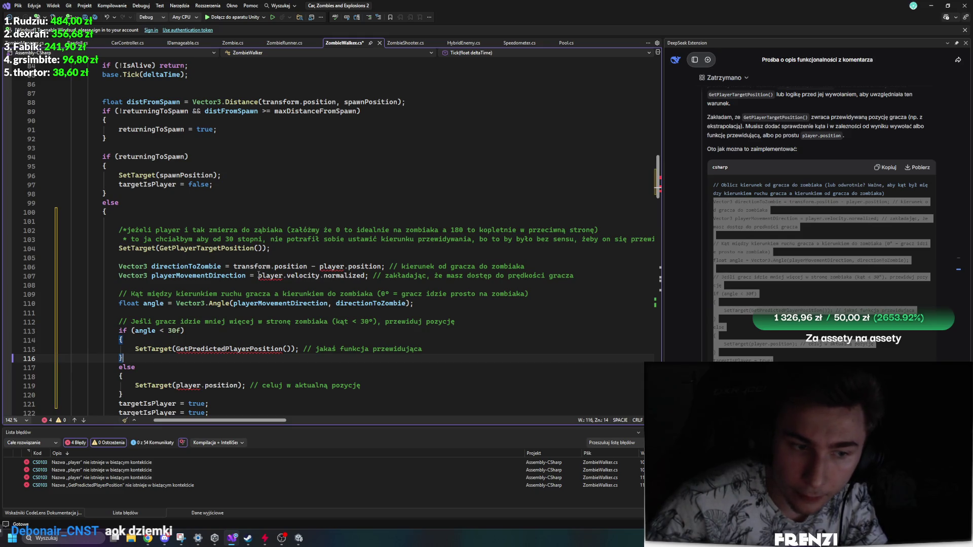
scroll(254, 279, down, 4)
scroll(238, 284, up, 3)
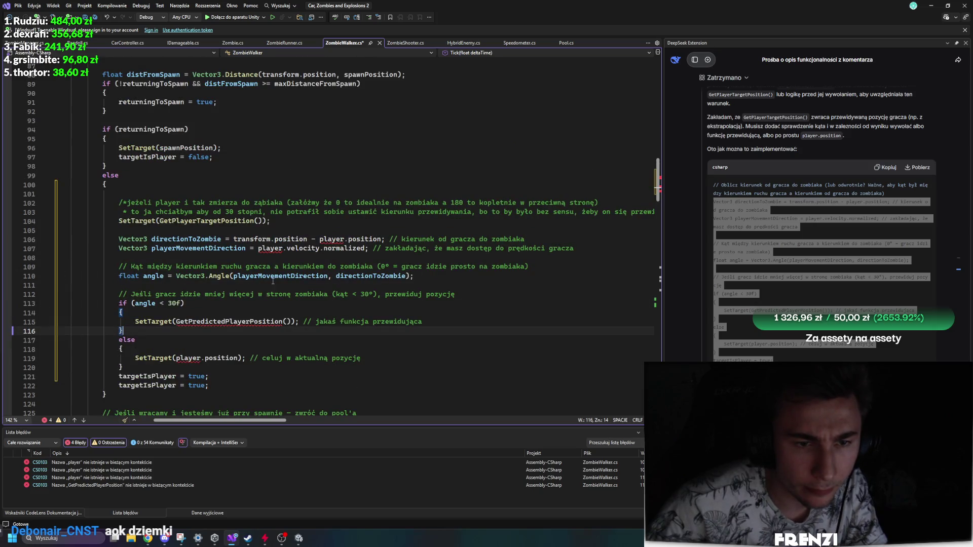
Start line 107's player reference with ZombieManager.Instance.
click(258, 248)
text(mg)
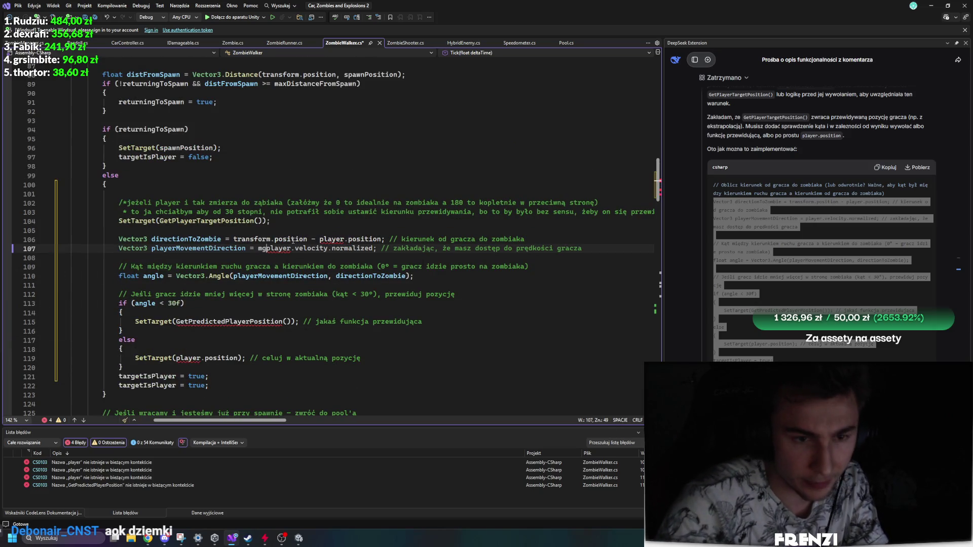
key(BackSpace)
key(BackSpace)
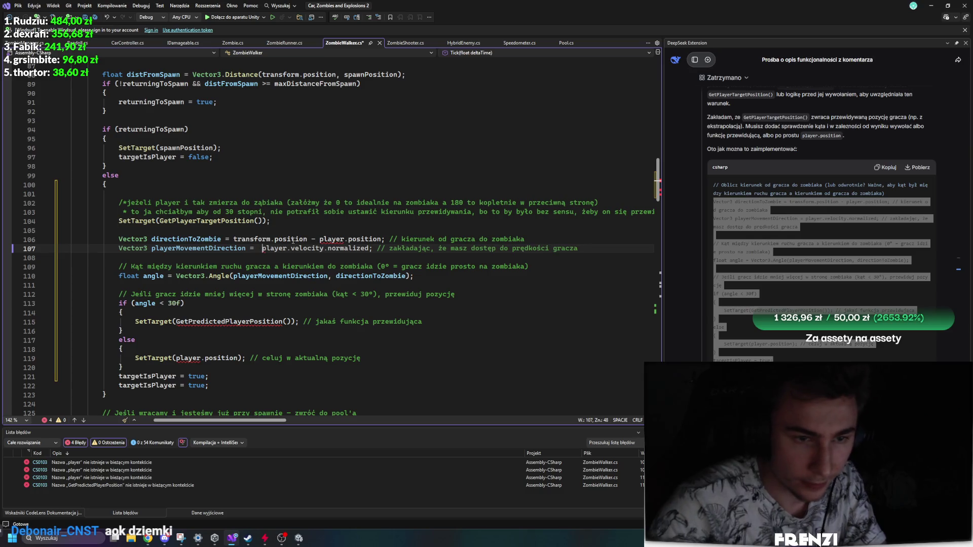
text(ZombieManager)
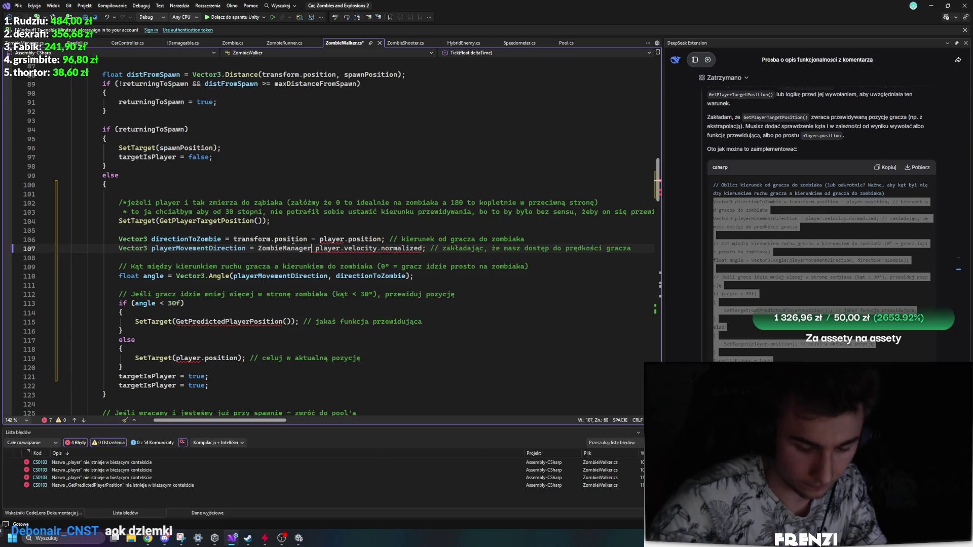
text(.Instance)
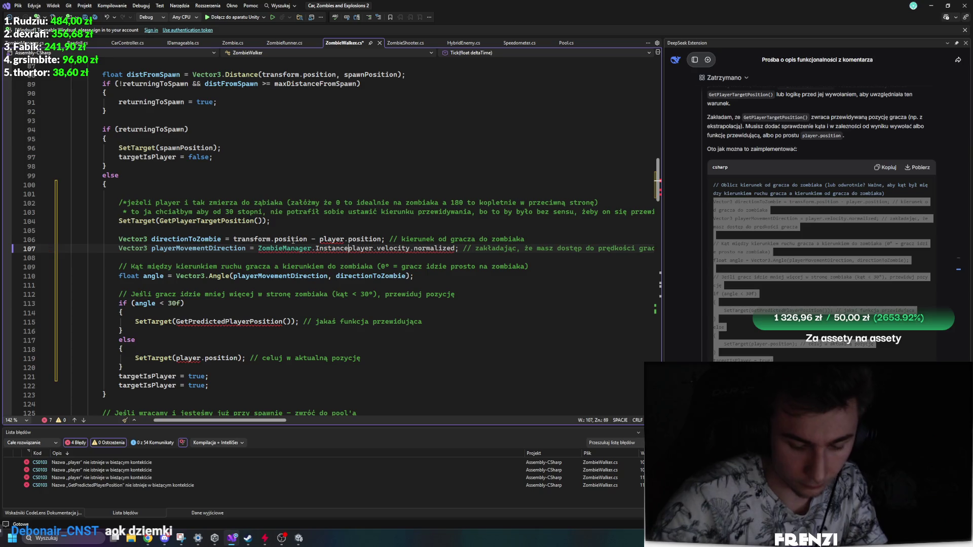
text(.)
click(271, 294)
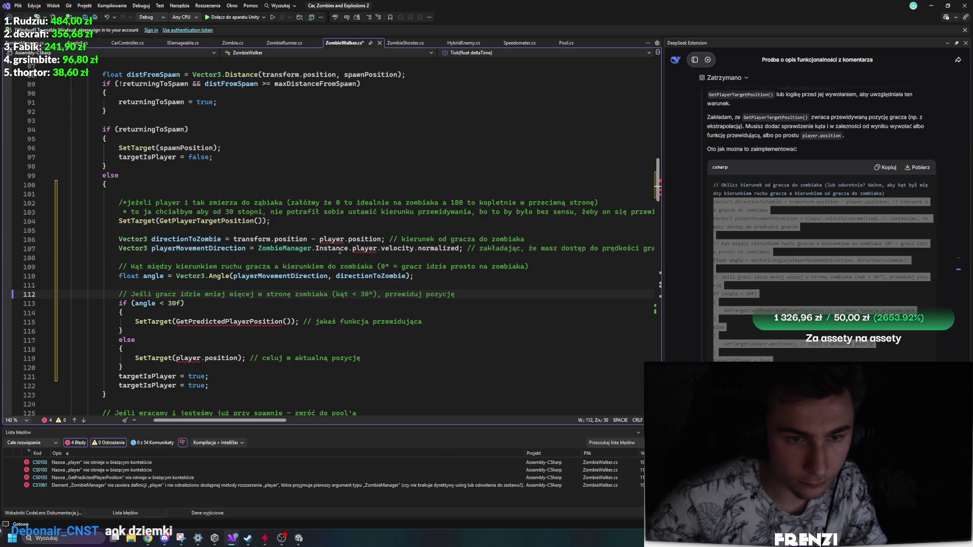
click(353, 248)
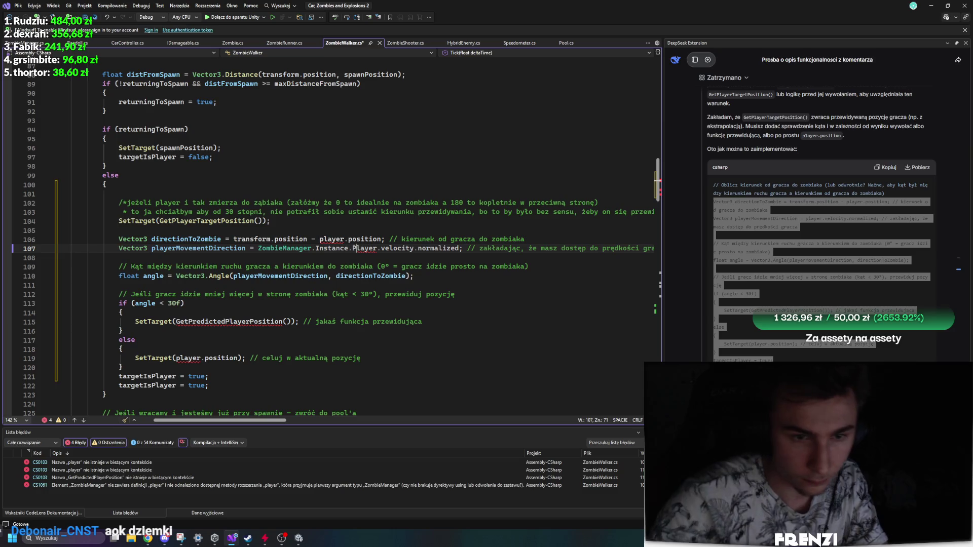
Make line 107 read ZombieManager.Instance.PlayerRigidbody.linearVelocity instead of the player's velocity.
text(Player)
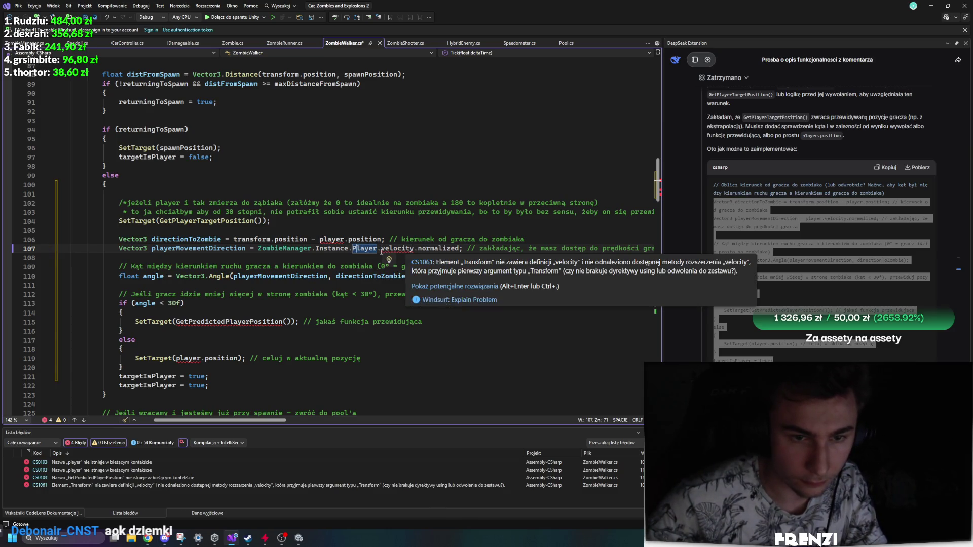
key(ctrl+space)
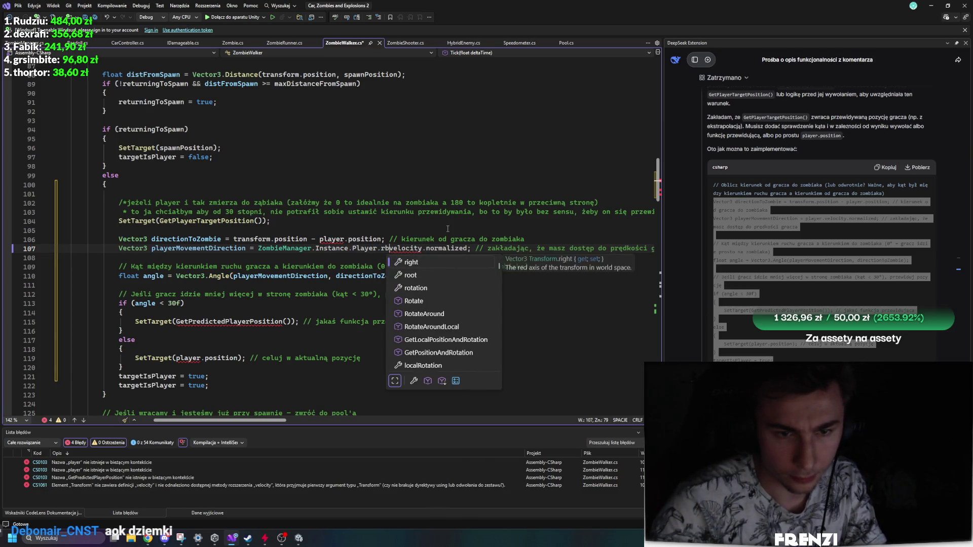
key(Escape)
text(.ri)
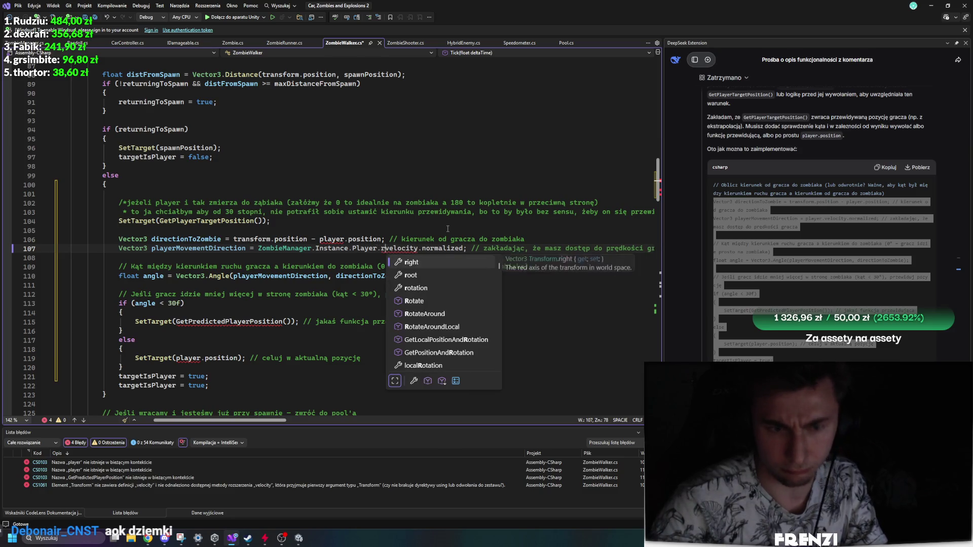
key(BackSpace)
key(BackSpace)
key(BackSpace)
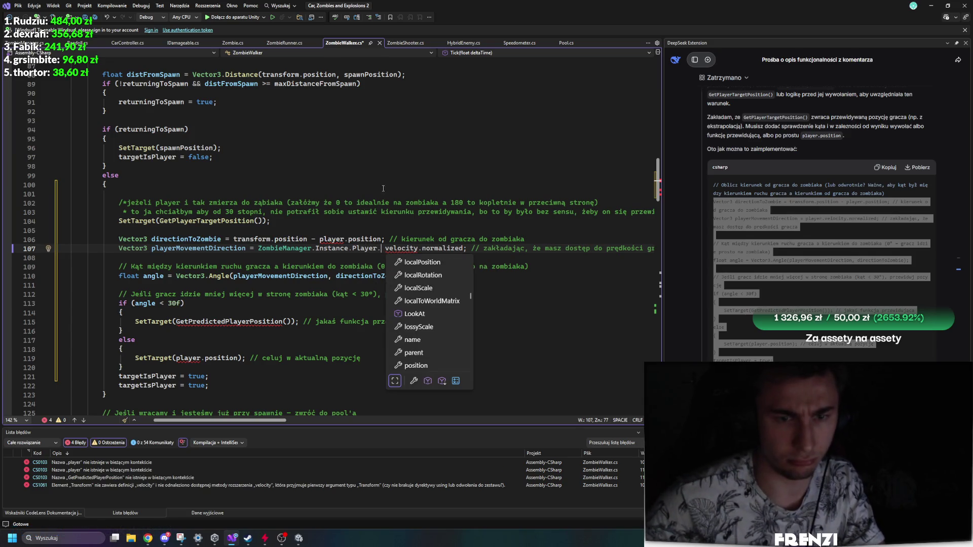
key(BackSpace)
key(BackSpace)
key(BackSpace)
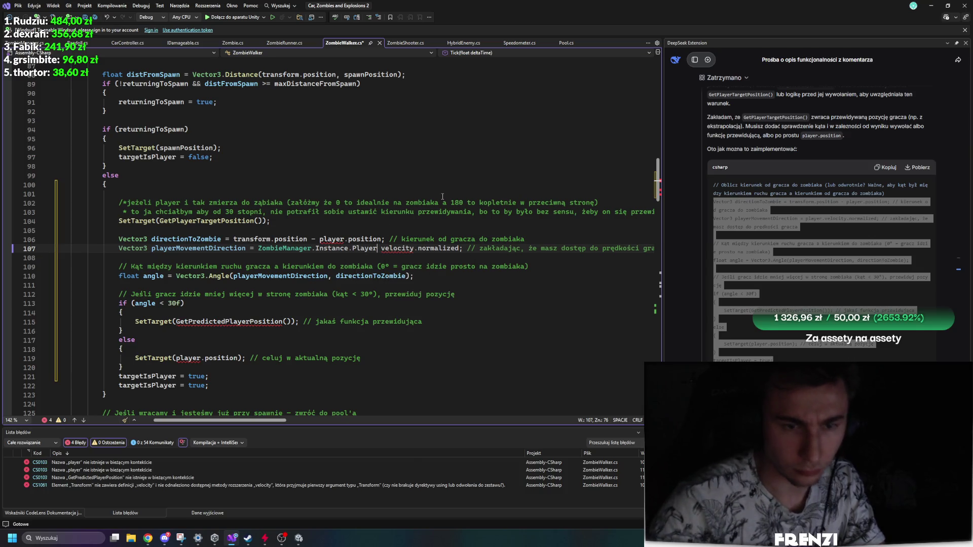
key(BackSpace)
text(p)
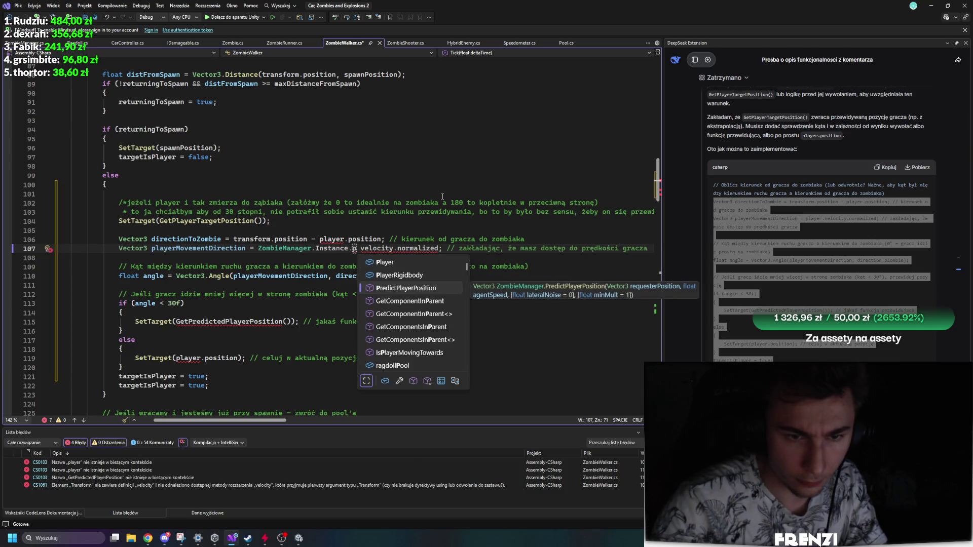
key(Up)
key(Tab)
text(.)
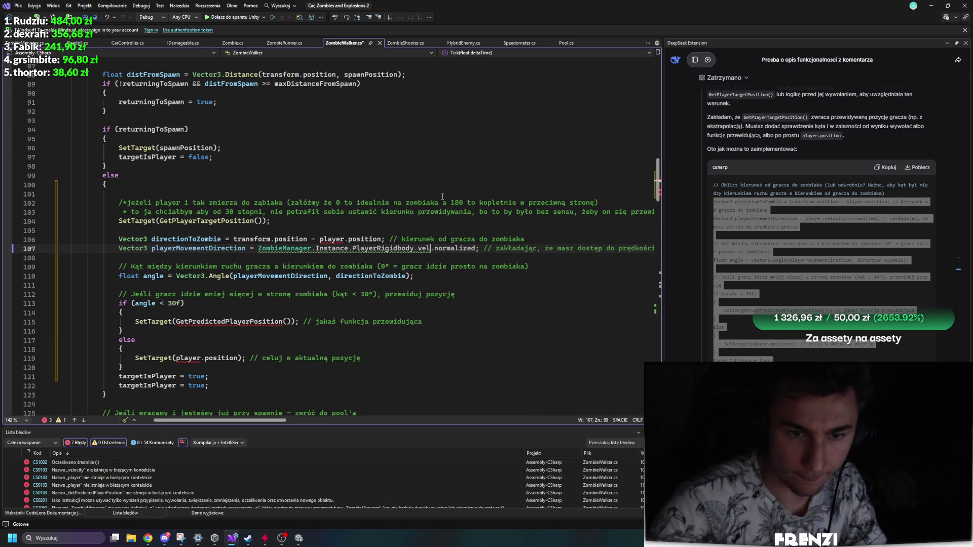
text(linearV)
key(Tab)
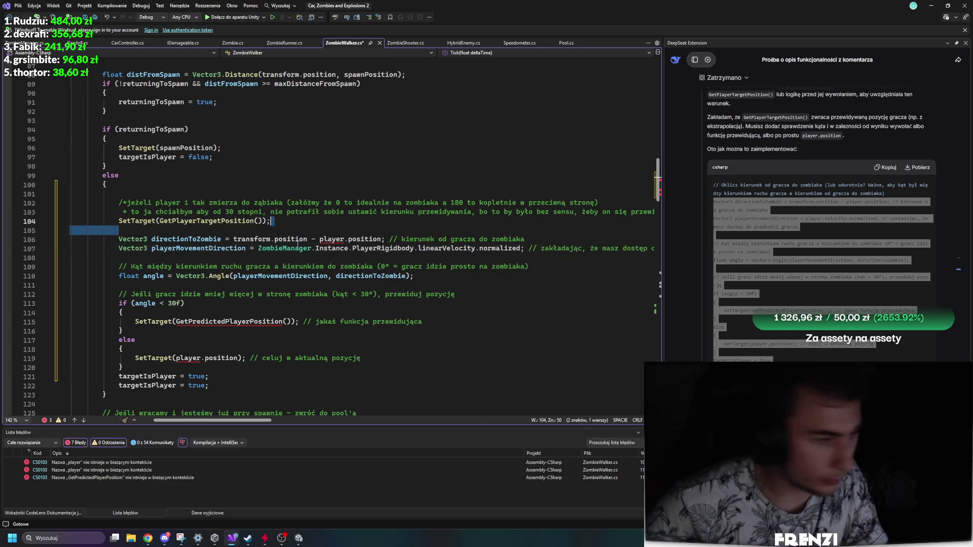
Replace player on line 106 with ZombieManager.Instance.Player and save.
click(395, 321)
key(ctrl+s)
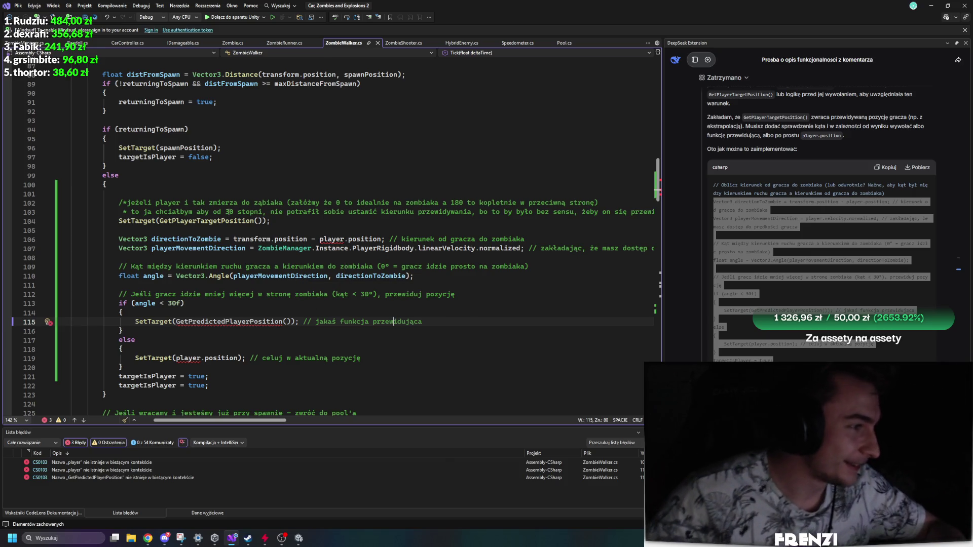
mouse_move(343, 240)
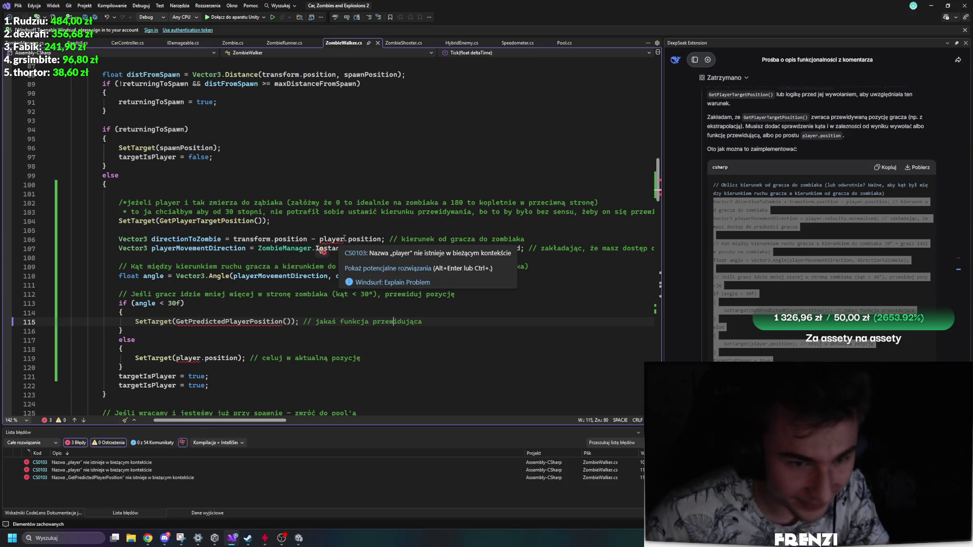
drag(344, 238, 327, 235)
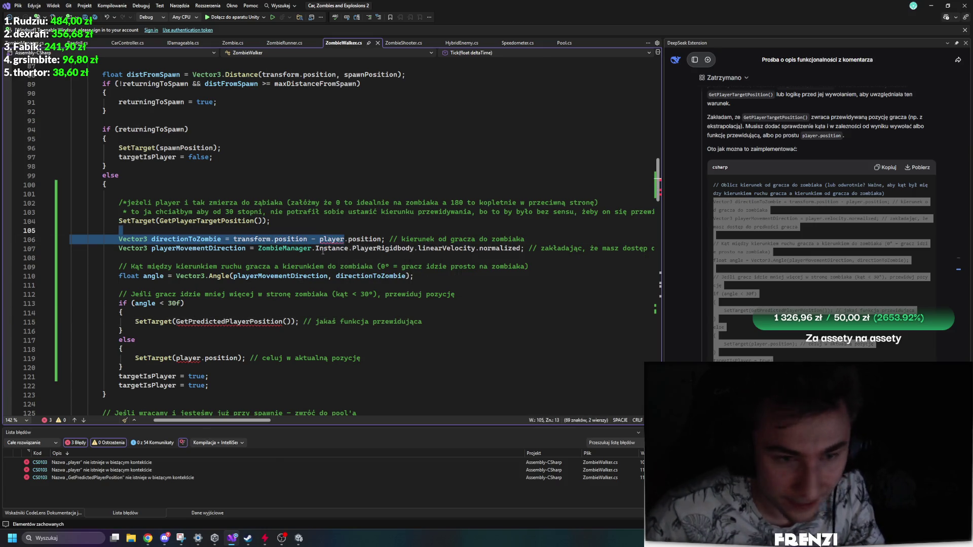
mouse_move(258, 248)
mouse_down()
mouse_move(654, 248)
mouse_move(378, 248)
mouse_up()
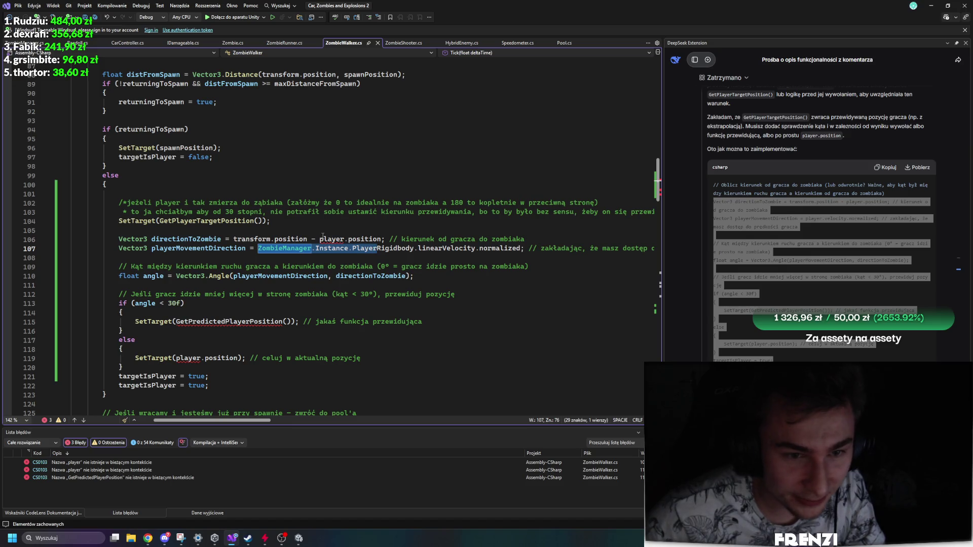
key(ctrl+c)
double_click(332, 239)
key(ctrl+v)
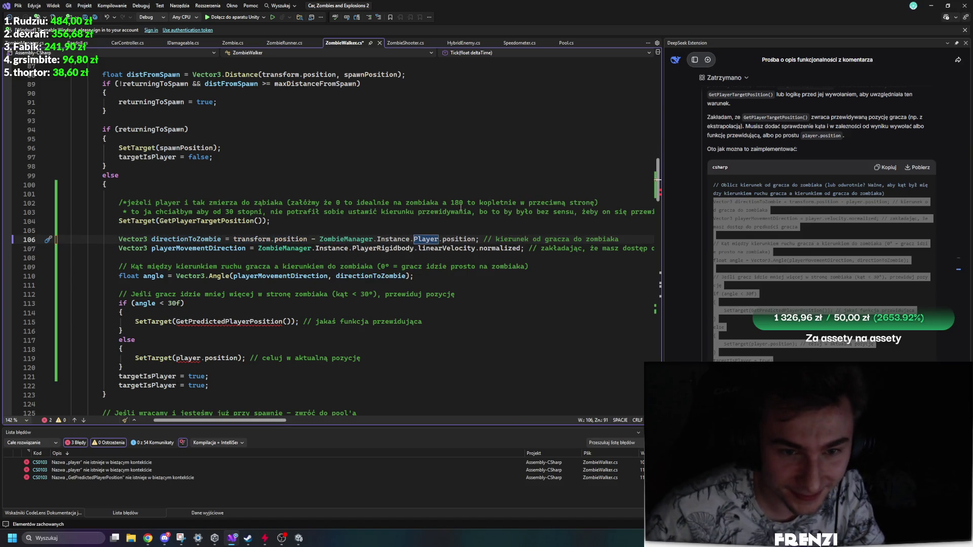
key(ctrl+s)
Change line 119's target to ZombieManager.Instance.Player.transform.position and save.
click(248, 349)
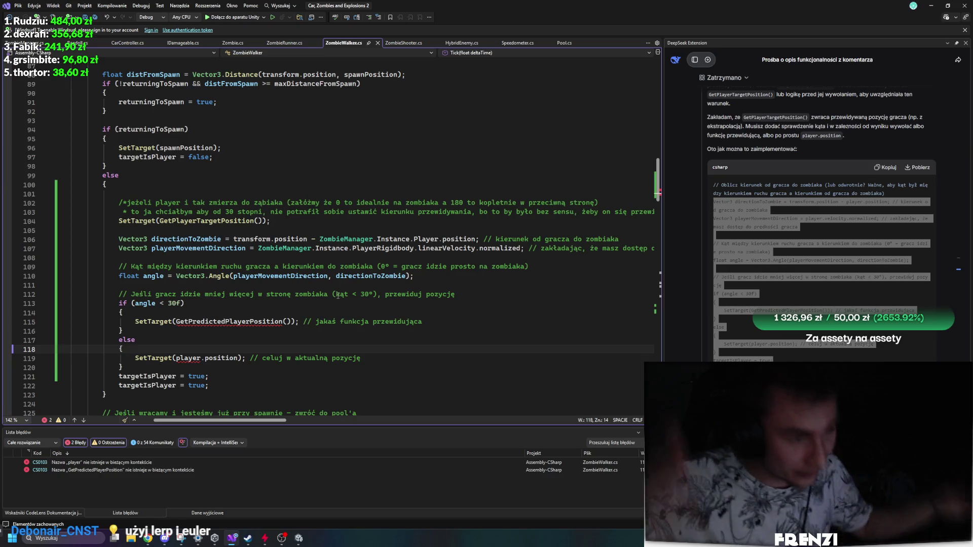
key(ctrl+z)
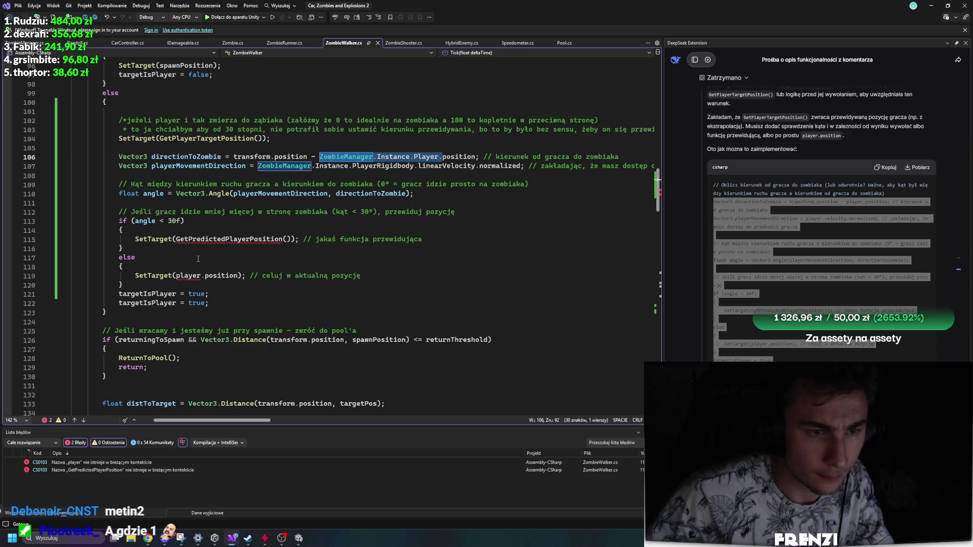
drag(237, 276, 229, 276)
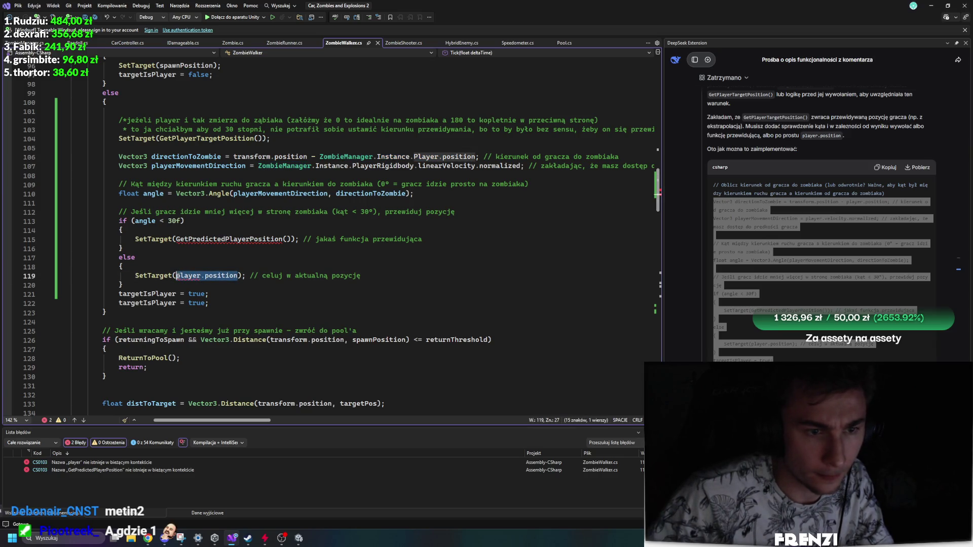
key(ctrl+v)
key(ctrl+z)
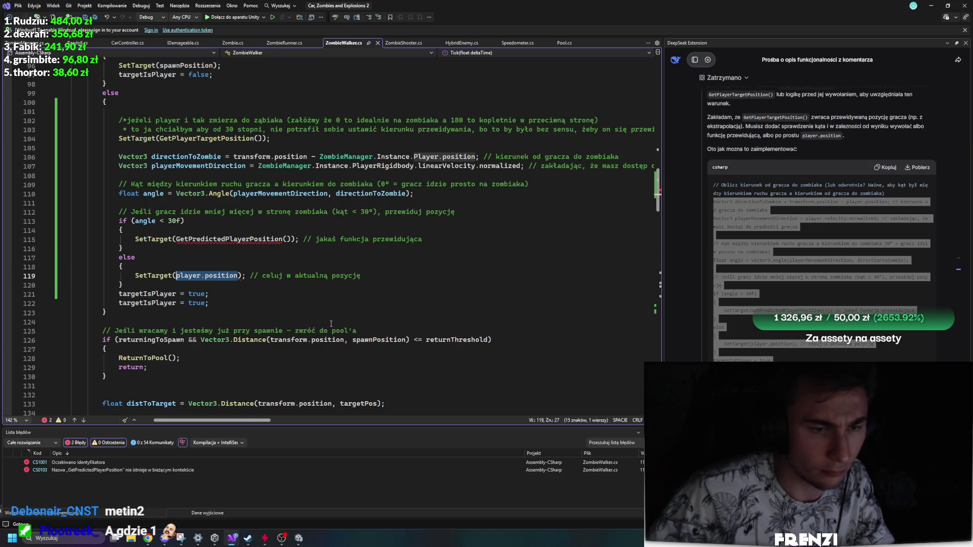
key(ctrl+y)
key(BackSpace)
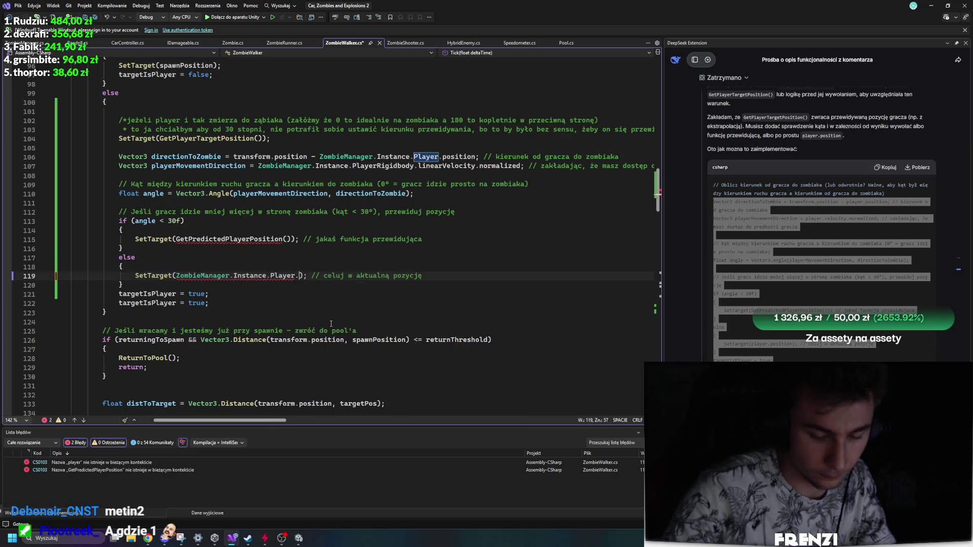
text(transform.position)
click(296, 295)
key(ctrl+s)
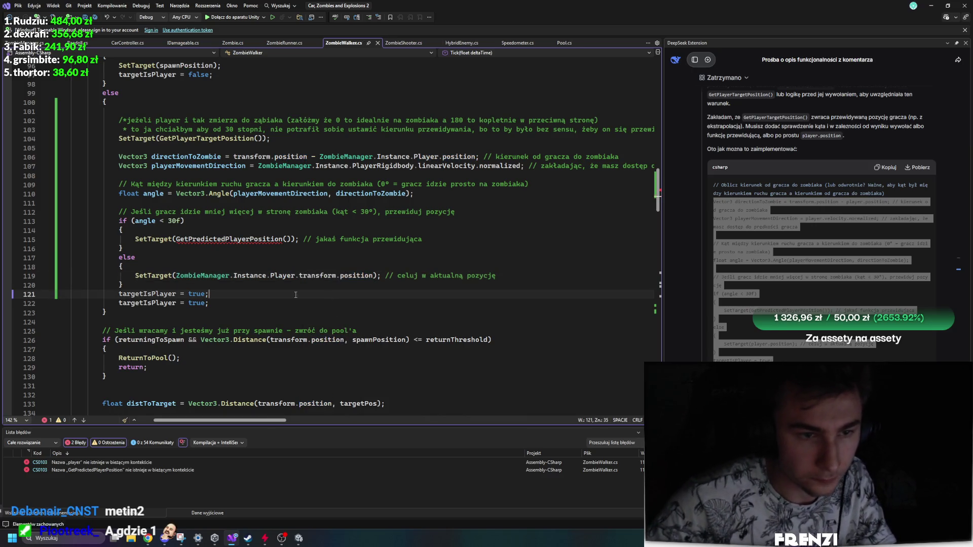
Replace GetPredictedPlayerPosition() on line 115 with GetPlayerTargetPosition().
drag(262, 139, 160, 138)
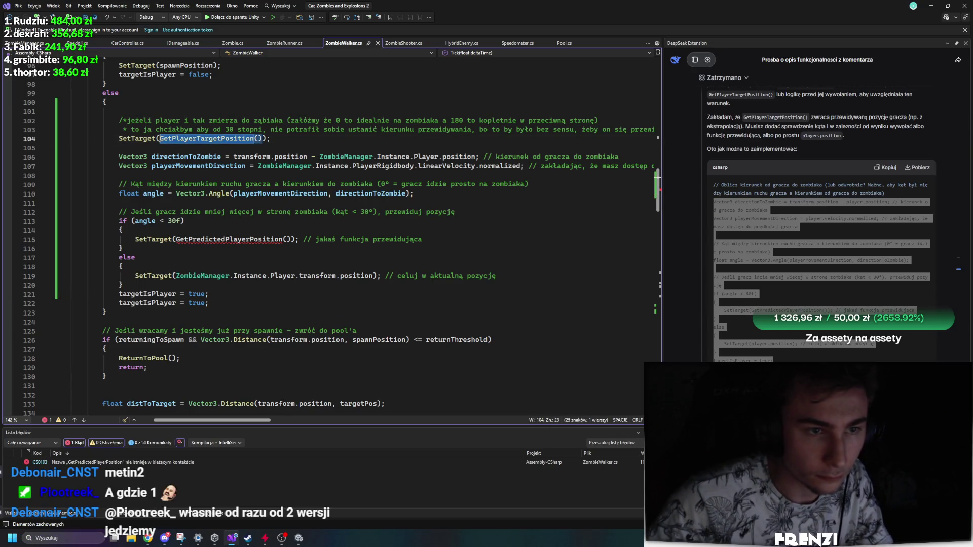
drag(288, 239, 176, 238)
key(ctrl+v)
click(294, 260)
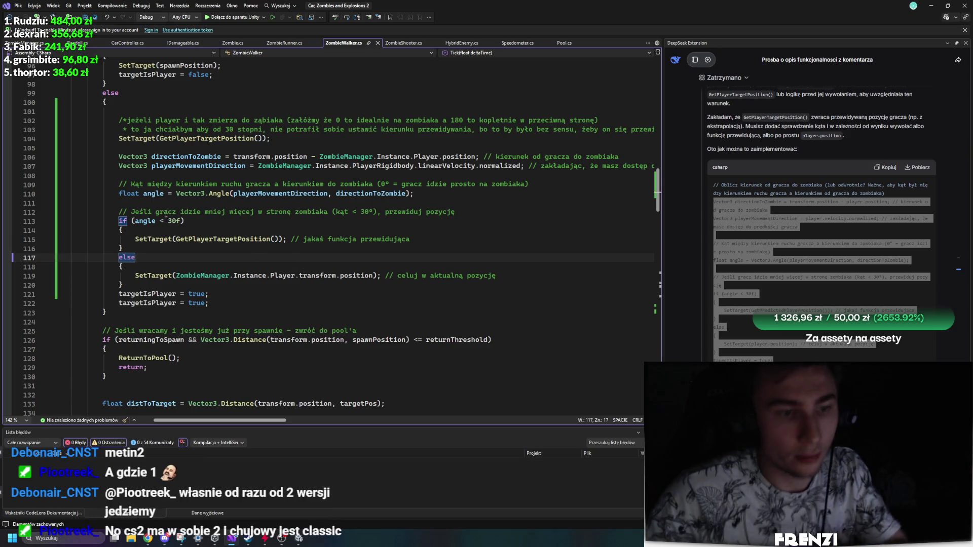
scroll(204, 249, up, 9)
click(146, 279)
Declare 'public float eulerAngle;' on line 81, delete the duplicate targetIsPlayer line and save.
text(public float)
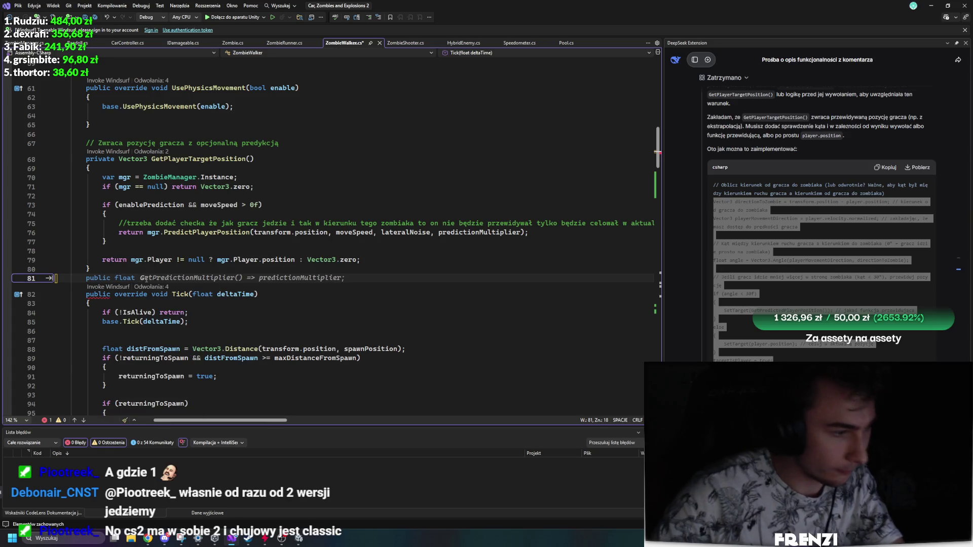
text(\eulerAngle:D)
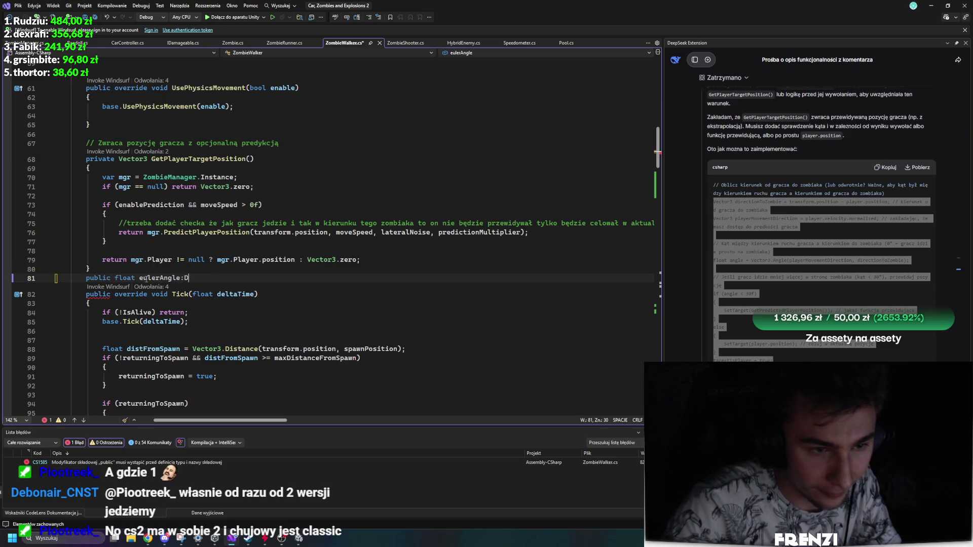
key(BackSpace)
key(BackSpace)
text(;)
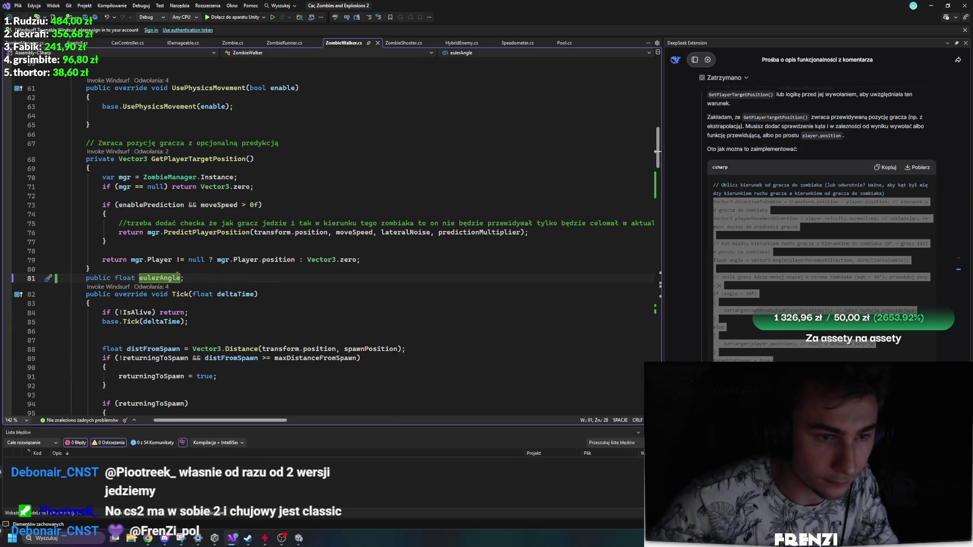
scroll(236, 274, down, 7)
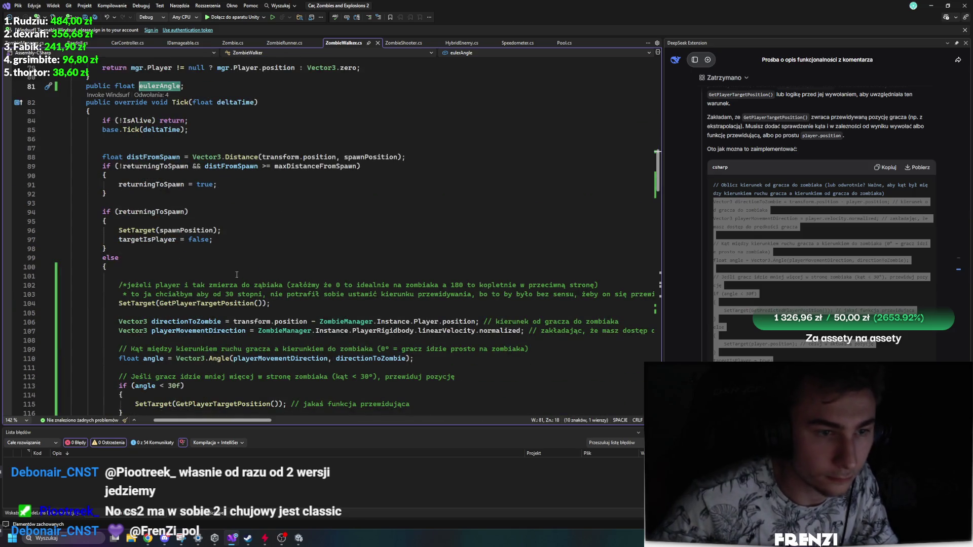
scroll(289, 267, down, 6)
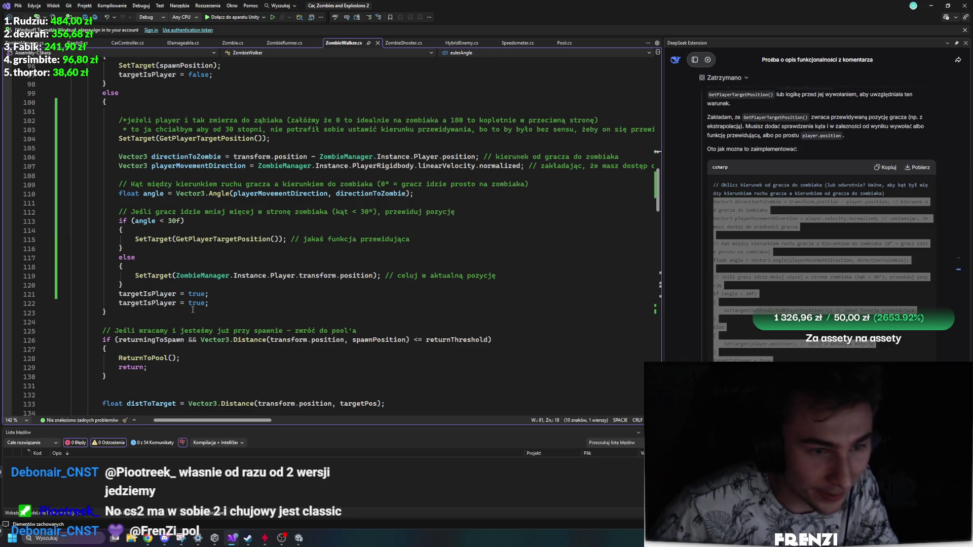
drag(76, 313, 13, 301)
key(BackSpace)
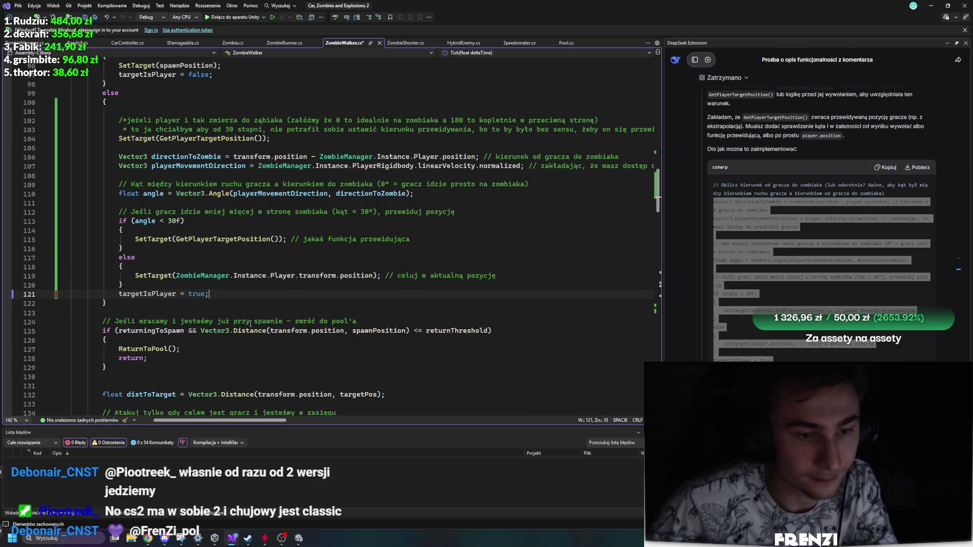
key(ctrl+s)
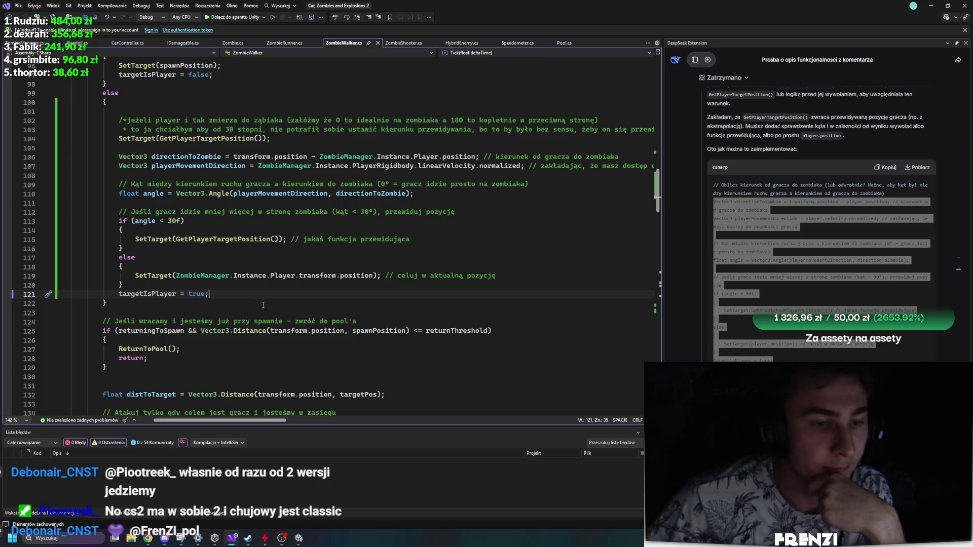
Replace the 30f angle threshold with eulerAngle and bring Unity to the front.
double_click(175, 222)
text(eulerAngle)
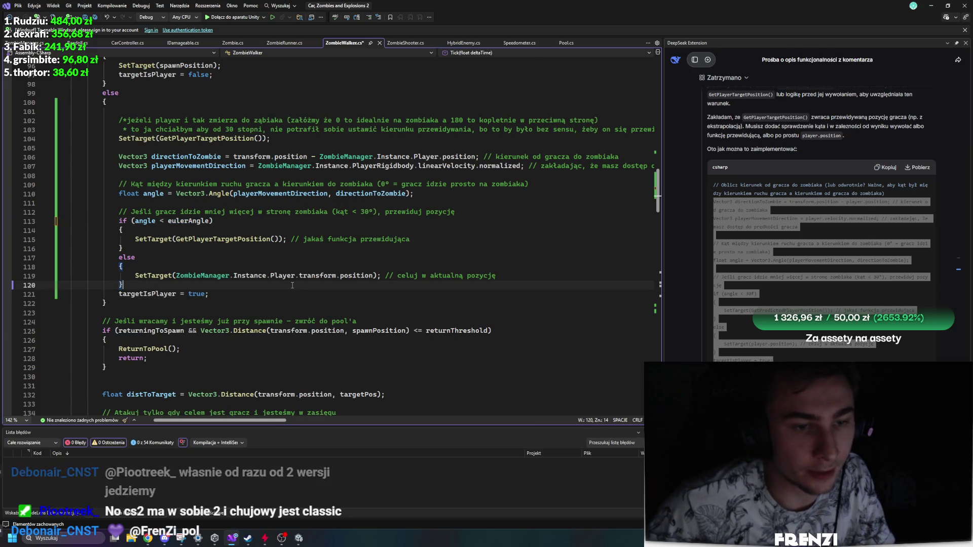
click(122, 284)
click(297, 539)
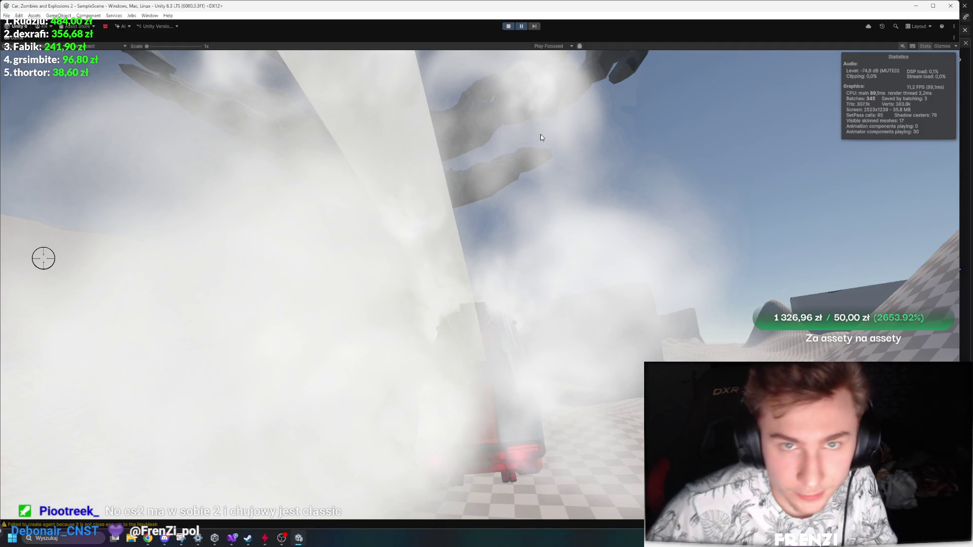
Pause and resume the running game in Unity, then return to ZombieWalker.cs in Visual Studio.
click(522, 26)
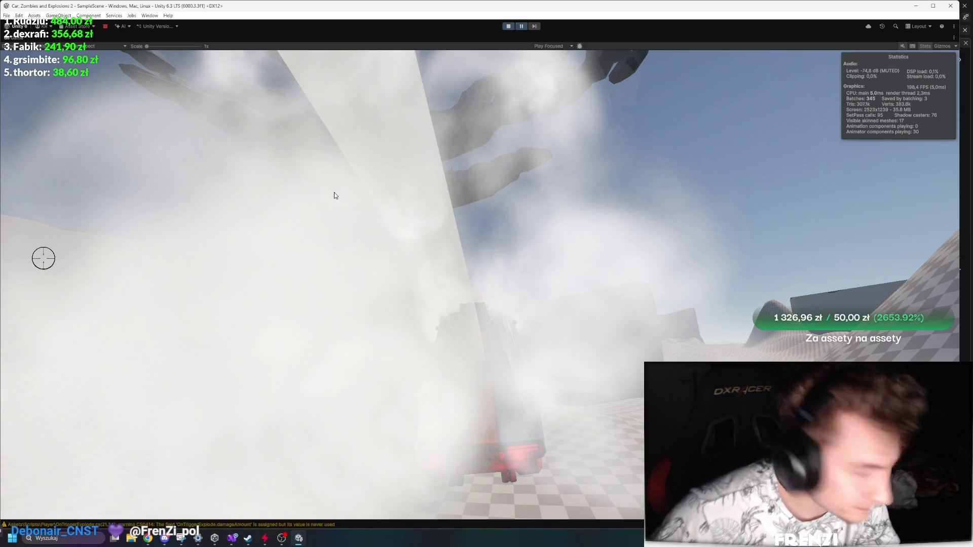
key(ctrl+shift+p)
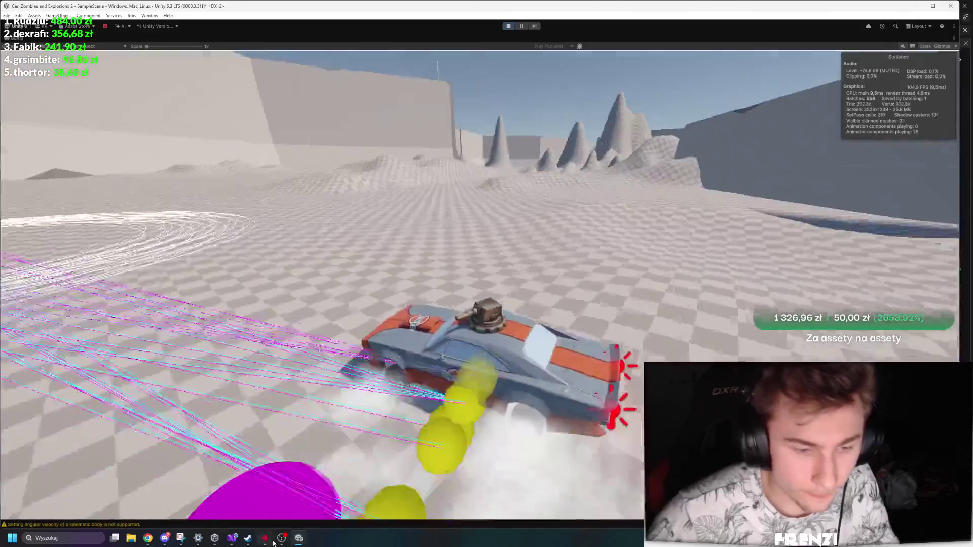
click(265, 540)
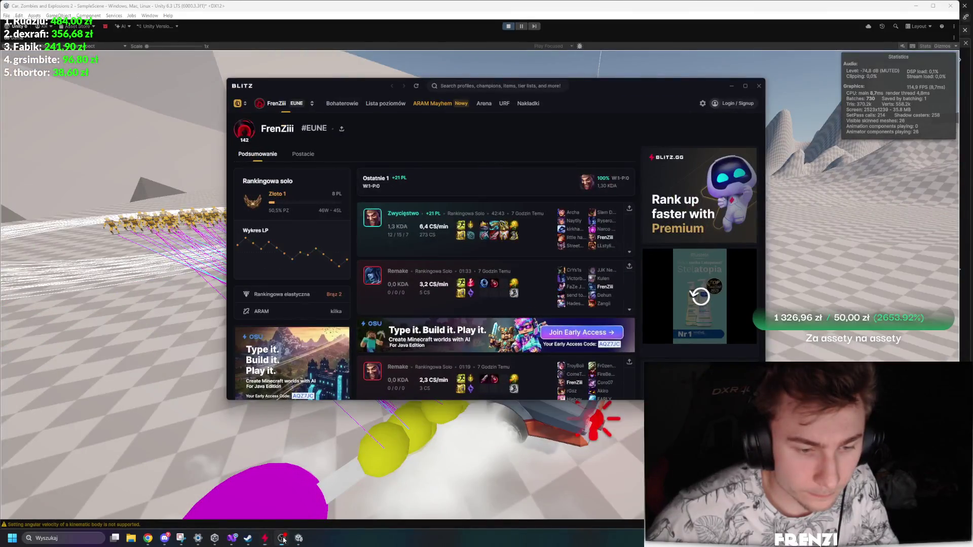
click(234, 540)
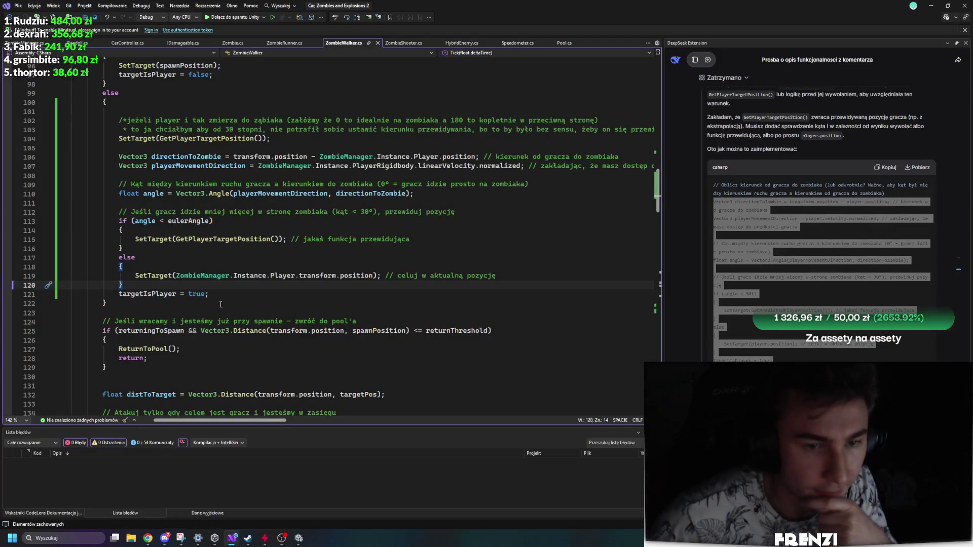
click(299, 539)
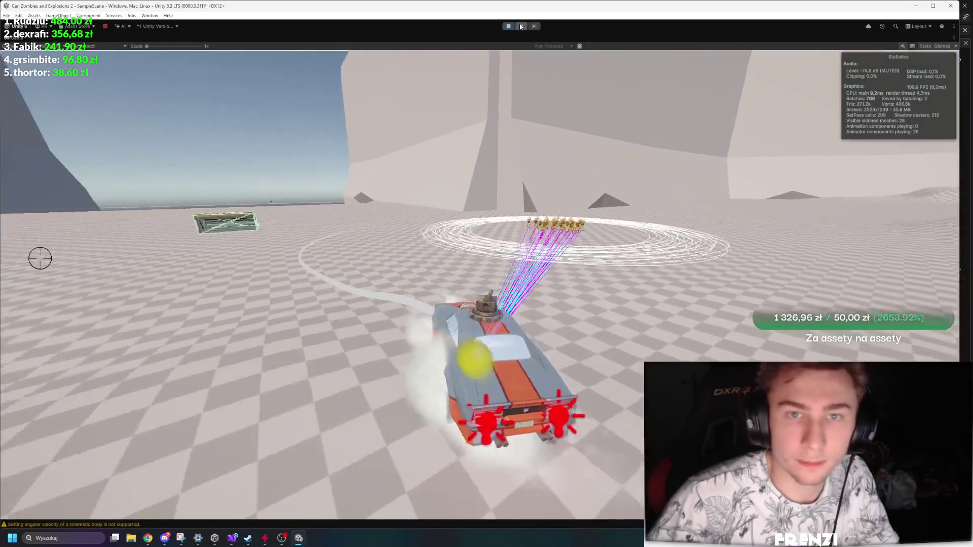
click(521, 26)
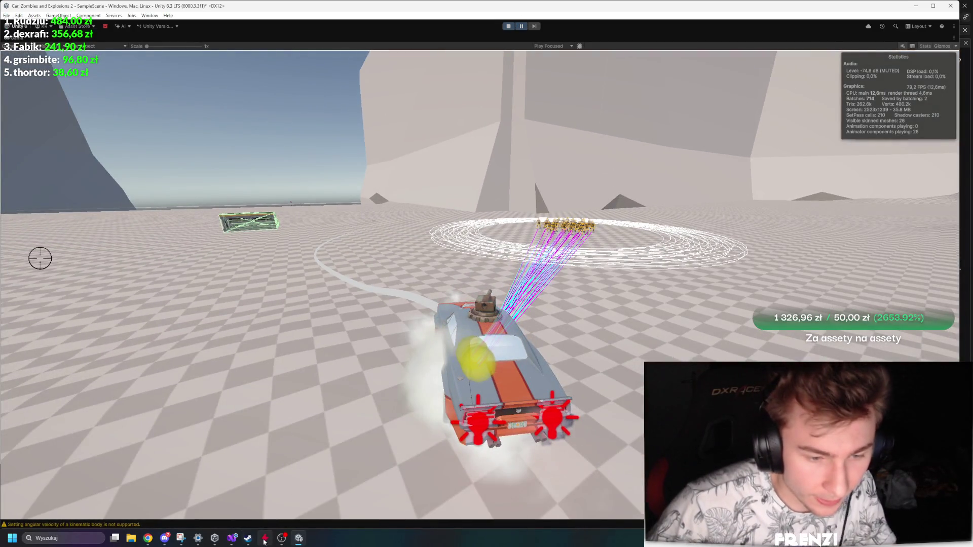
click(234, 536)
scroll(204, 262, up, 8)
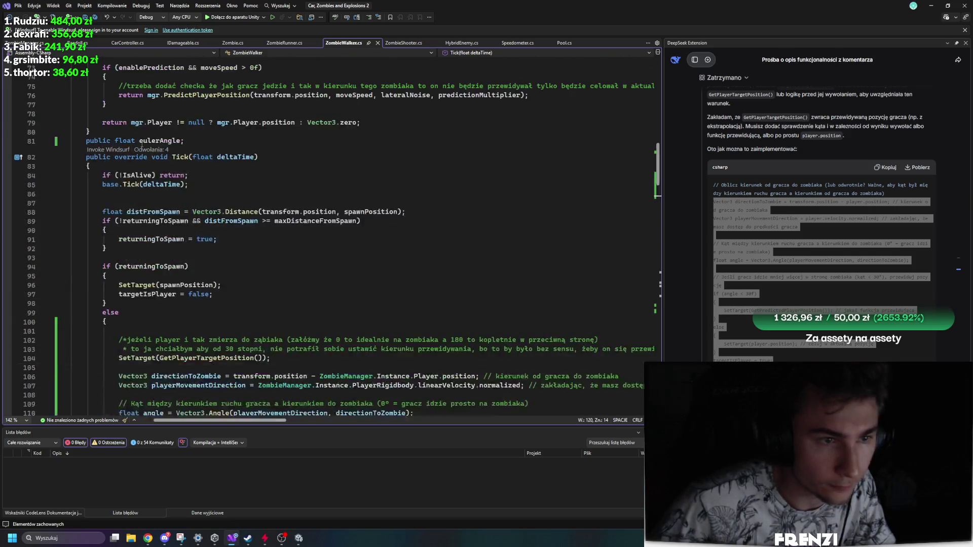
Add a 'public float Angle;' field below eulerAngle.
key(Return)
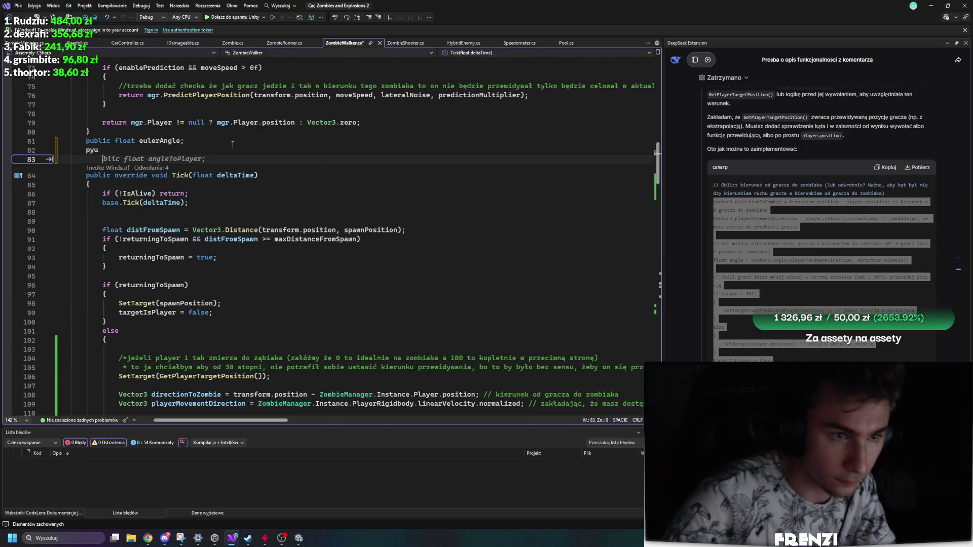
text(public Angle;)
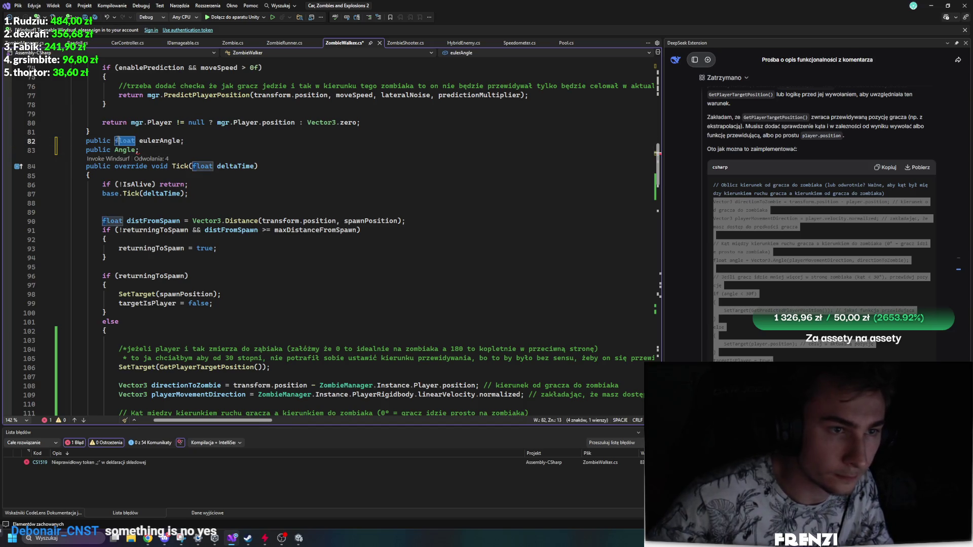
click(136, 141)
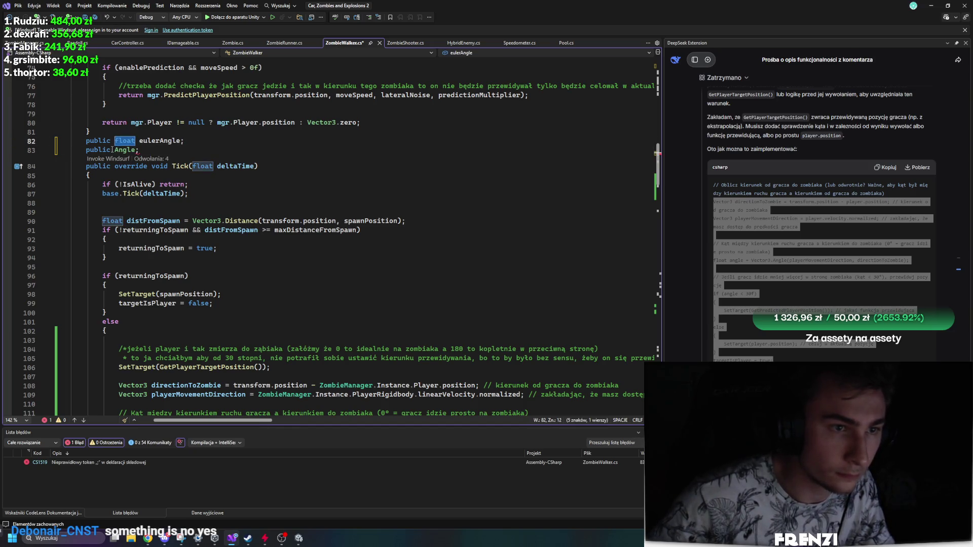
click(112, 150)
text(float)
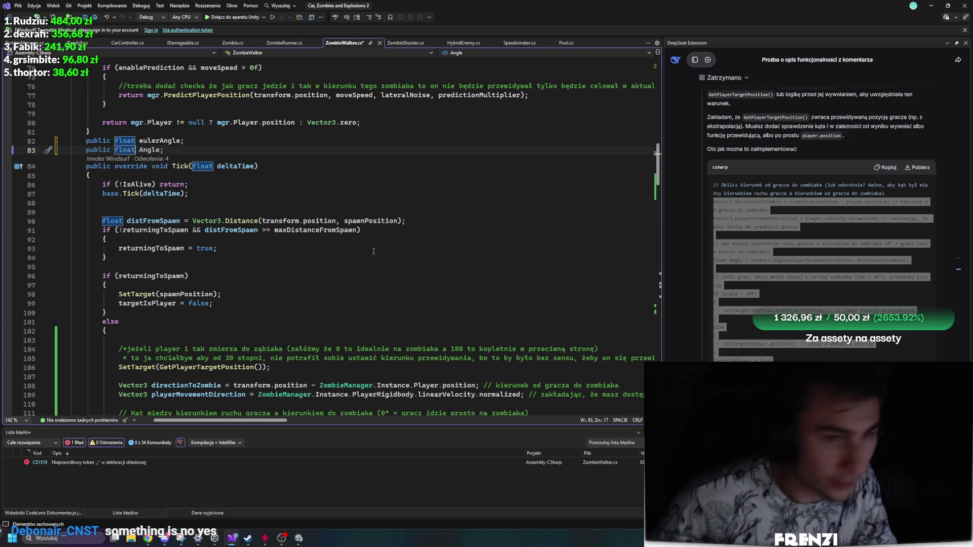
Store the computed angle in Angle instead of a local, and compare Angle against eulerAngle.
click(284, 202)
scroll(210, 237, down, 10)
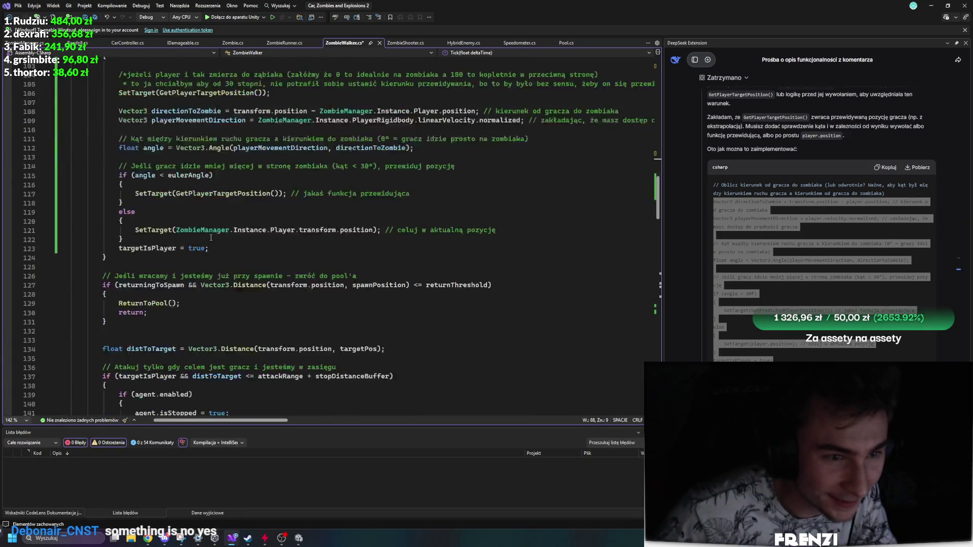
scroll(211, 238, up, 3)
scroll(206, 259, up, 6)
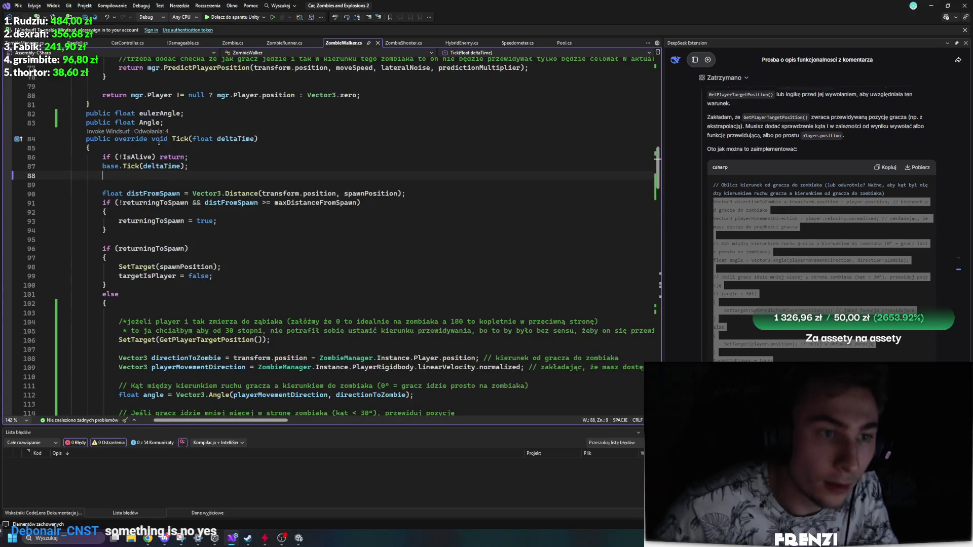
double_click(154, 122)
scroll(187, 229, down, 8)
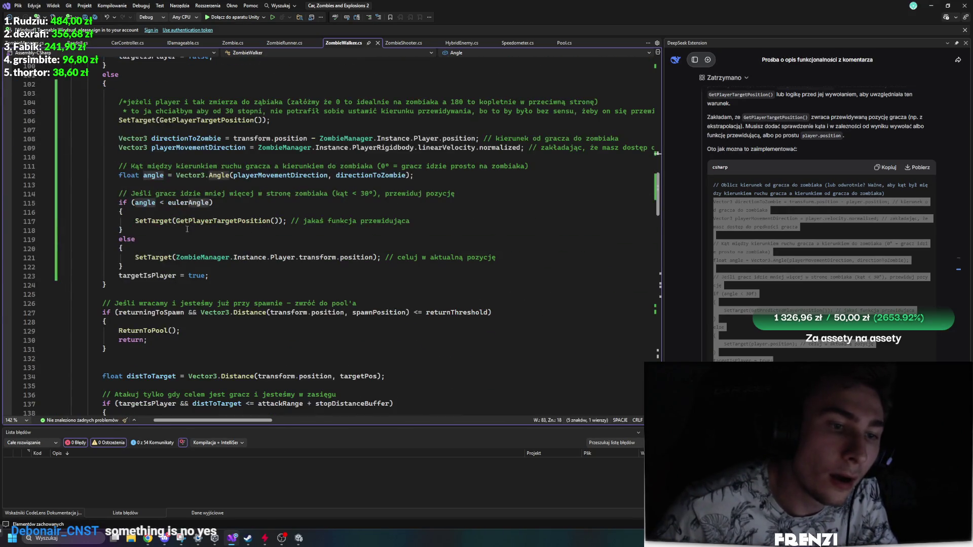
mouse_move(209, 203)
mouse_down()
mouse_move(168, 202)
mouse_move(122, 177)
mouse_up()
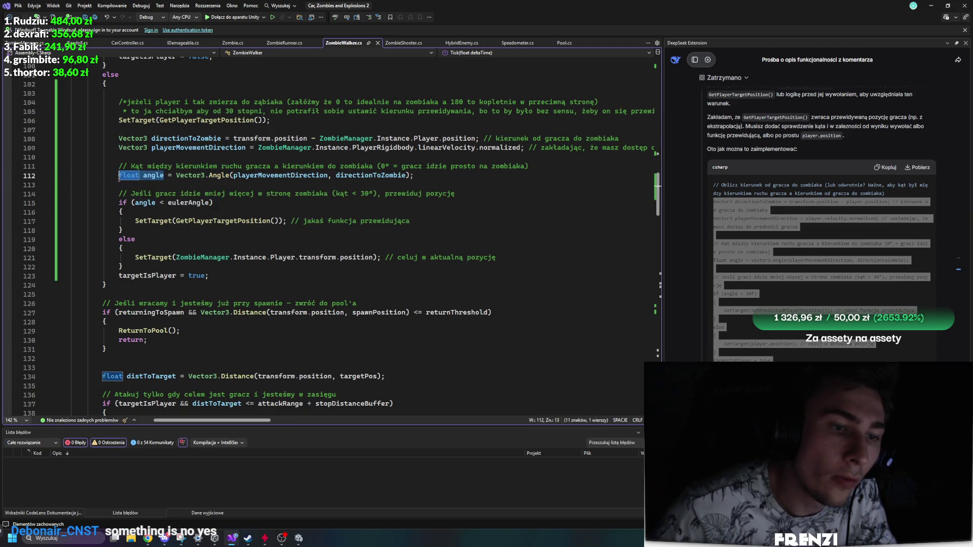
text(Angle)
double_click(144, 202)
text(Angle)
click(182, 222)
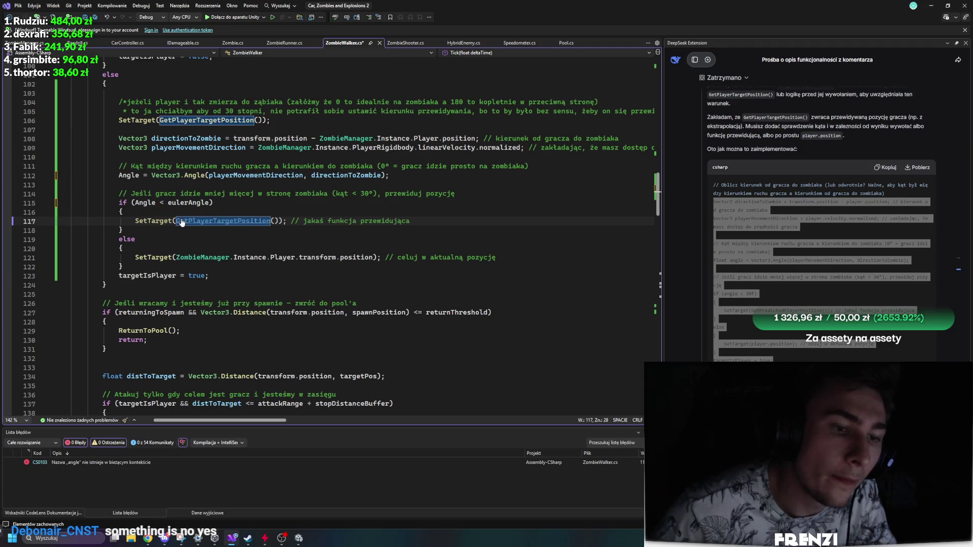
click(144, 202)
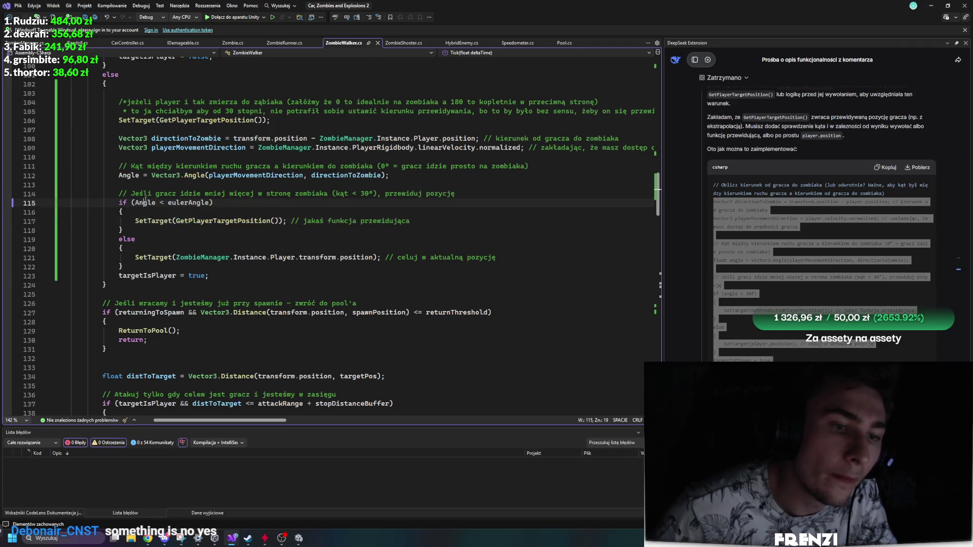
click(298, 538)
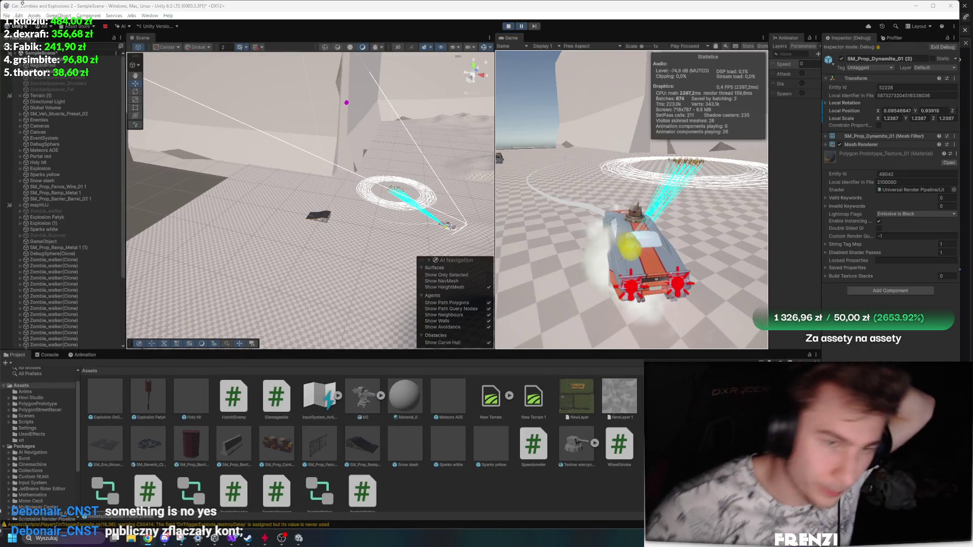
Stop and restart Play mode after checking the Console, then inspect the first Zombie_walker(Clone).
click(509, 27)
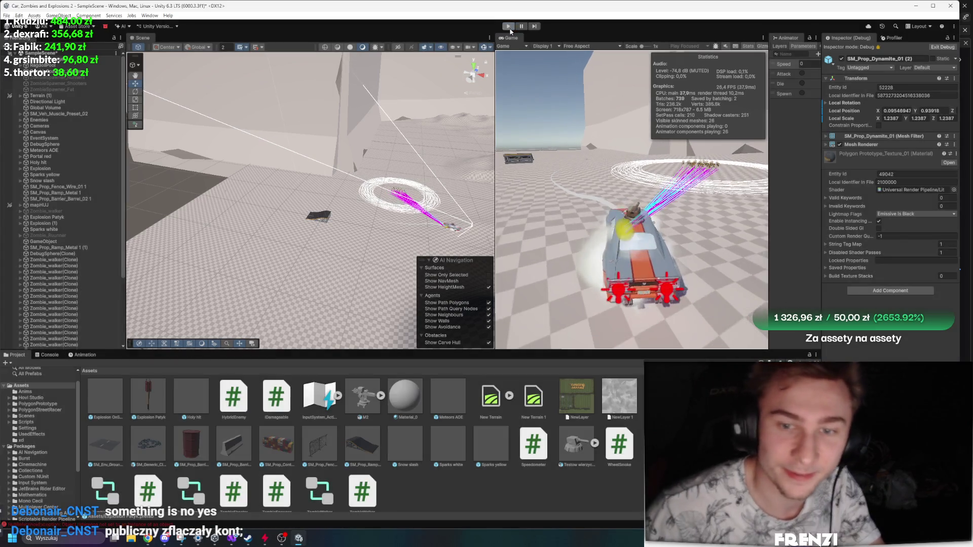
click(50, 356)
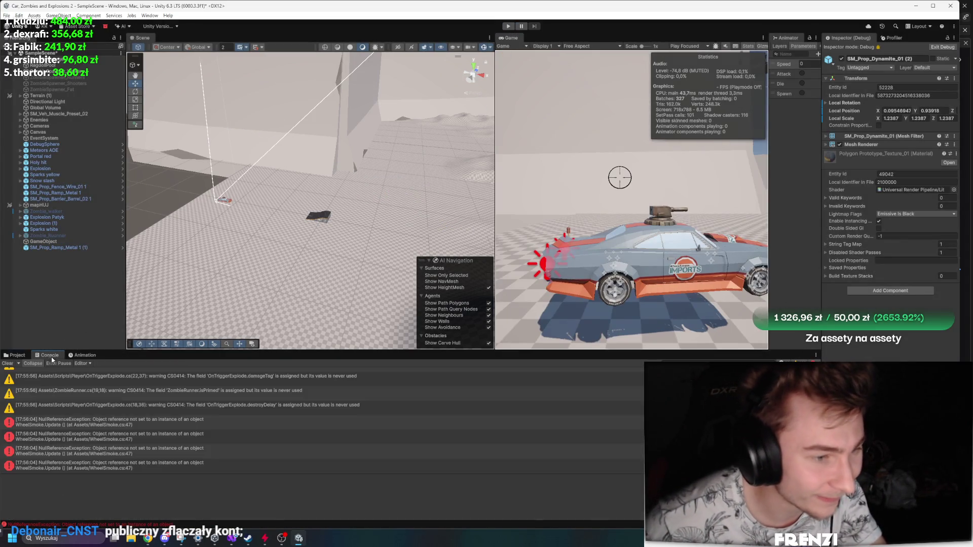
click(18, 356)
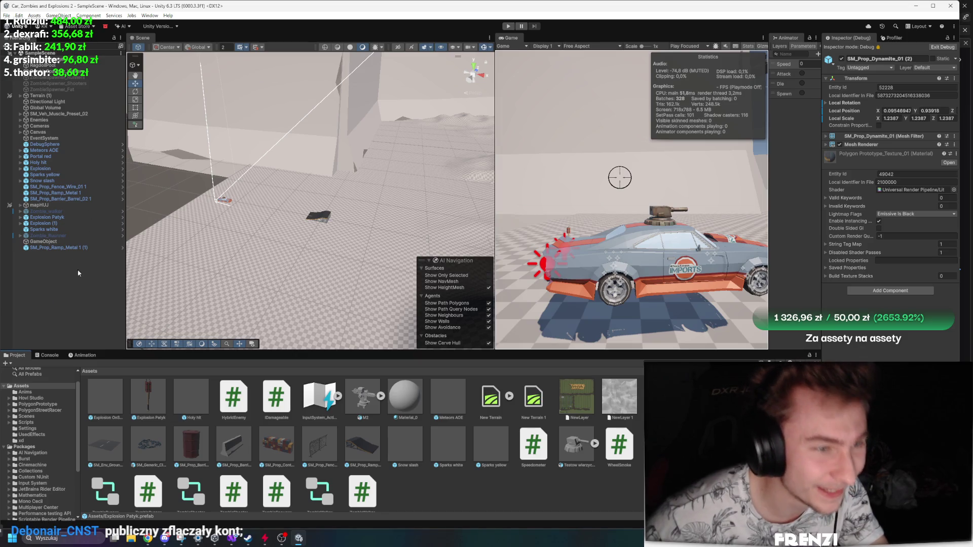
click(507, 27)
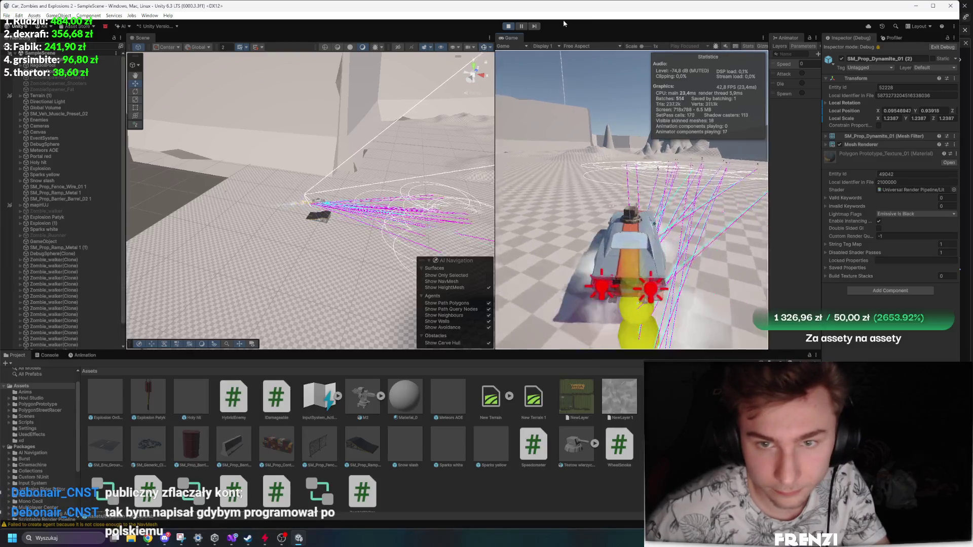
double_click(76, 260)
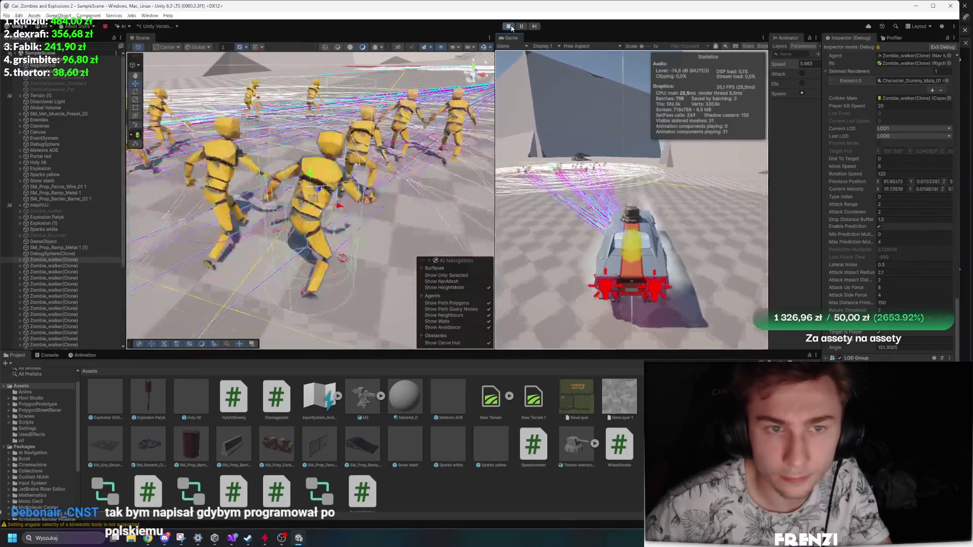
Delete the extra Zombie_walker clones, then select and frame the single remaining clone.
click(80, 264)
scroll(80, 263, down, 5)
shift+click(64, 322)
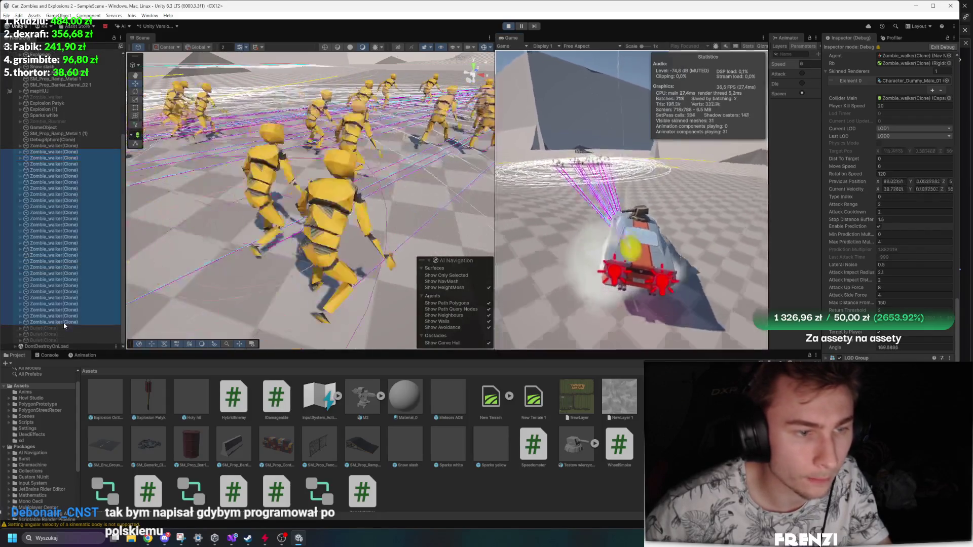
key(Delete)
click(105, 259)
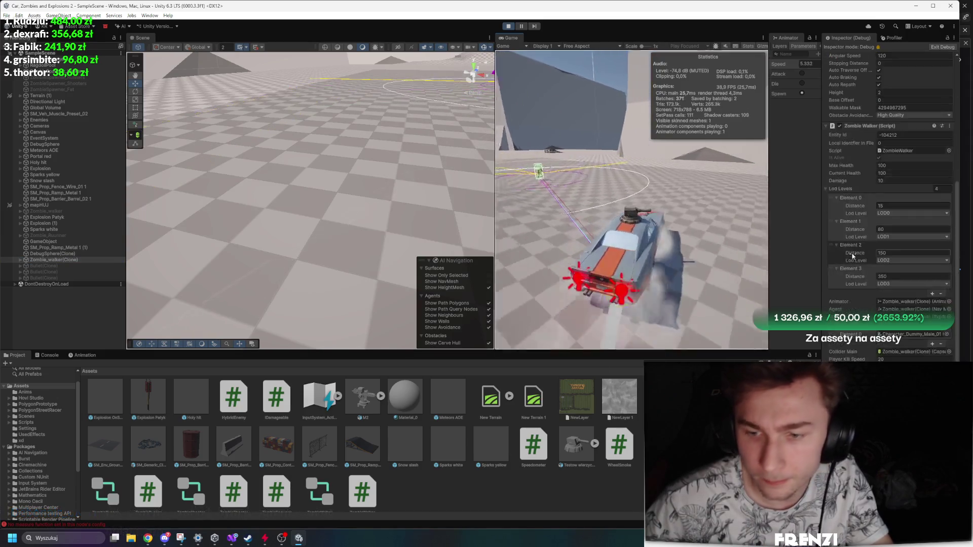
scroll(856, 256, down, 10)
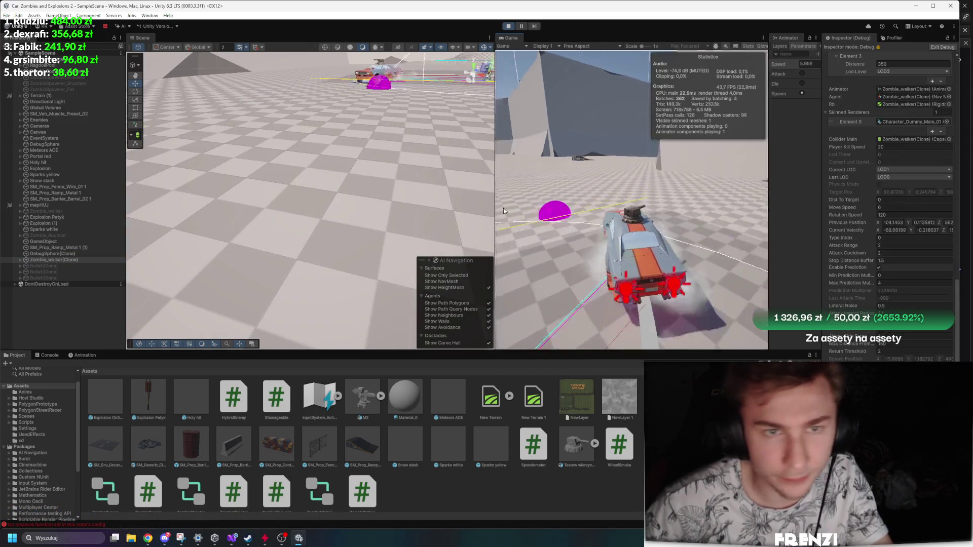
key(f)
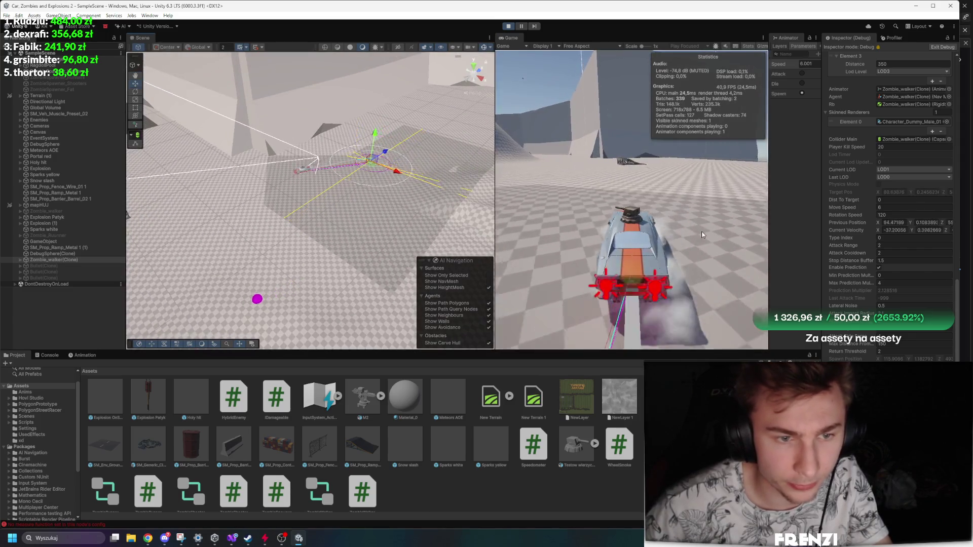
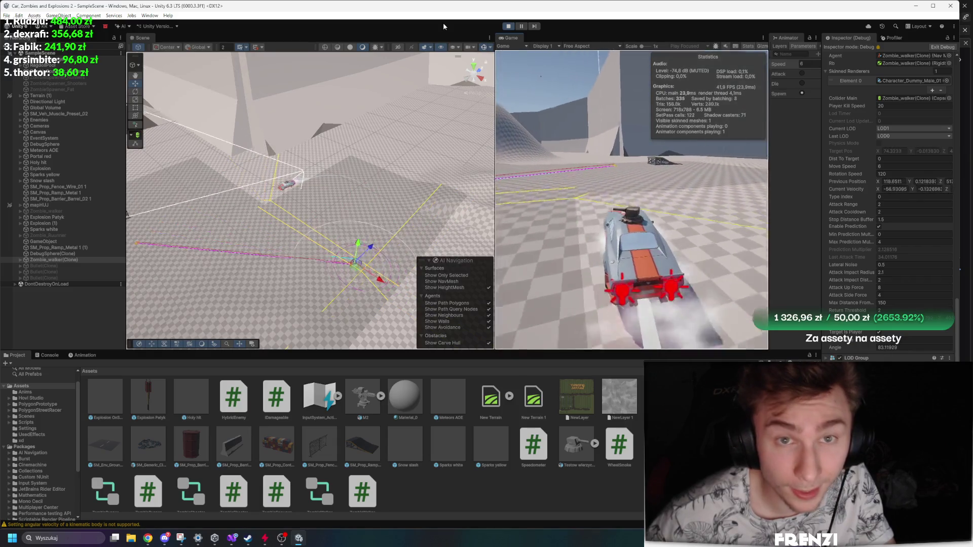
Orbit the Scene view onto the walker zombie and car, and pause the game.
drag(425, 130, 353, 142)
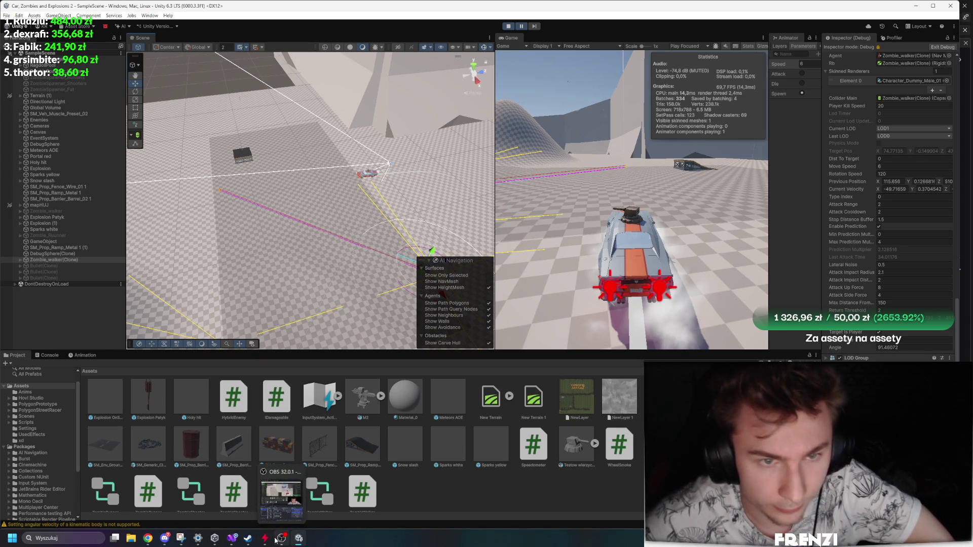
drag(273, 293, 312, 312)
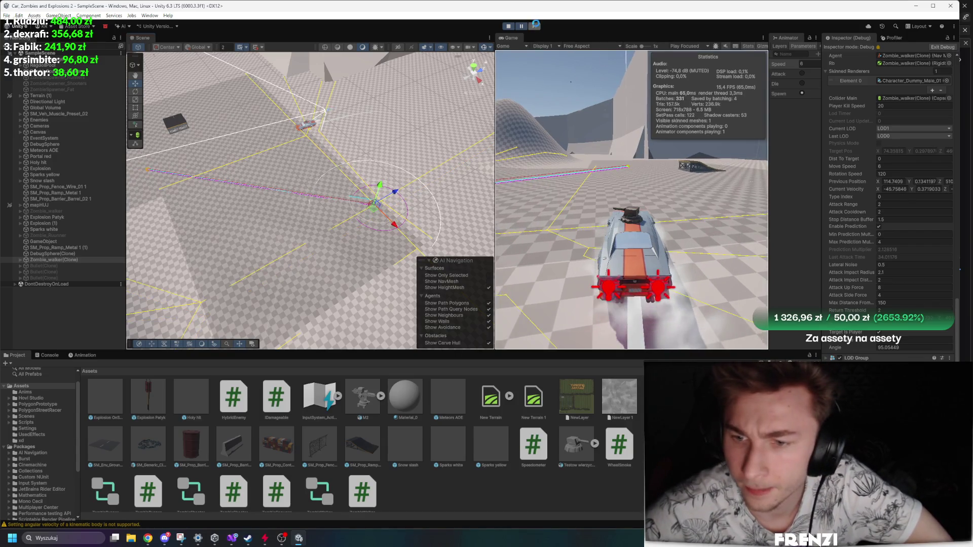
drag(365, 132, 319, 76)
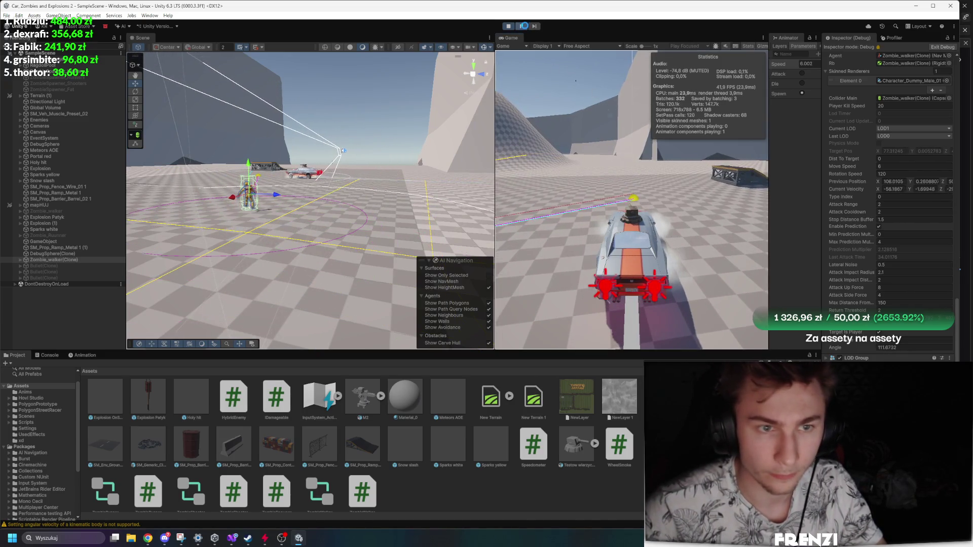
click(526, 29)
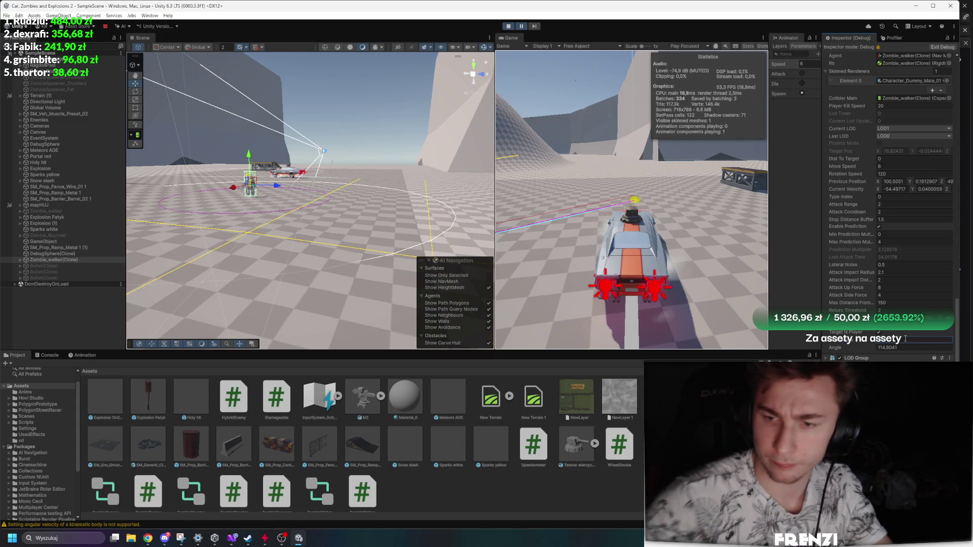
click(522, 27)
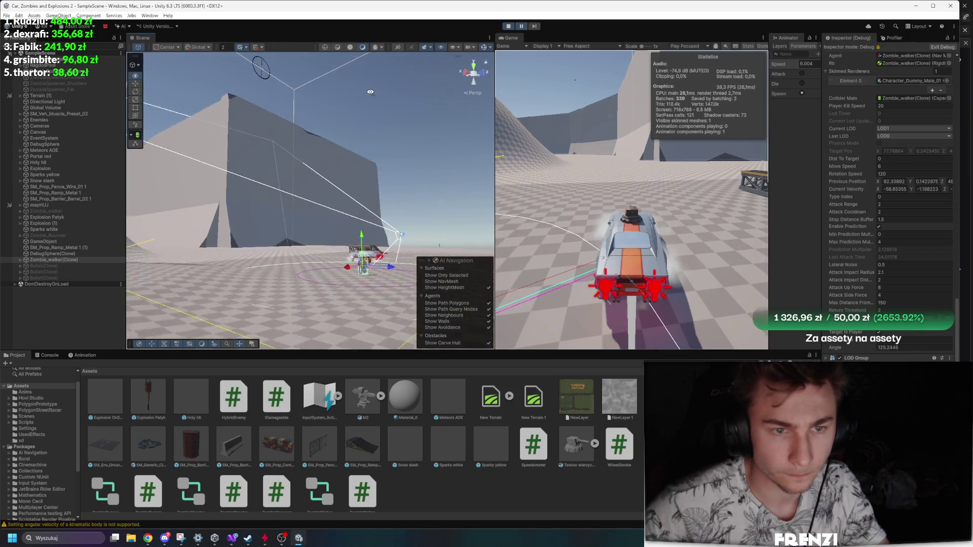
drag(370, 92, 381, 147)
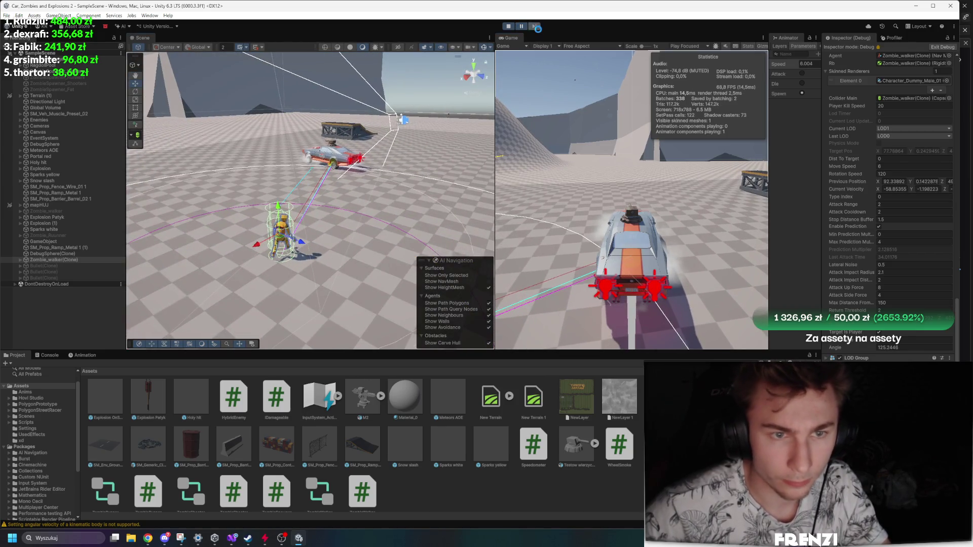
Advance the paused game eleven frames one step at a time.
click(535, 27)
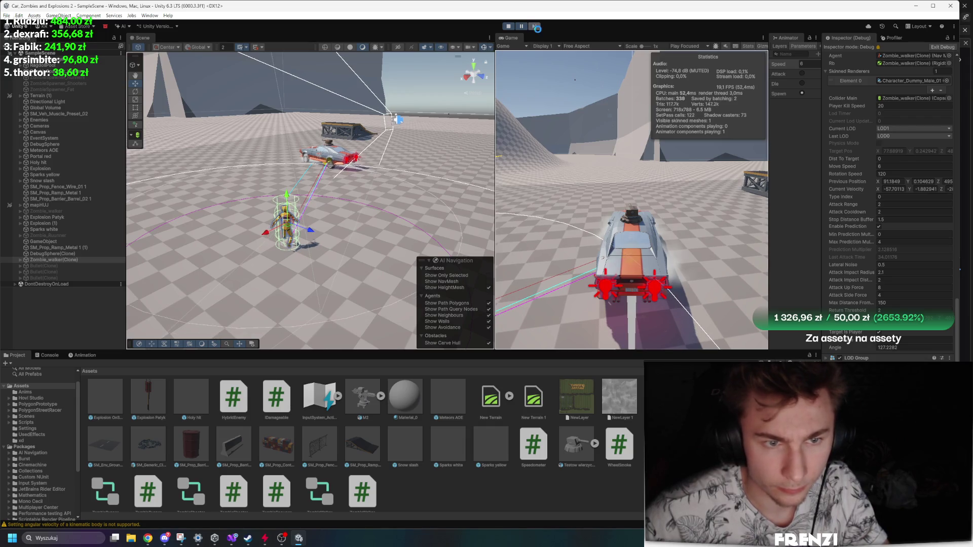
click(535, 26)
click(535, 27)
click(535, 27)
click(536, 26)
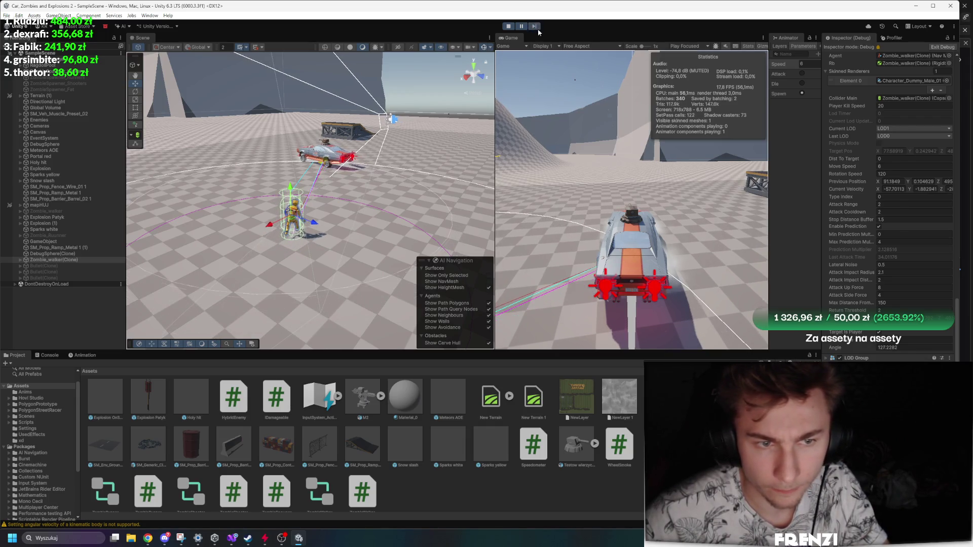
click(536, 26)
click(536, 26)
click(535, 27)
click(535, 26)
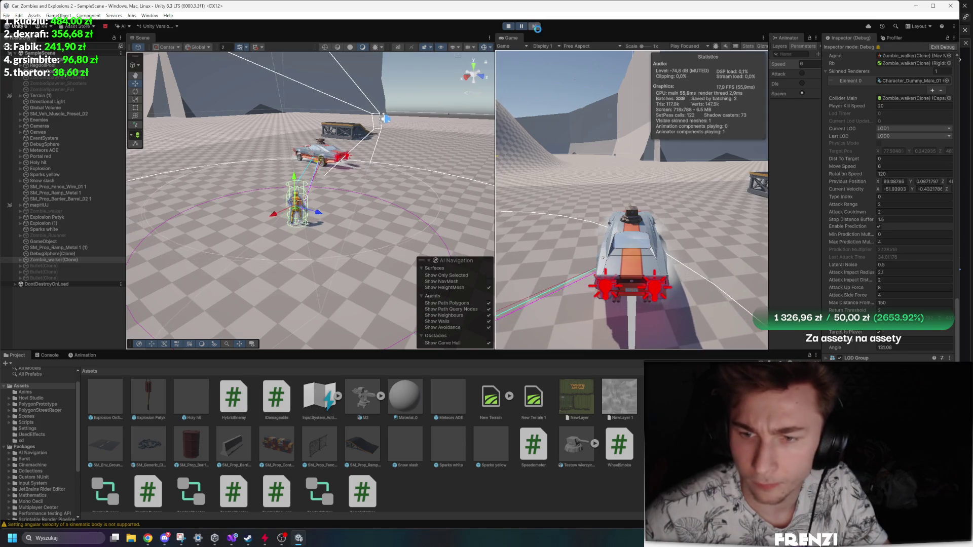
click(533, 26)
click(533, 27)
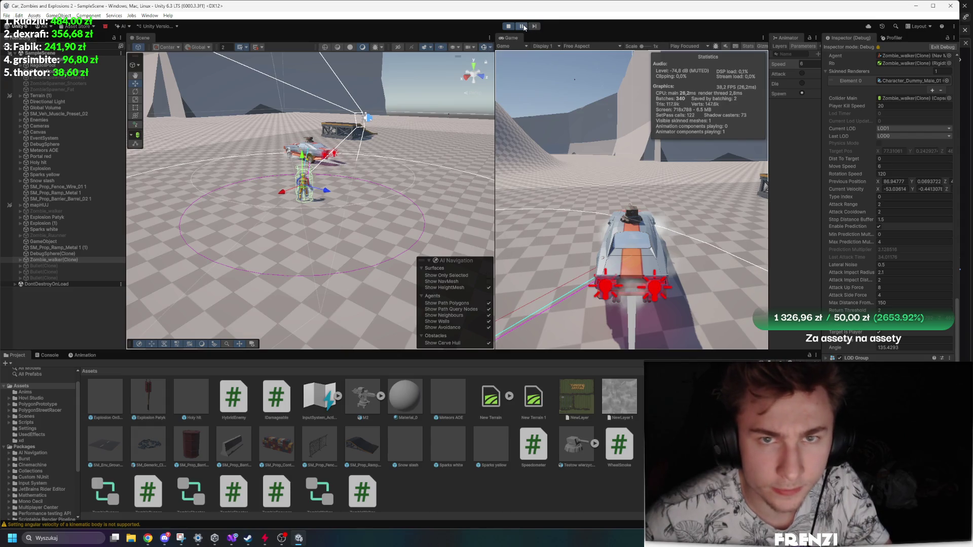
Resume the game, shoot at the zombie from the car, and show the Console log.
click(525, 28)
click(525, 28)
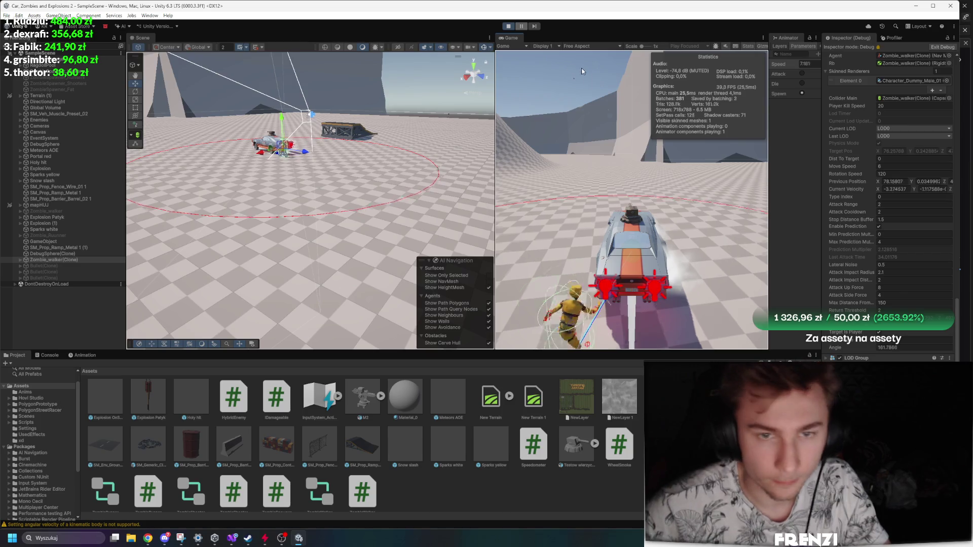
click(654, 167)
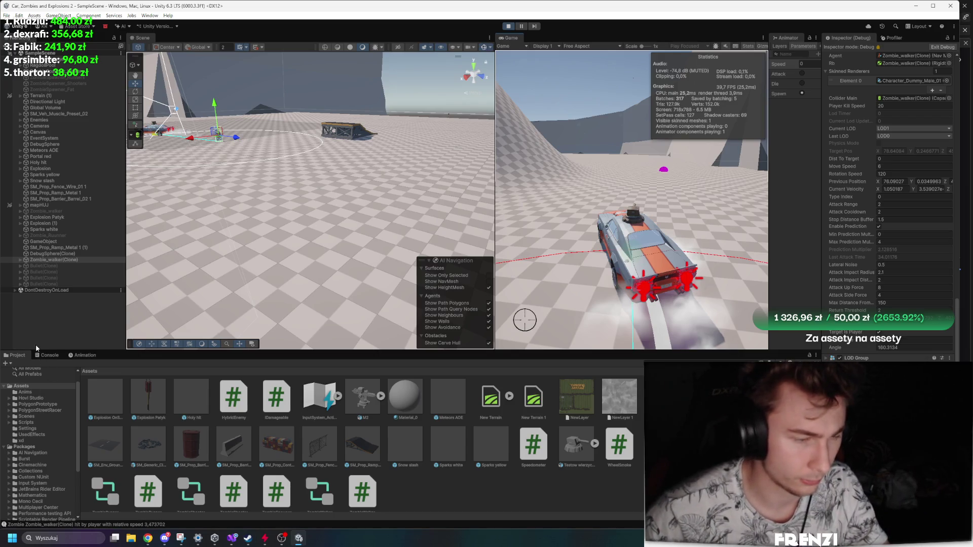
click(47, 355)
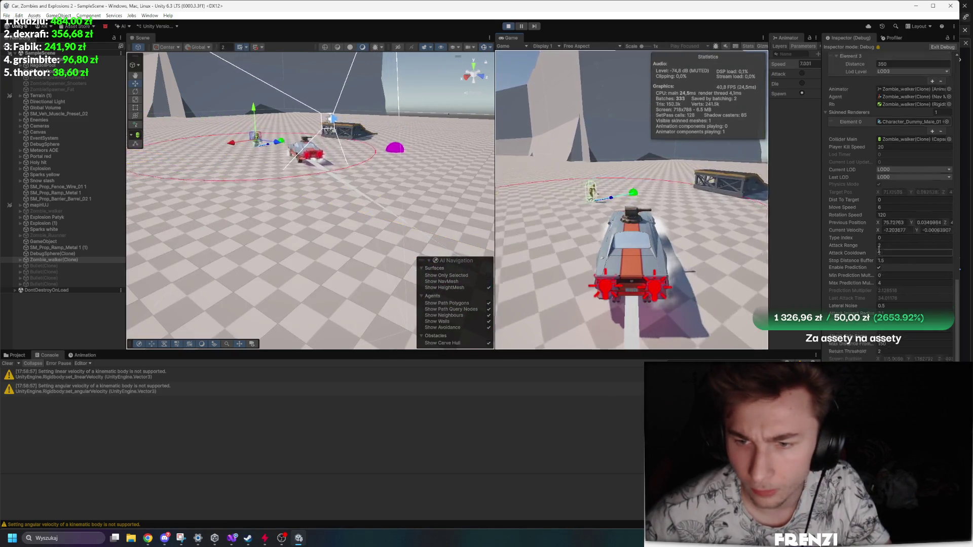
Review the walker's LOD levels in the Inspector, then bring up ZombieWalker.cs in Visual Studio.
scroll(867, 292, up, 3)
scroll(868, 295, down, 1)
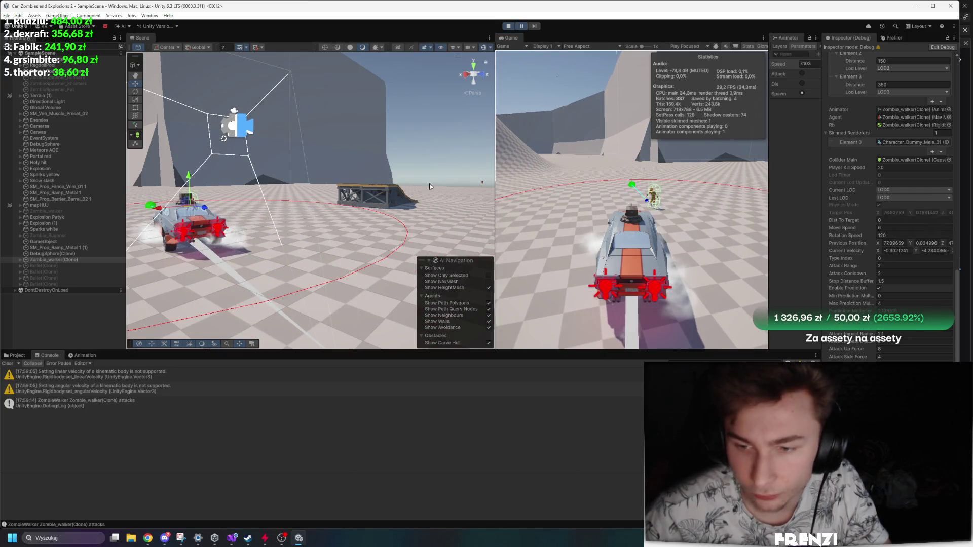
click(232, 540)
scroll(260, 317, up, 2)
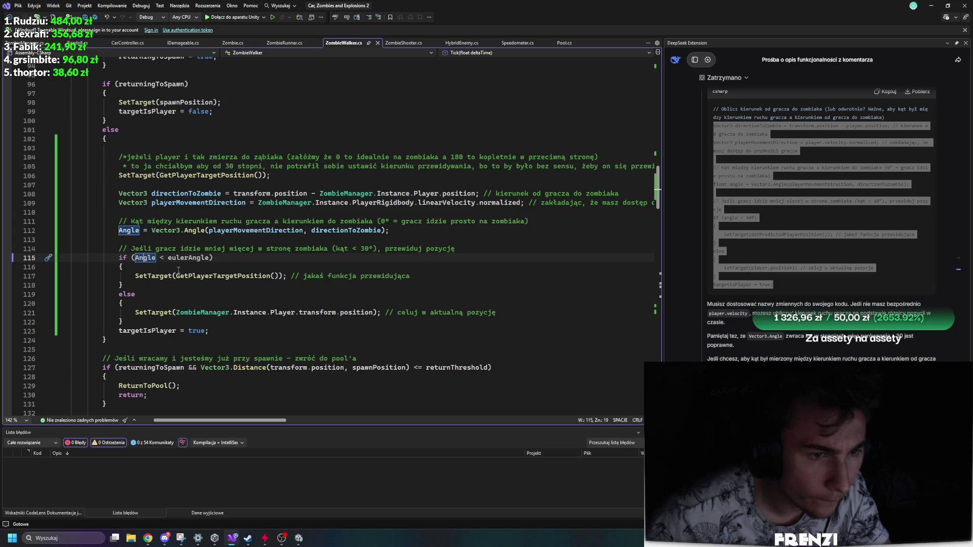
Flip line 115's check to if (Angle > eulerAngle) and return to Unity.
click(164, 261)
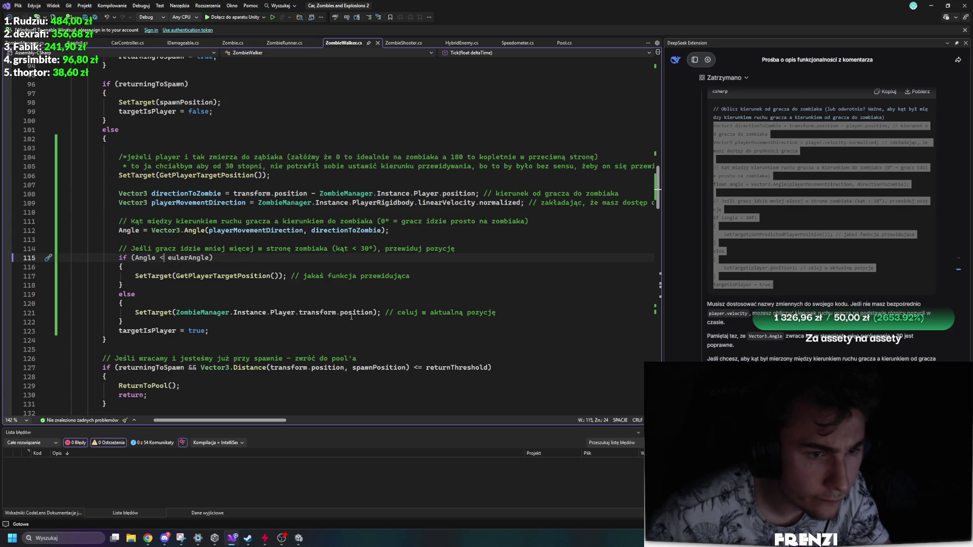
key(BackSpace)
text(>)
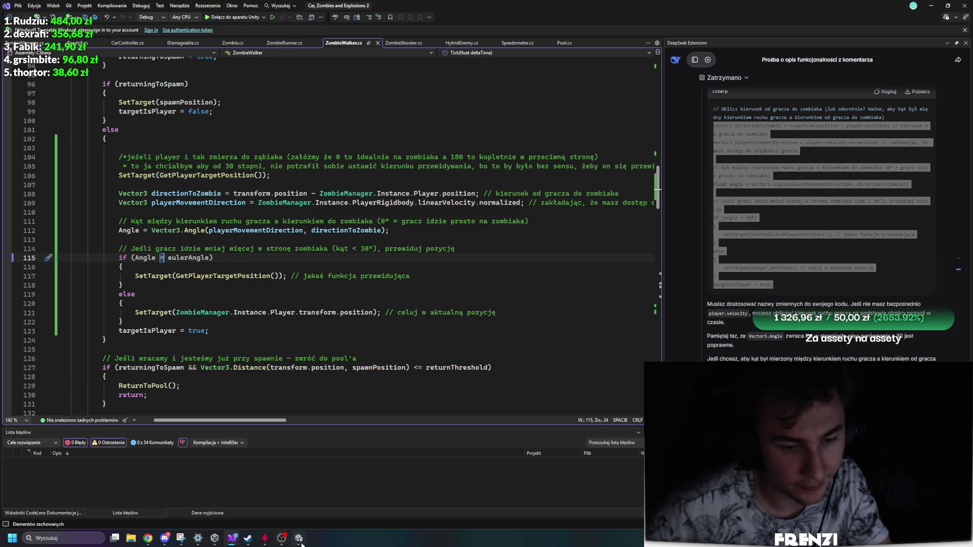
click(300, 541)
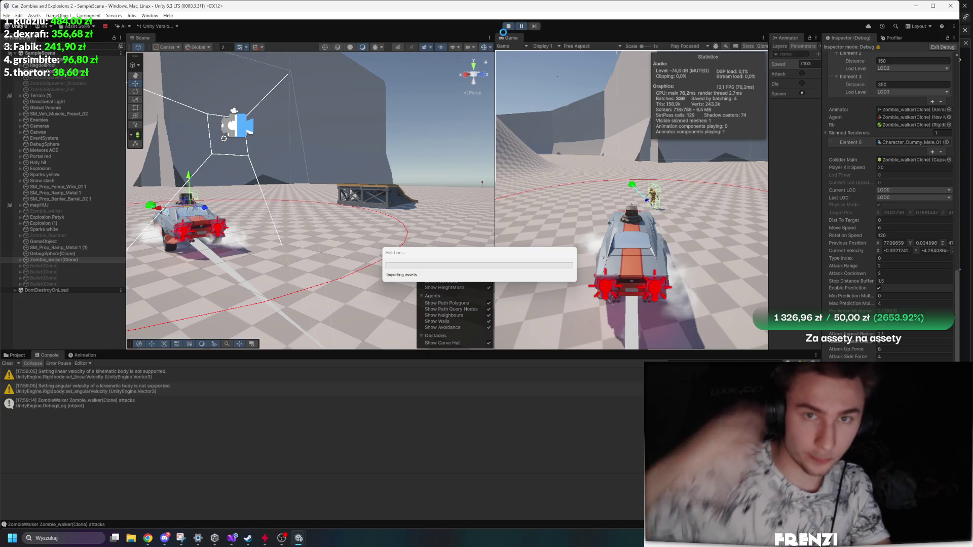
Stop play mode and inspect ZombieSpawner_Walkers with the Inspector set back to Normal mode.
click(509, 28)
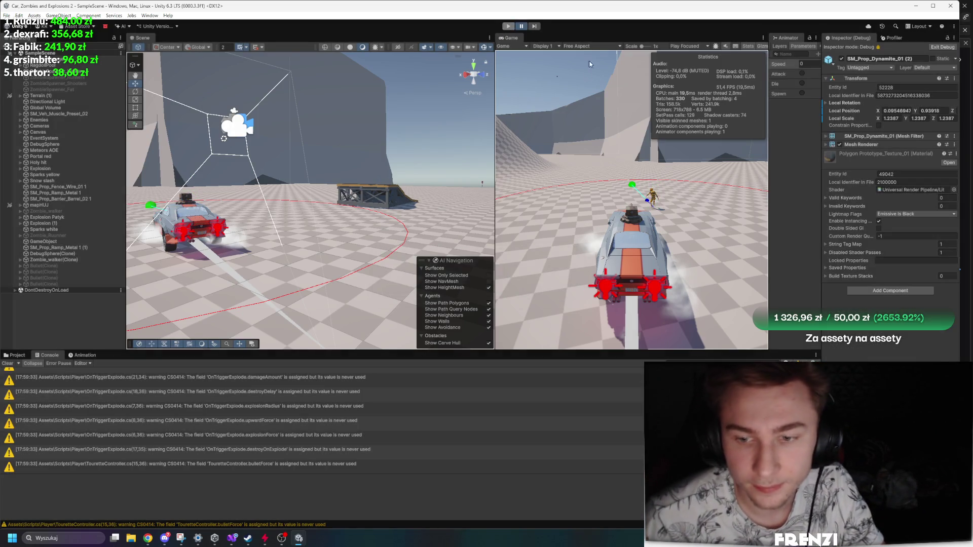
click(89, 401)
click(12, 355)
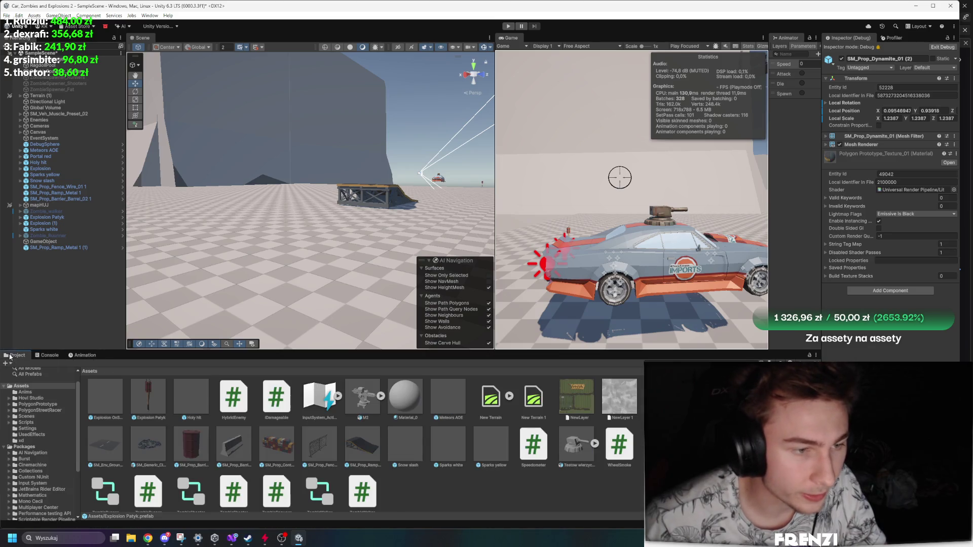
click(46, 65)
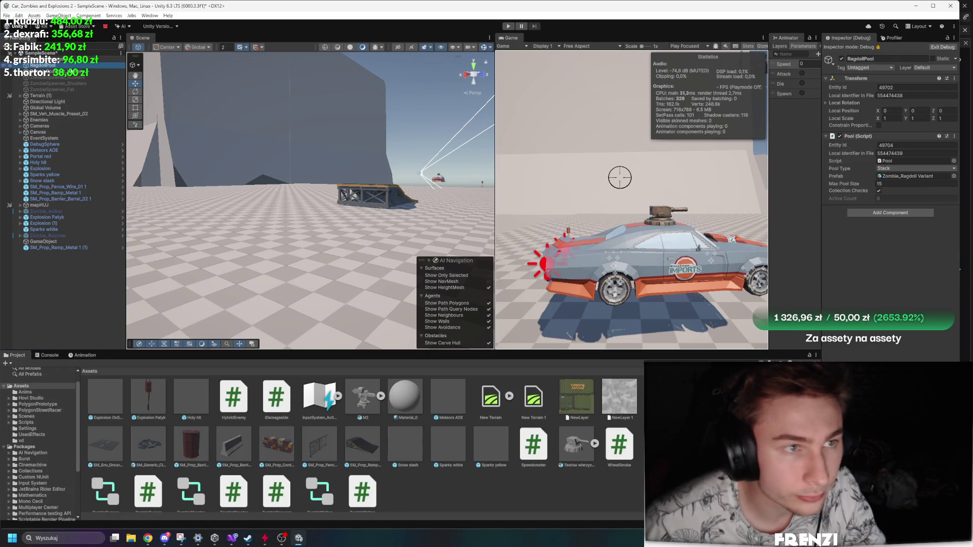
click(77, 72)
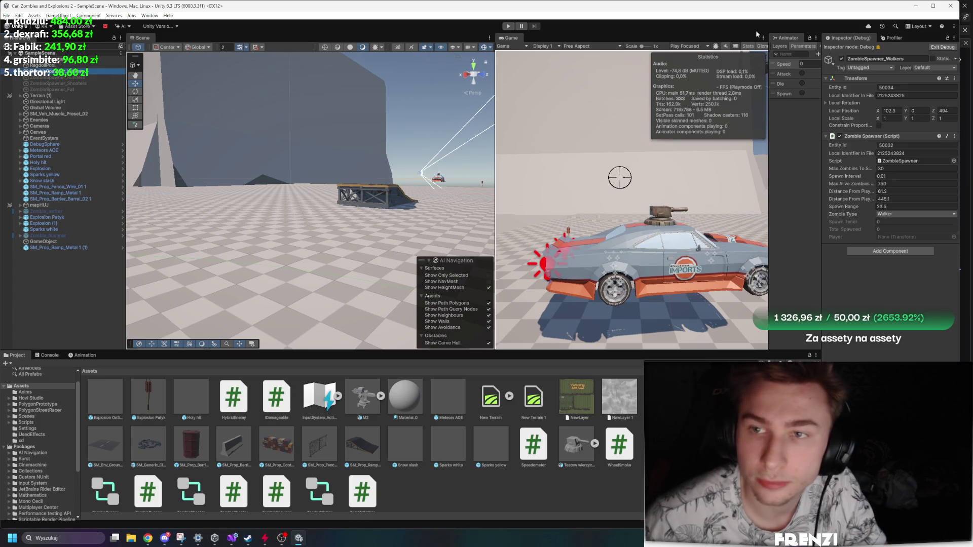
click(954, 38)
click(870, 52)
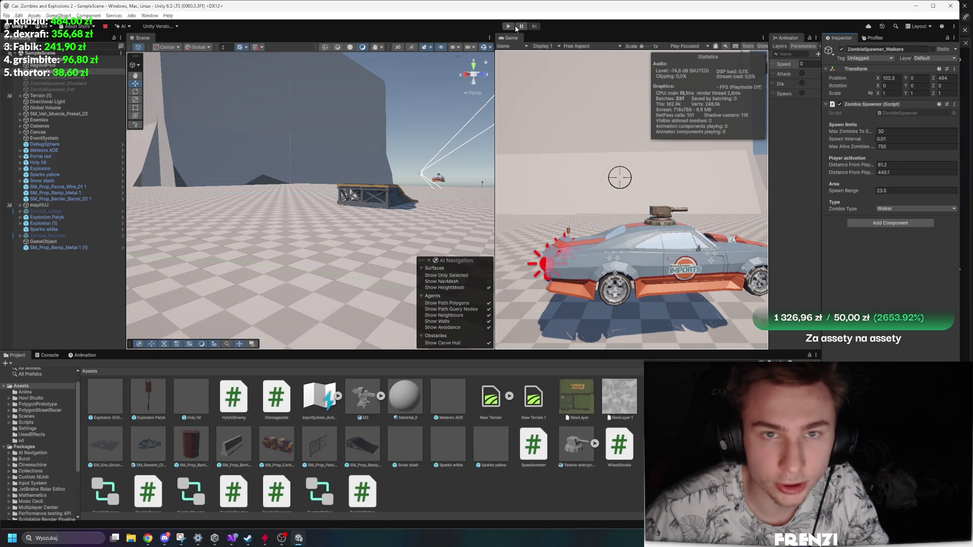
Browse Scripts > Zombies, review the Zombie_walker prefab, and start Play mode.
scroll(413, 410, up, 2)
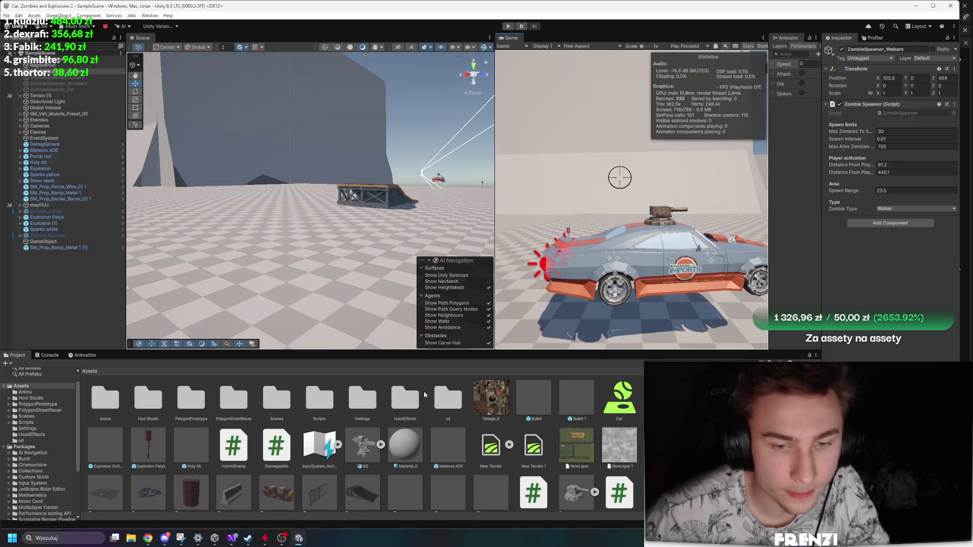
click(362, 398)
double_click(333, 401)
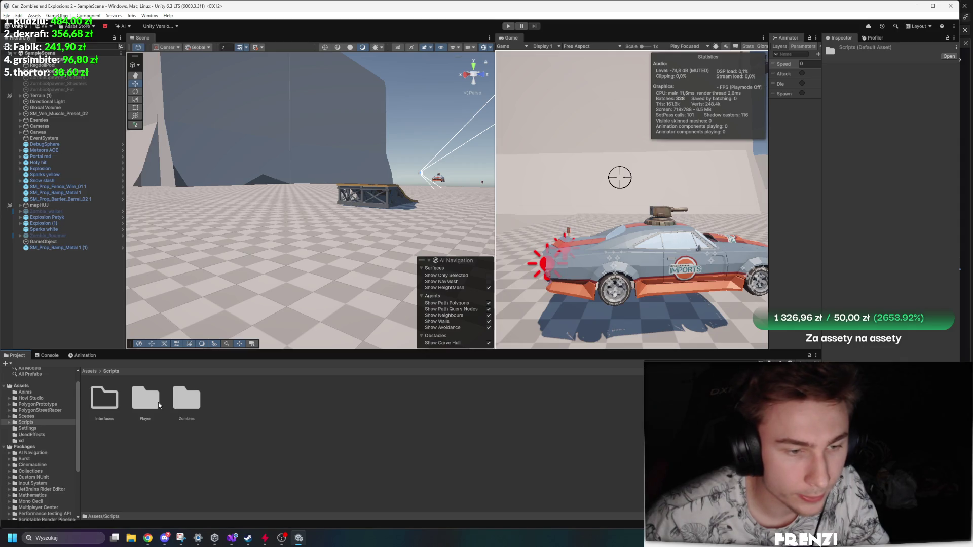
double_click(185, 402)
click(224, 400)
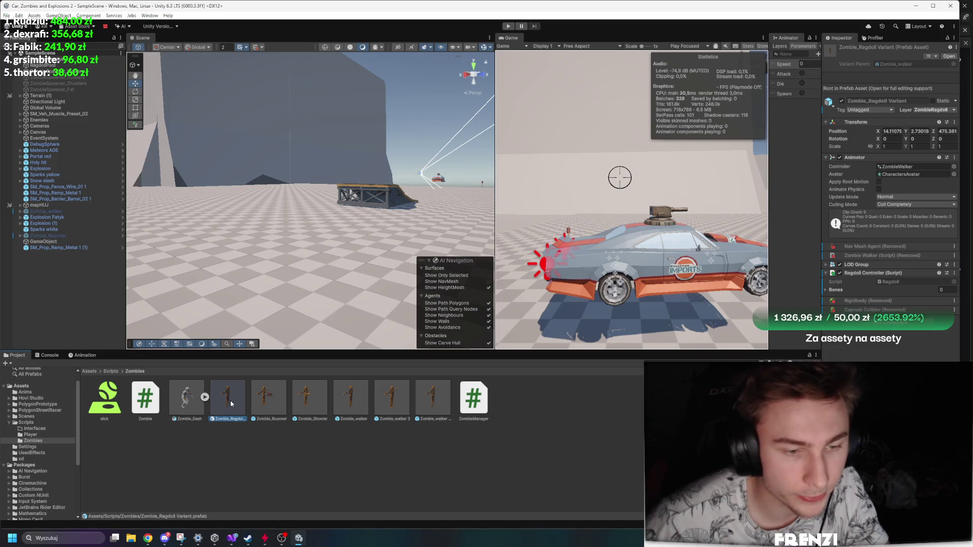
click(307, 398)
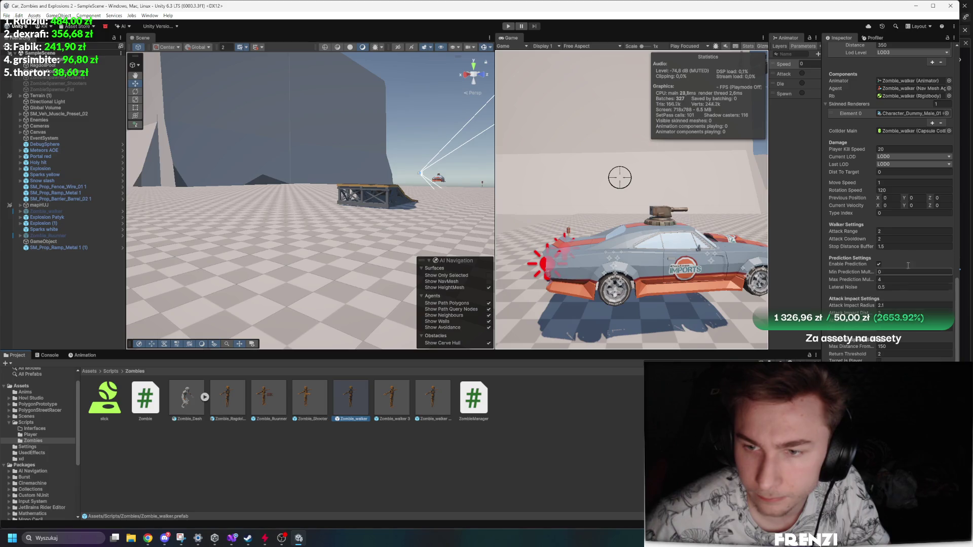
scroll(906, 219, up, 6)
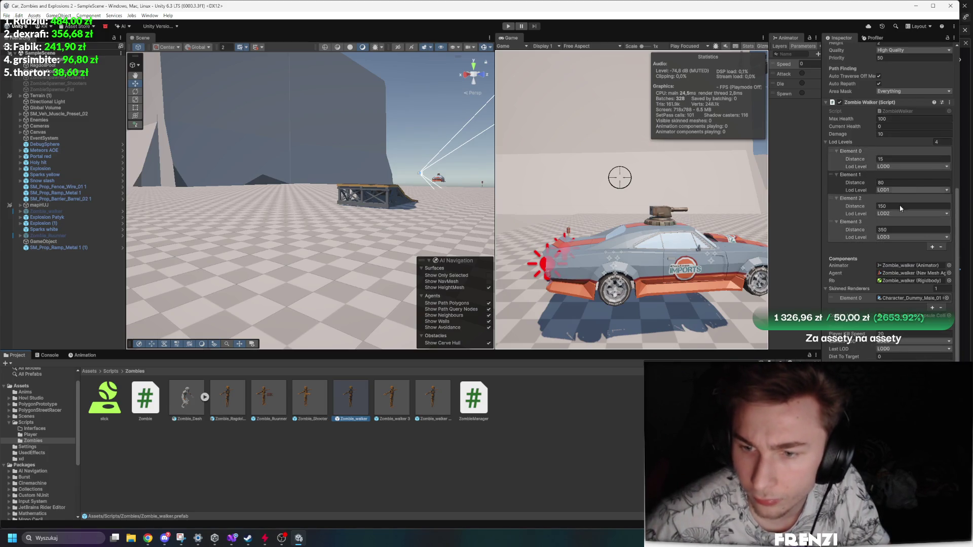
scroll(901, 207, down, 6)
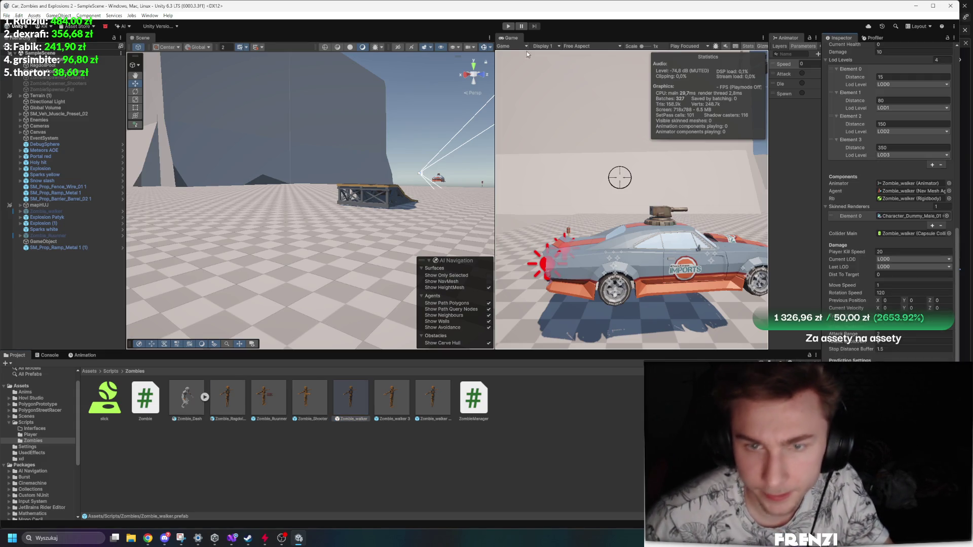
click(508, 26)
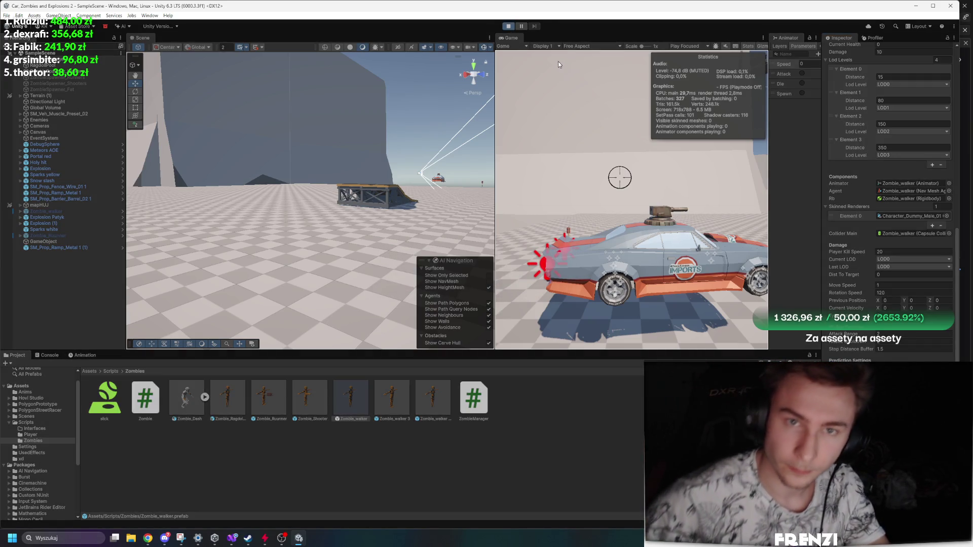
Test-drive the car in the maximized Game view with a pause, then switch to ZombieWalker.cs.
double_click(516, 40)
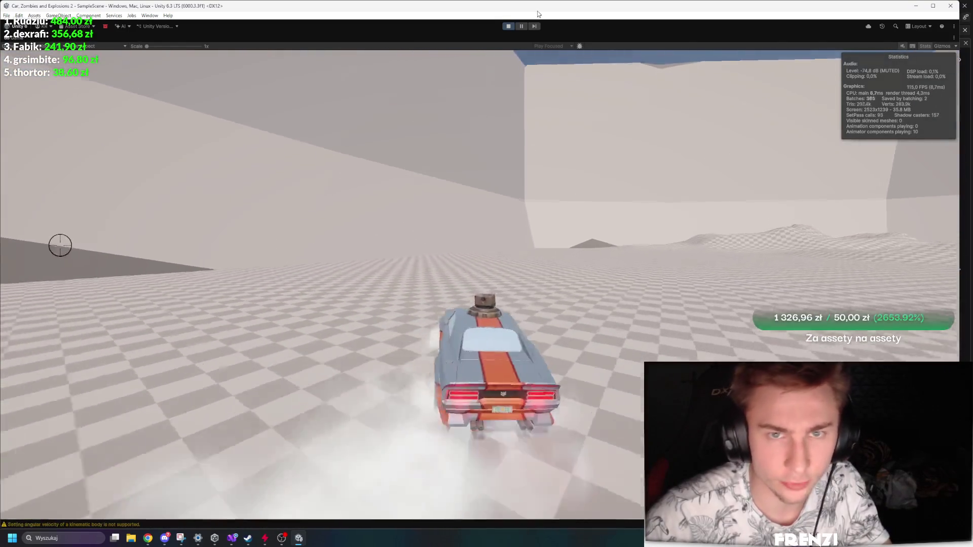
click(522, 27)
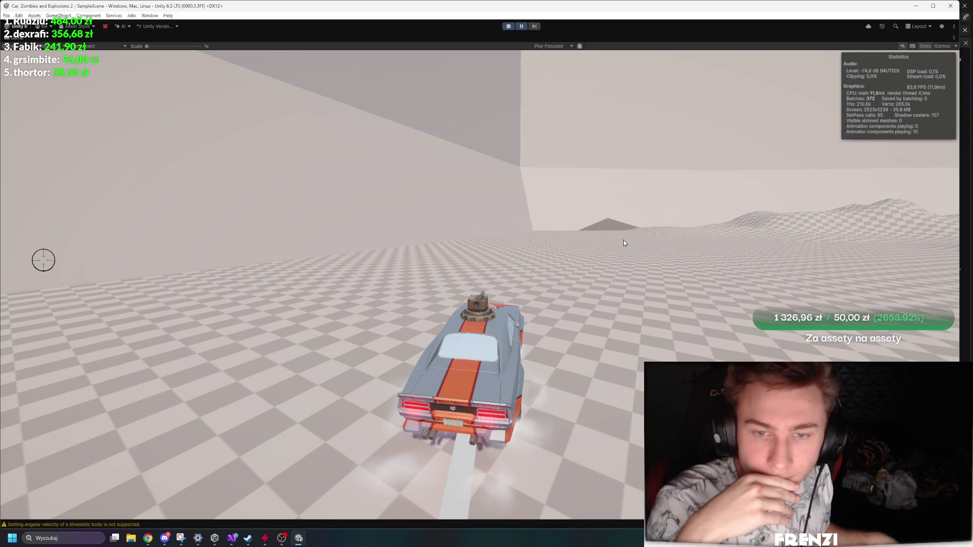
click(519, 27)
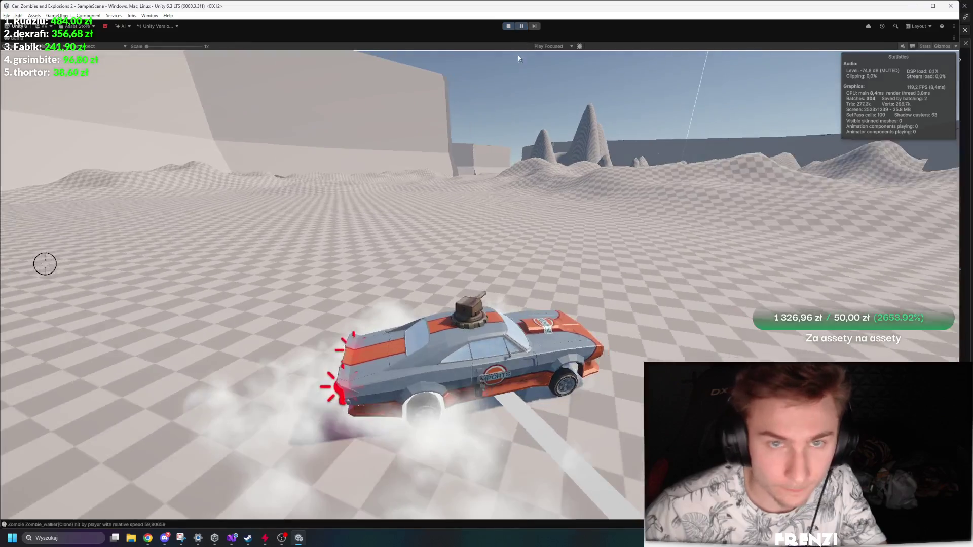
click(229, 537)
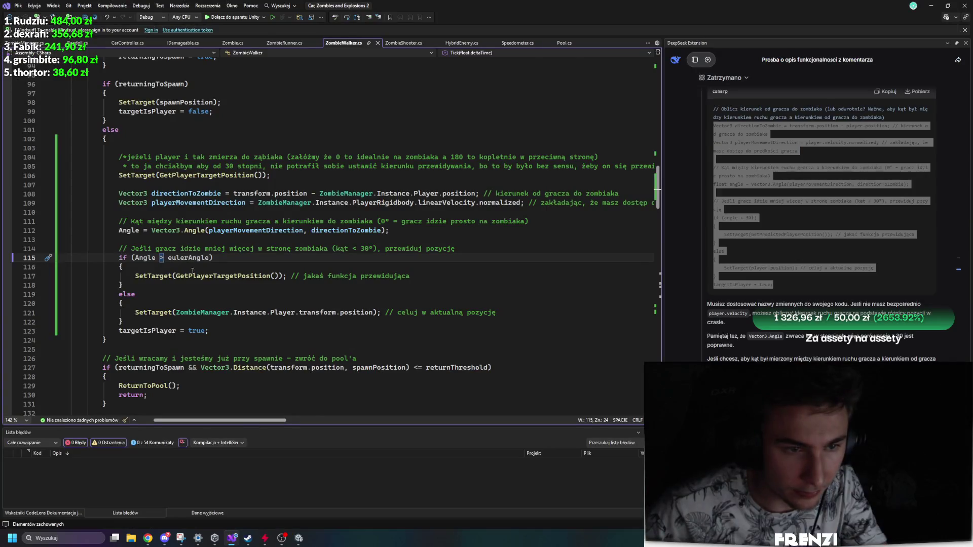
Make line 121 target forward * PlayerRigidbody.linearVelocity.magnitude, then return to Unity.
click(277, 275)
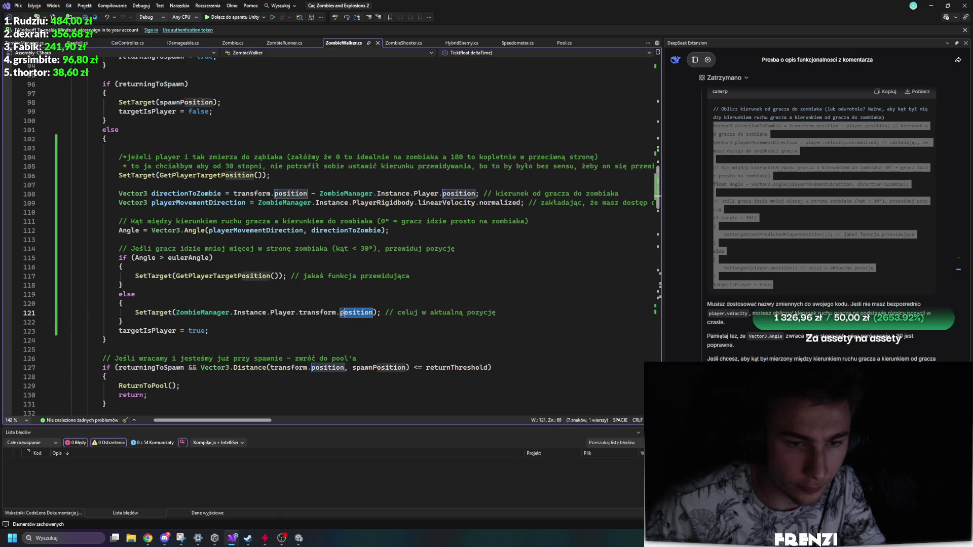
double_click(339, 312)
text(fora)
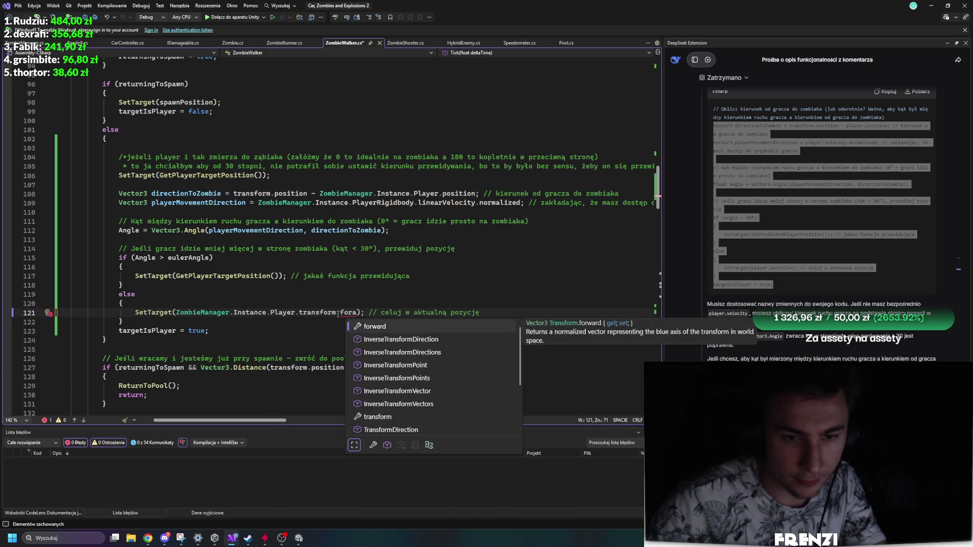
key(Tab)
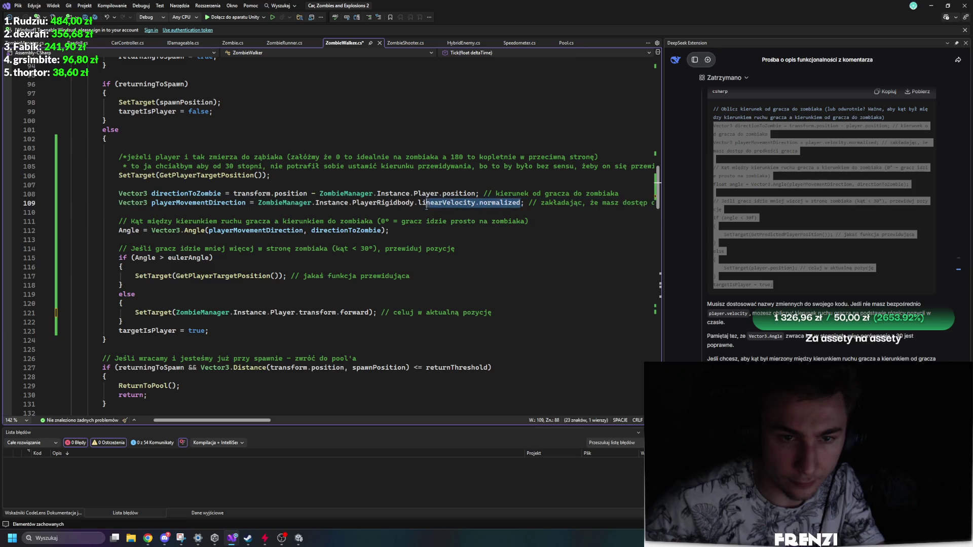
key(ctrl+minus)
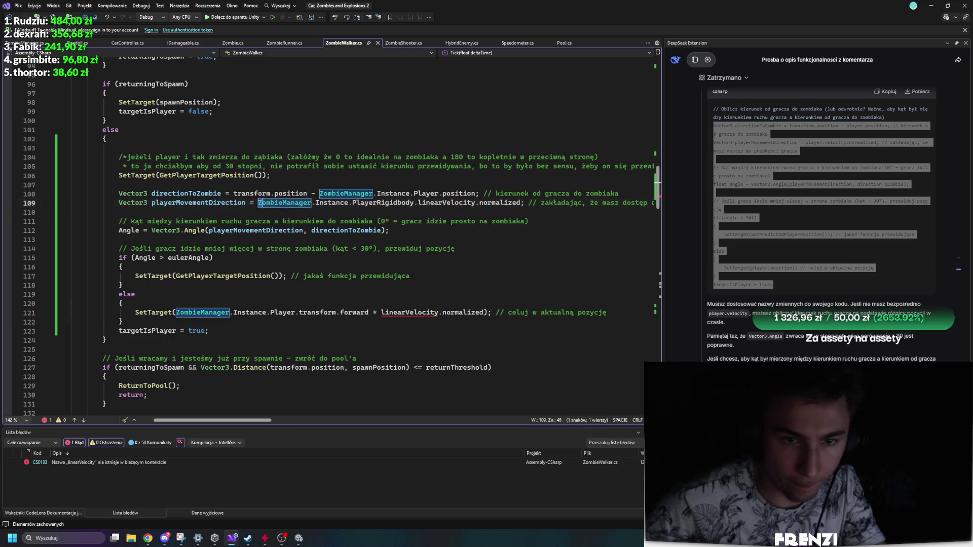
drag(262, 203, 472, 203)
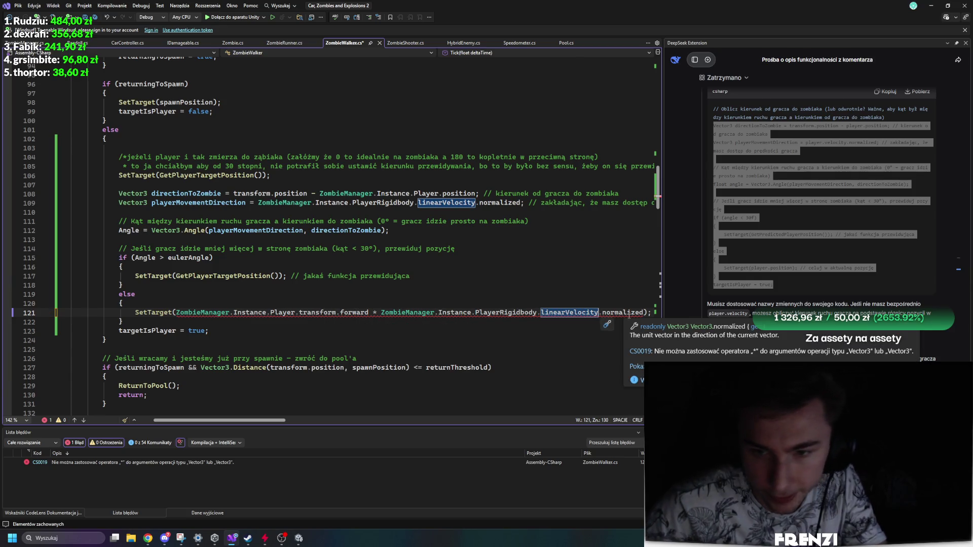
drag(643, 312, 617, 311)
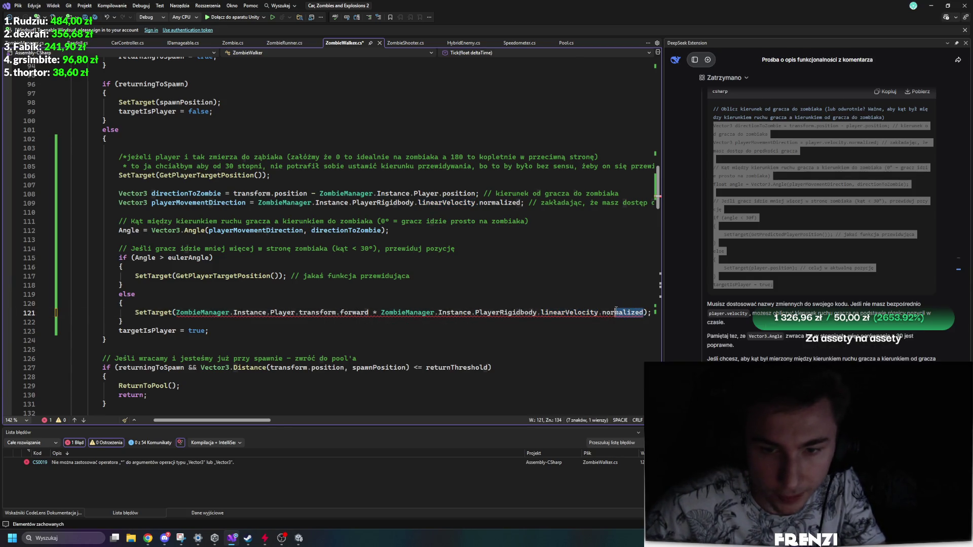
text(magnitude)
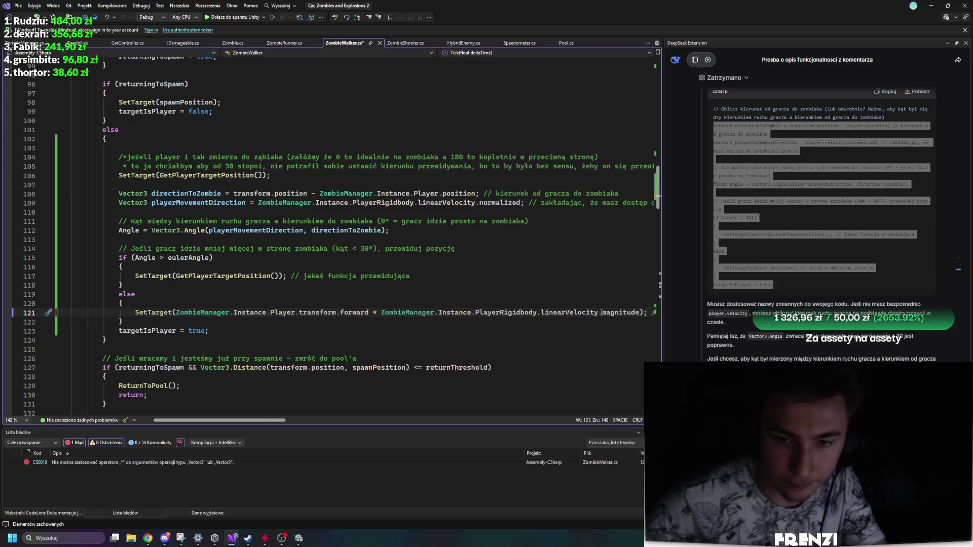
click(298, 539)
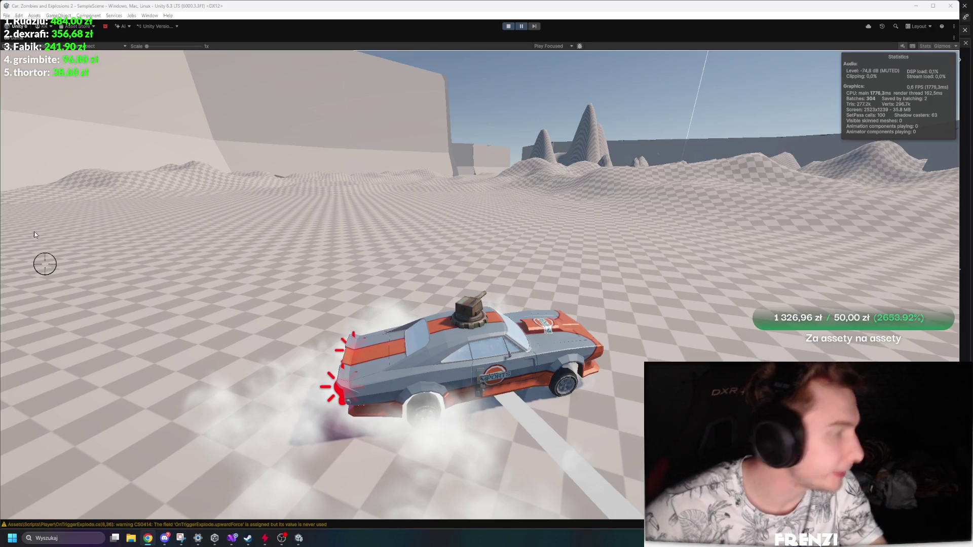
Unpause the game and drive the car toward the zombie horde.
click(522, 27)
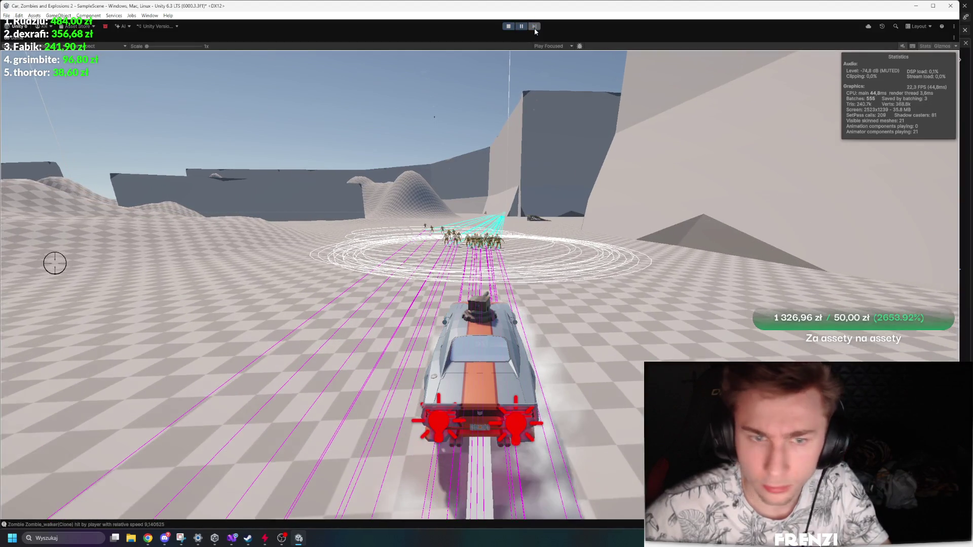
Restore the full editor layout and frame a Zombie_walker(Clone) crowd in the Scene view.
key(shift+space)
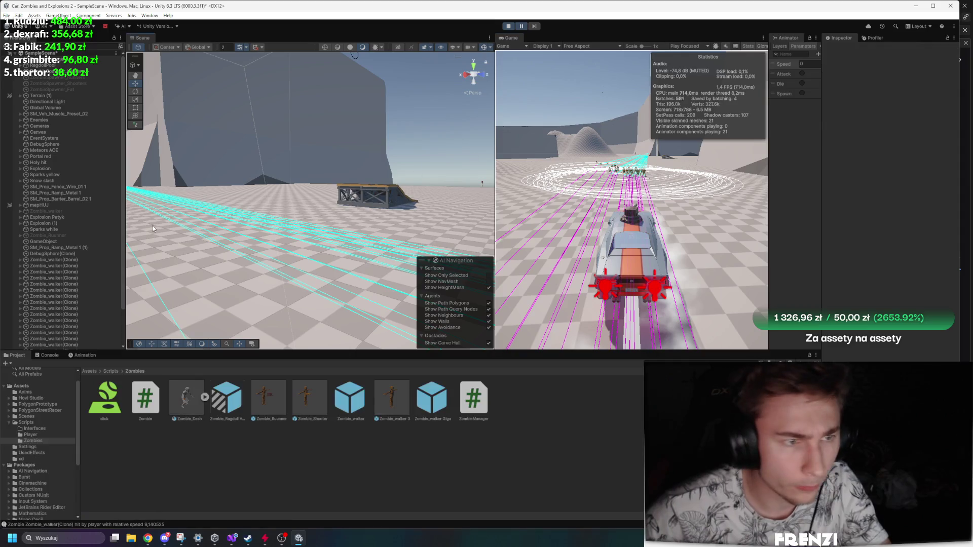
double_click(54, 284)
scroll(244, 256, down, 5)
drag(244, 256, 208, 238)
scroll(890, 202, down, 10)
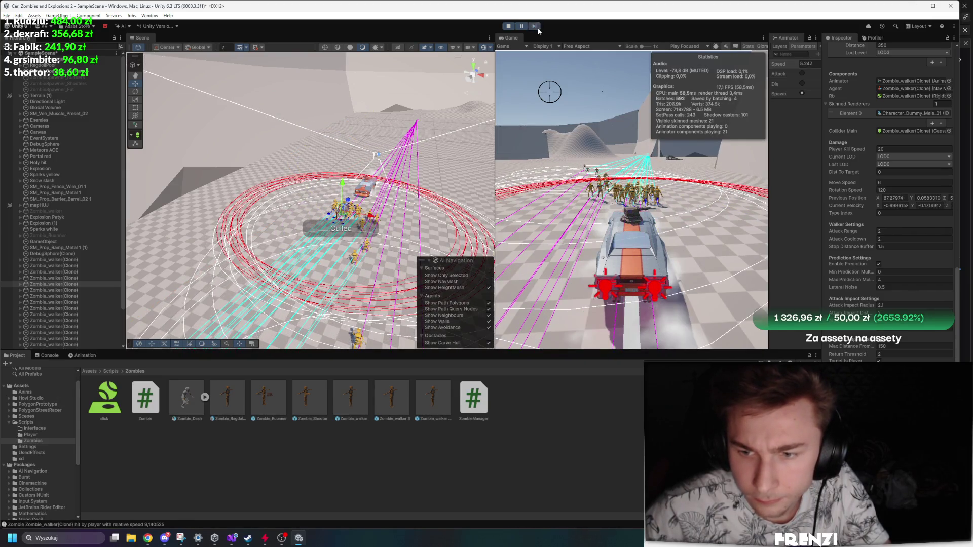
scroll(418, 147, up, 10)
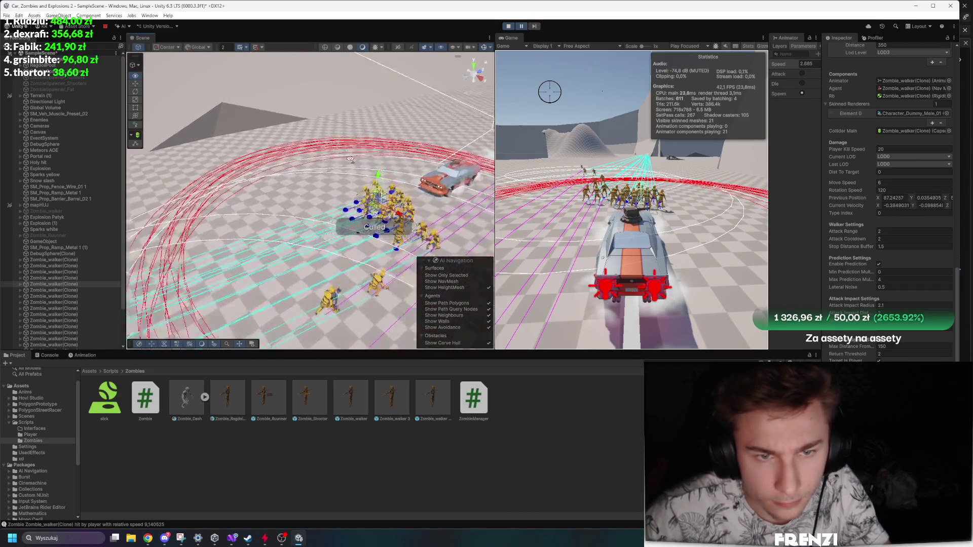
mouse_move(229, 166)
mouse_down()
mouse_move(266, 158)
mouse_move(151, 160)
mouse_up()
scroll(321, 166, up, 3)
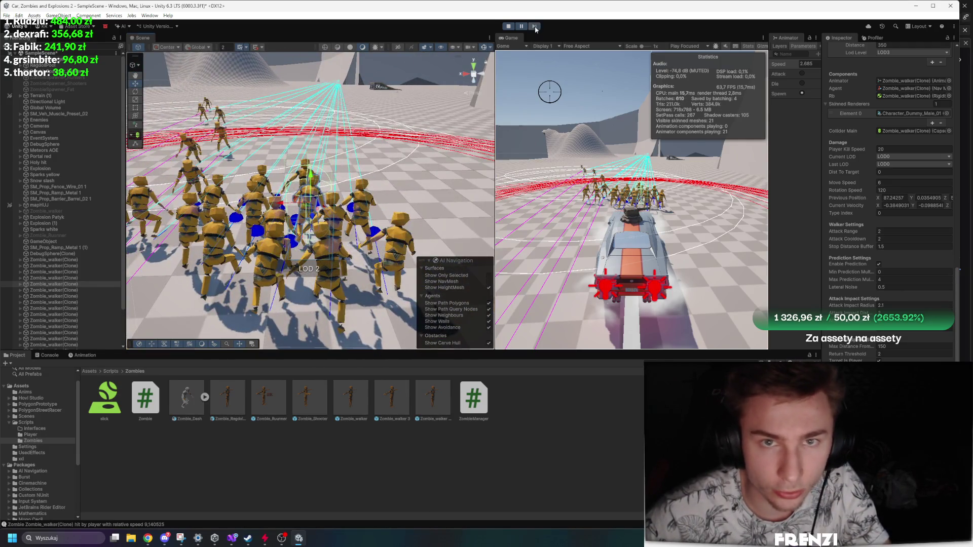
Step the paused game nine frames as zombies reach the car, then open ZombieWalker.cs.
click(535, 26)
click(535, 27)
click(535, 26)
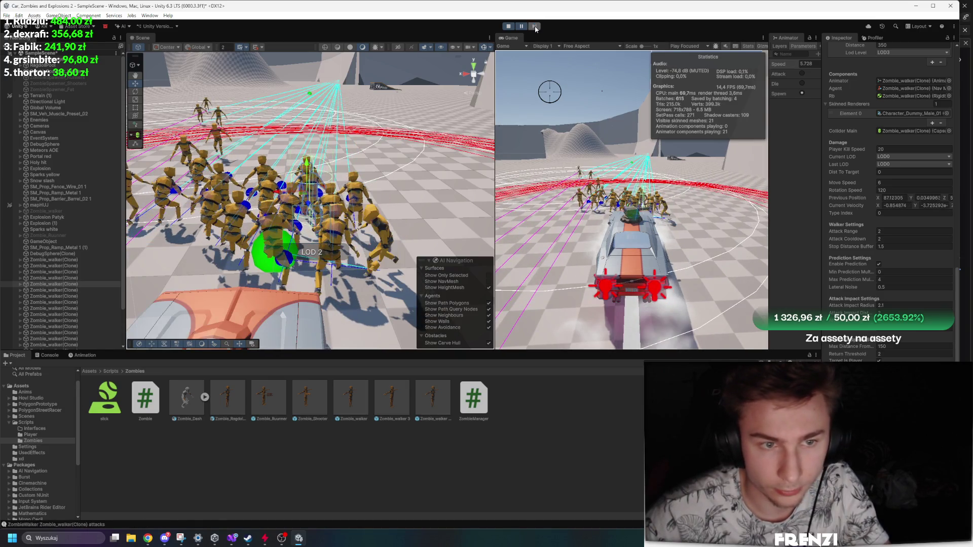
click(534, 26)
click(535, 27)
click(535, 26)
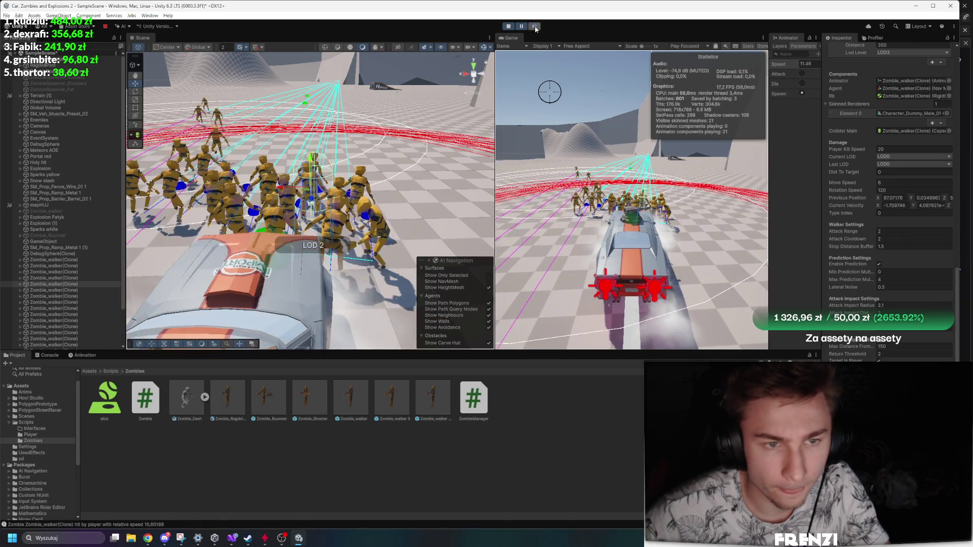
click(534, 26)
click(535, 26)
click(534, 27)
click(535, 27)
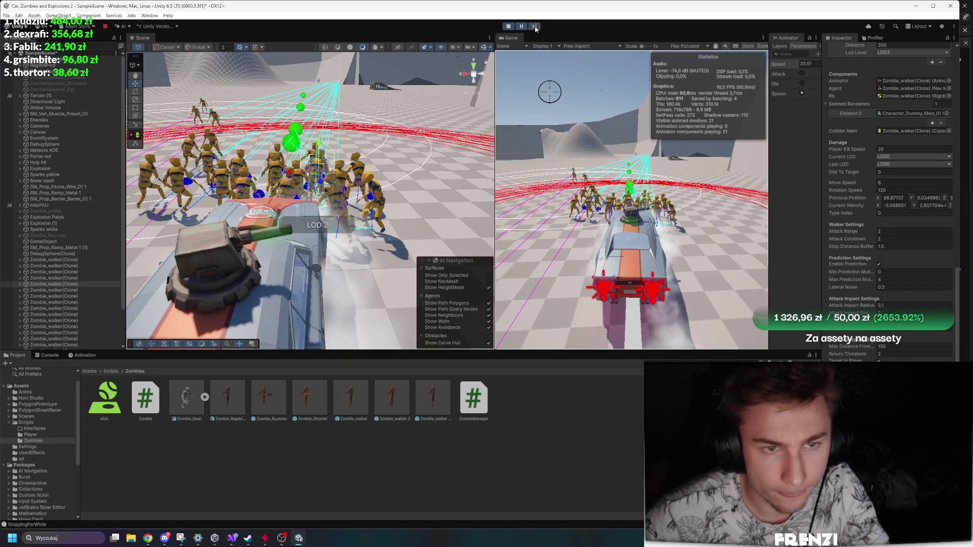
click(536, 27)
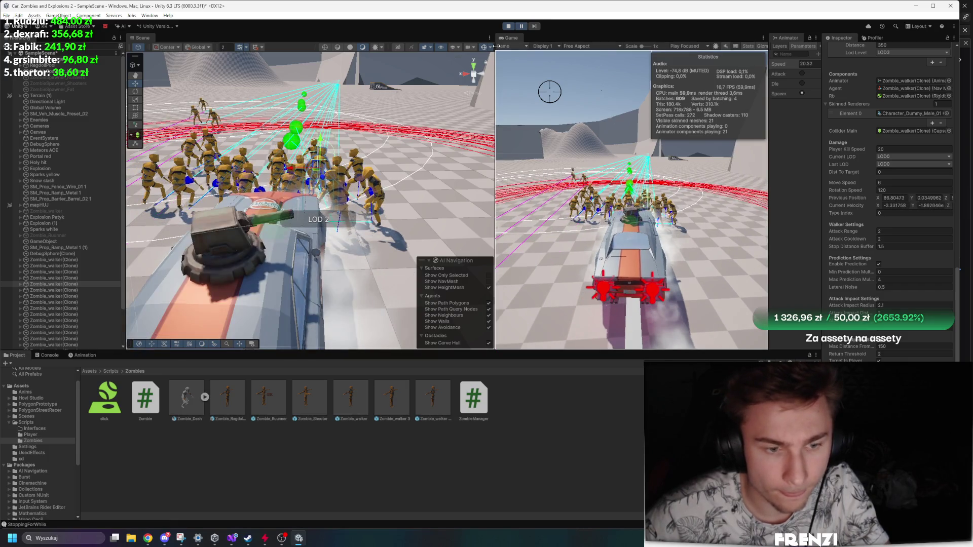
click(232, 538)
scroll(359, 204, up, 2)
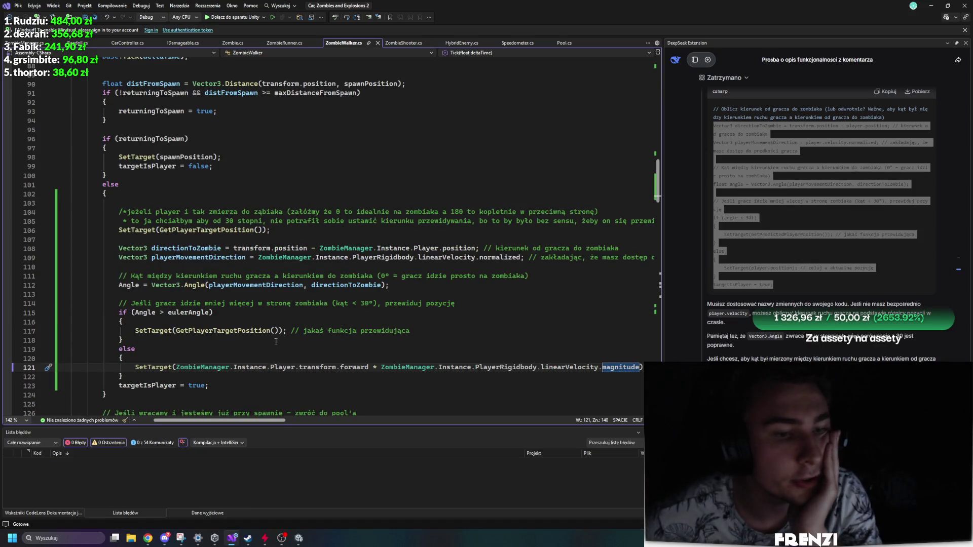
Divide line 121's speed term by 4 (linearVelocity.magnitude/4) and return to Unity.
click(246, 287)
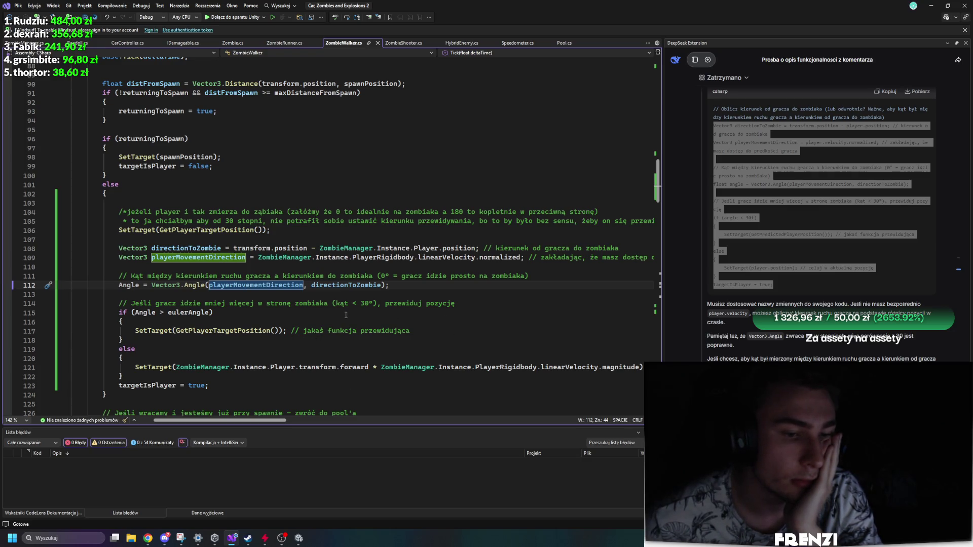
scroll(349, 311, down, 2)
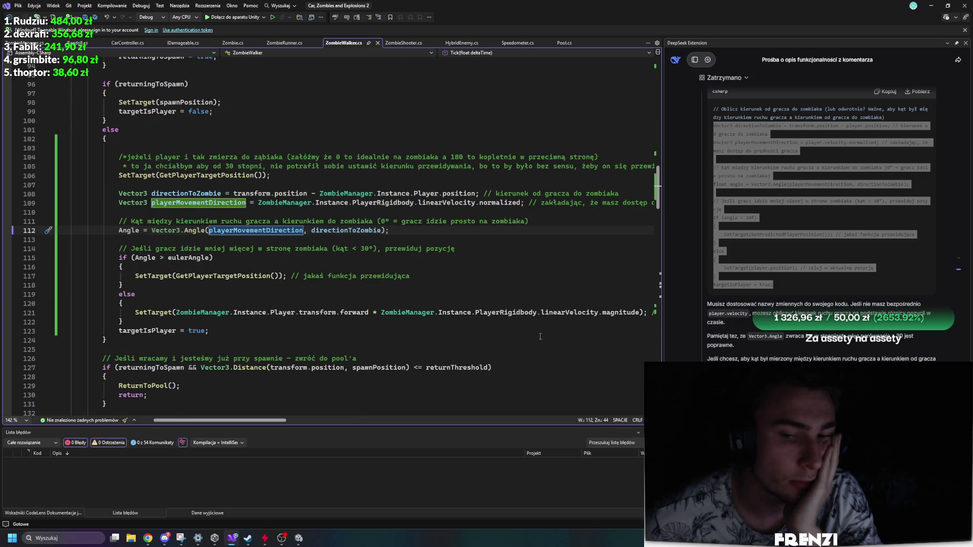
click(641, 313)
text(/4)
key(Return)
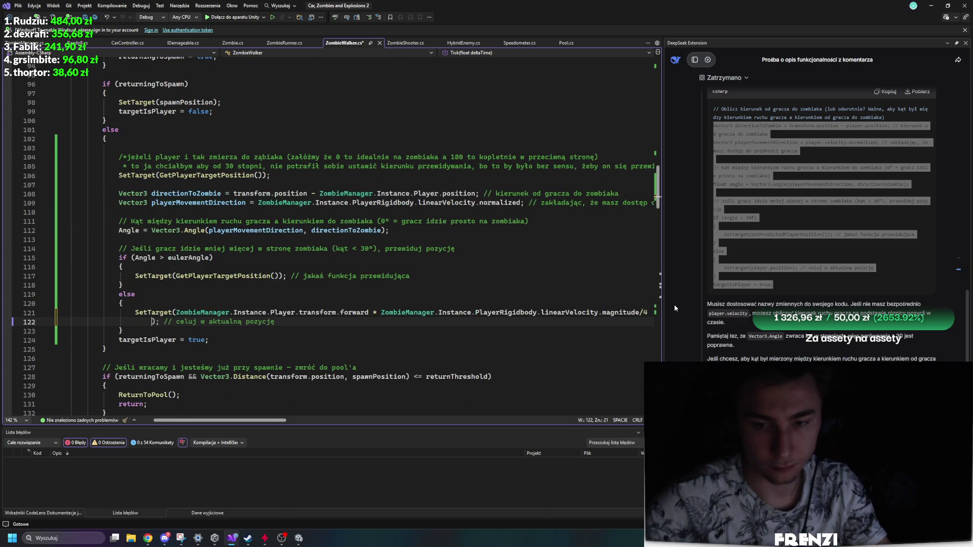
key(ctrl+z)
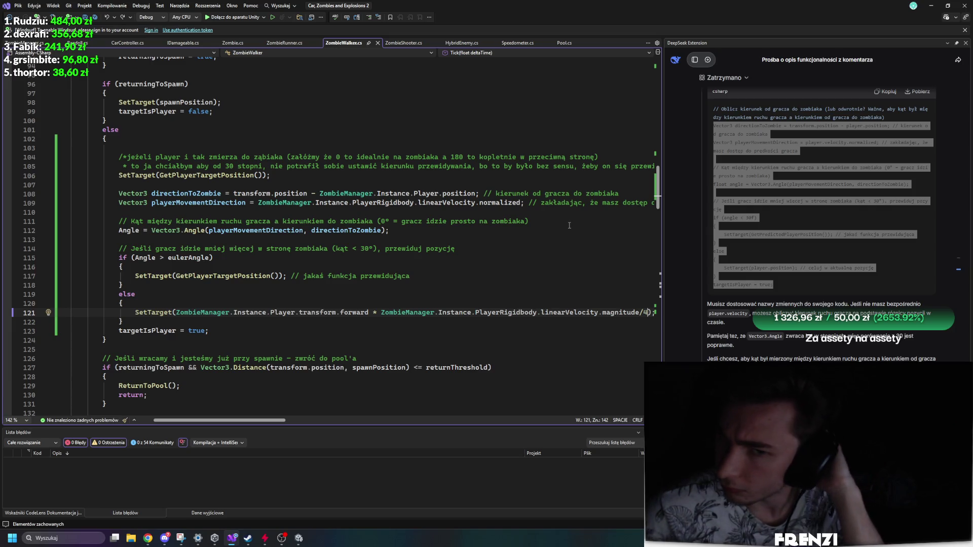
key(alt+Tab)
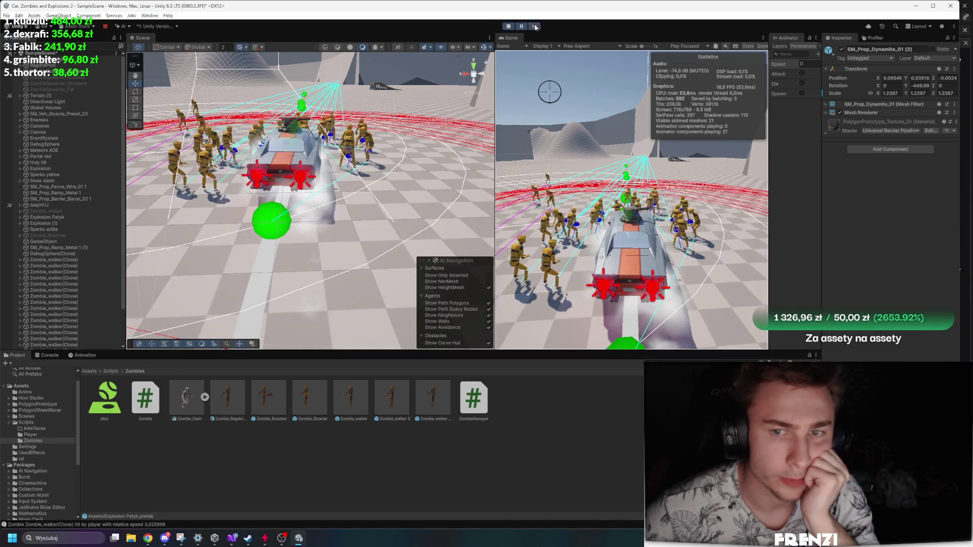
Inspect a Zombie_walker(Clone)'s walker and prediction settings, then go back to ZombieWalker.cs.
click(53, 278)
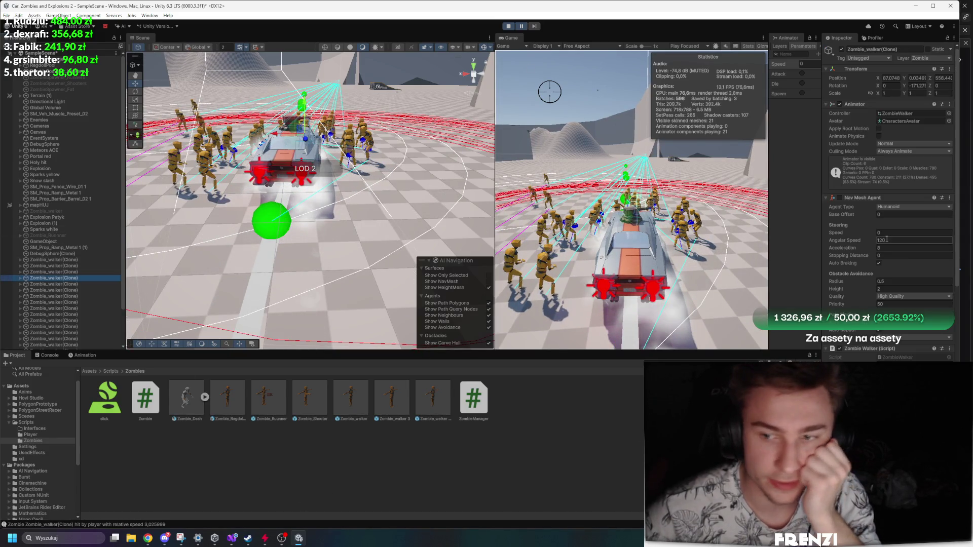
scroll(852, 274, down, 2)
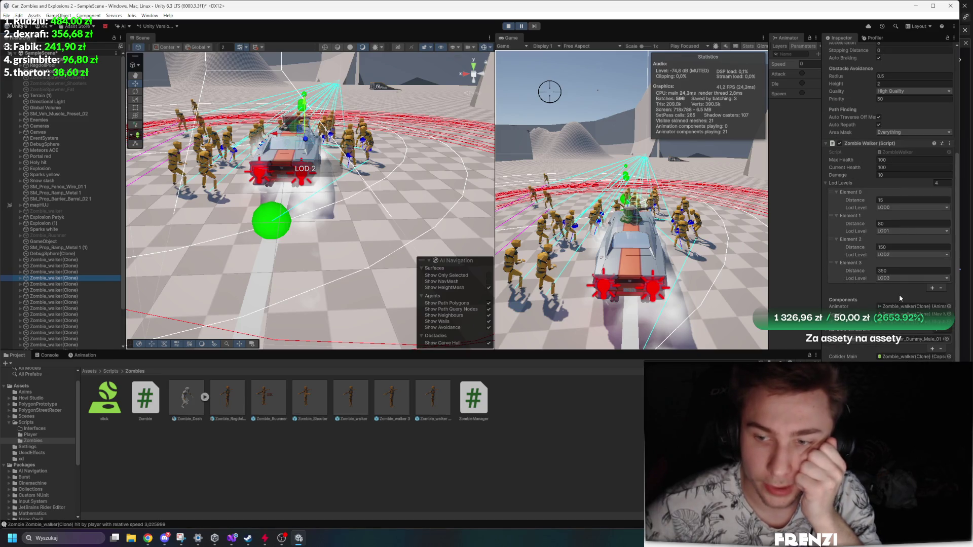
scroll(890, 203, up, 4)
scroll(887, 309, down, 12)
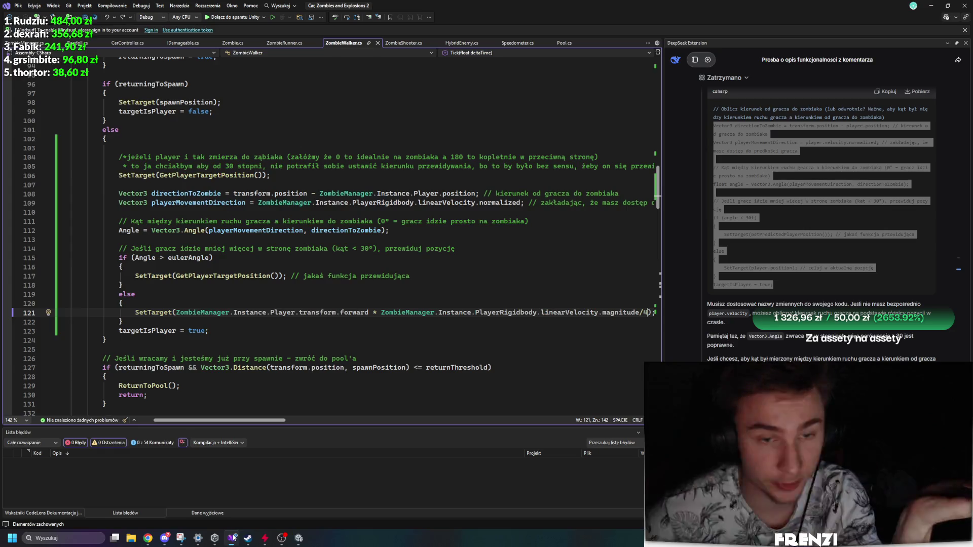
click(264, 504)
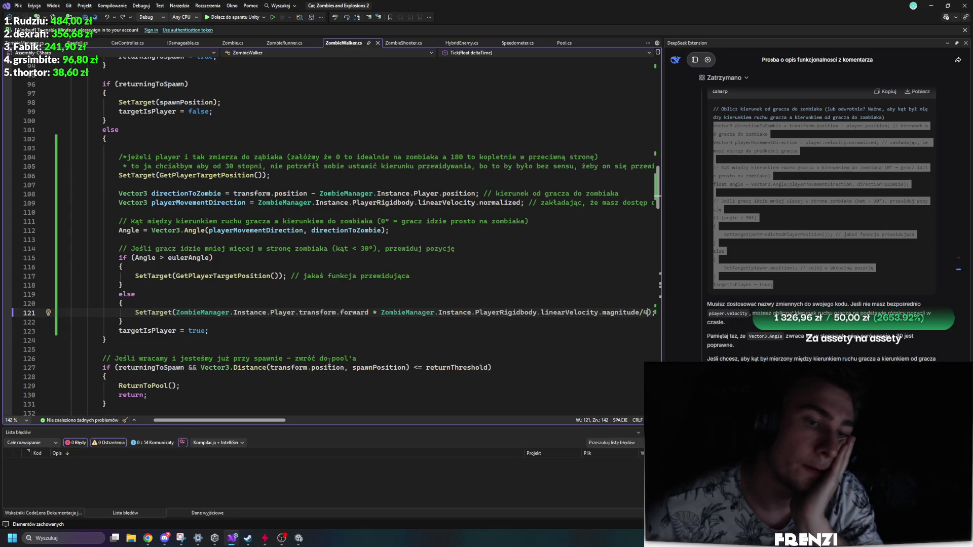
click(302, 231)
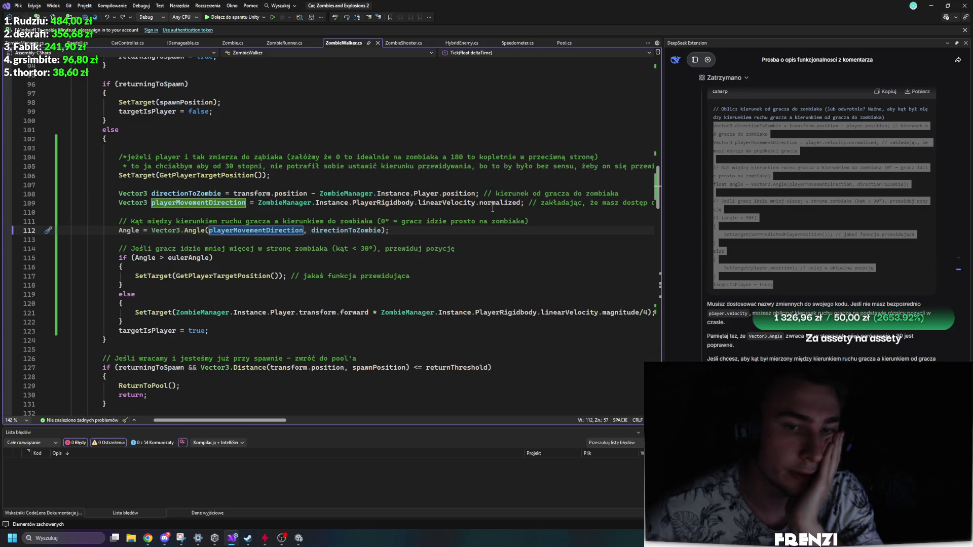
mouse_move(515, 203)
mouse_down()
mouse_move(654, 203)
mouse_move(381, 202)
mouse_up()
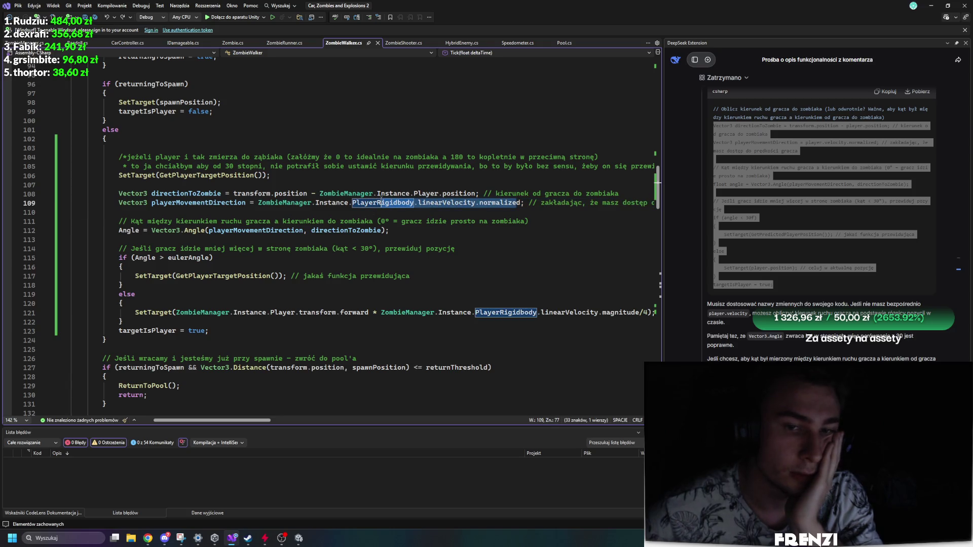
click(494, 222)
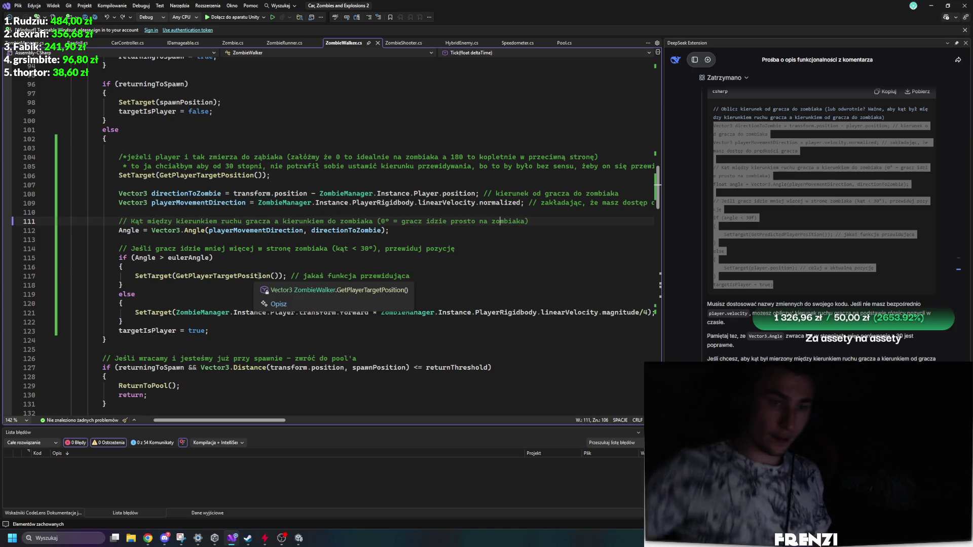
click(241, 276)
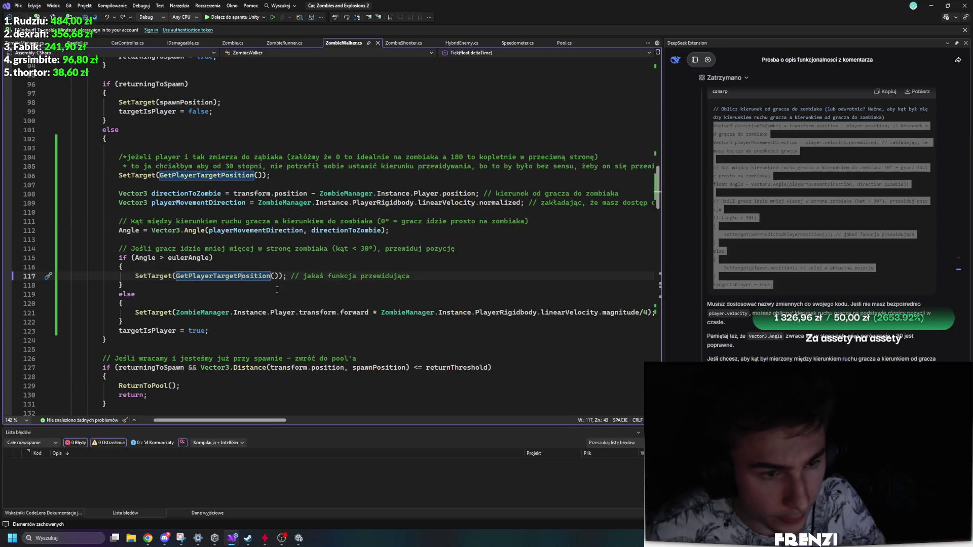
click(191, 258)
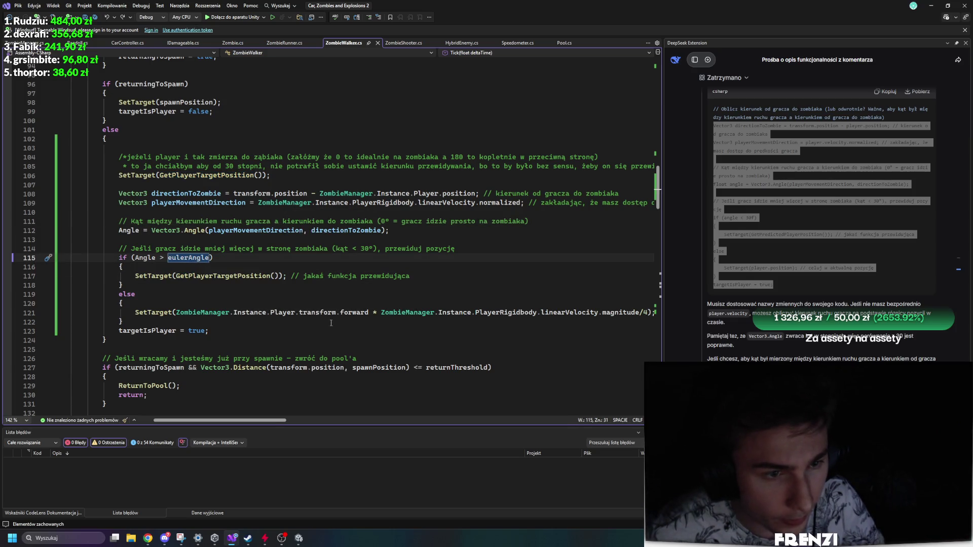
scroll(251, 294, up, 2)
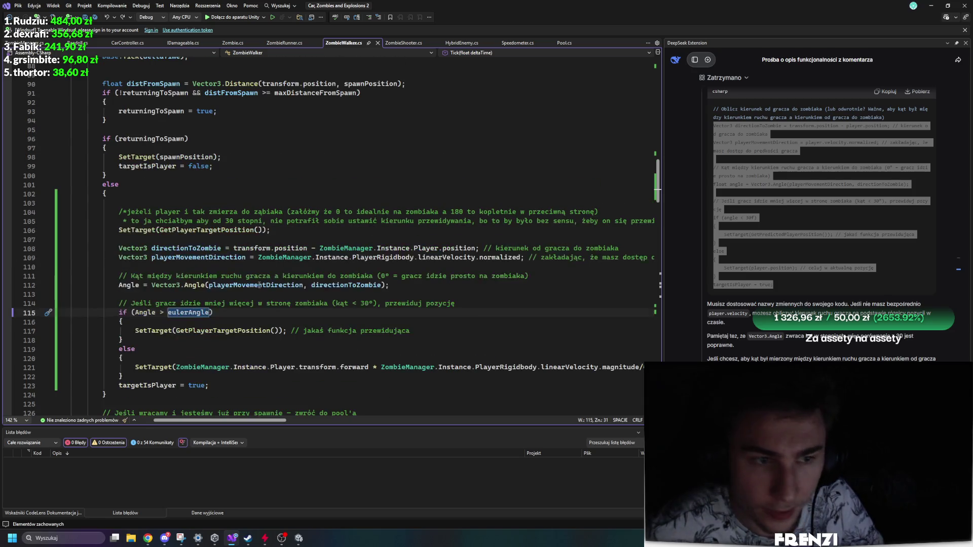
Comment out the unconditional SetTarget(GetPlayerTargetPosition()) call on line 106 and save the script.
click(204, 230)
key(Left)
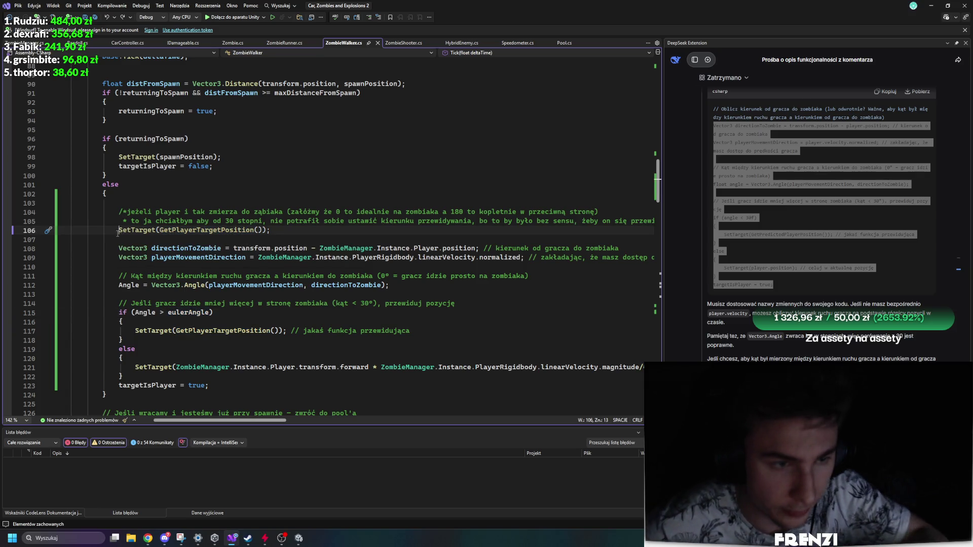
text(//)
scroll(285, 283, down, 5)
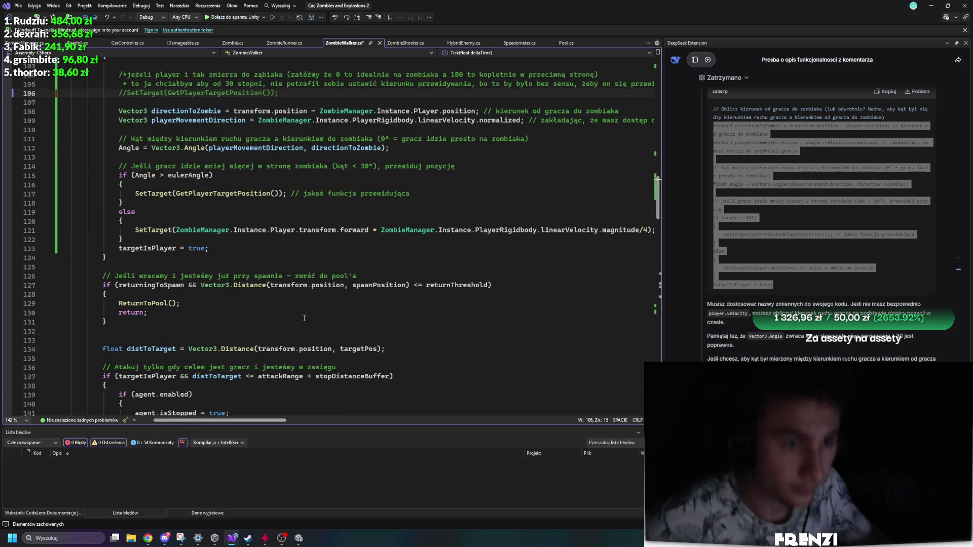
scroll(286, 284, down, 6)
key(ctrl+s)
scroll(303, 314, up, 9)
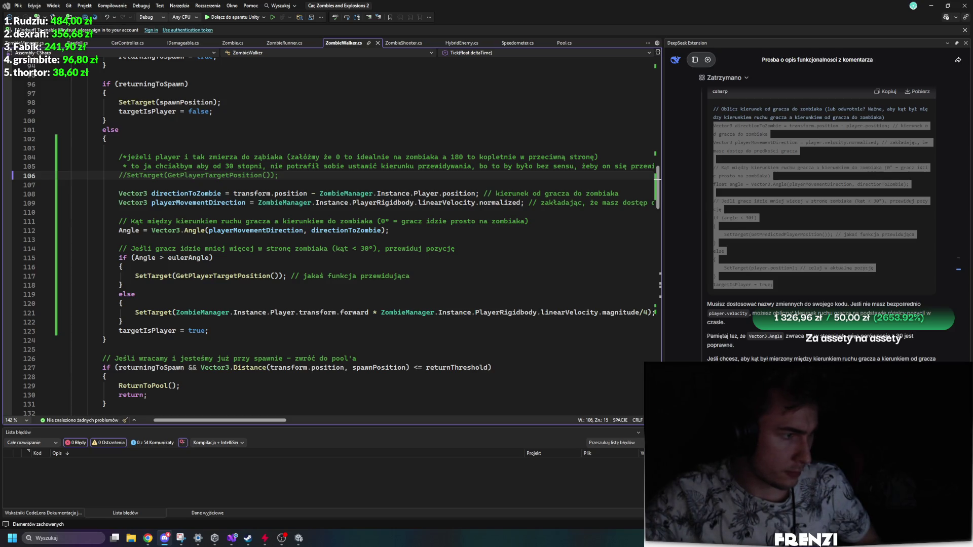
Review the else branch and the playerMovementDirection variable, then return to Unity.
key(alt+Tab)
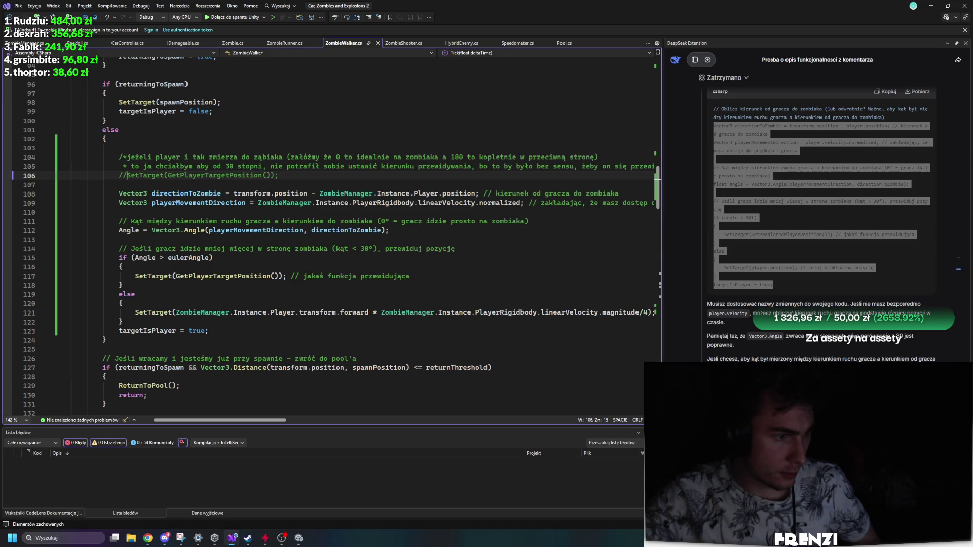
click(395, 322)
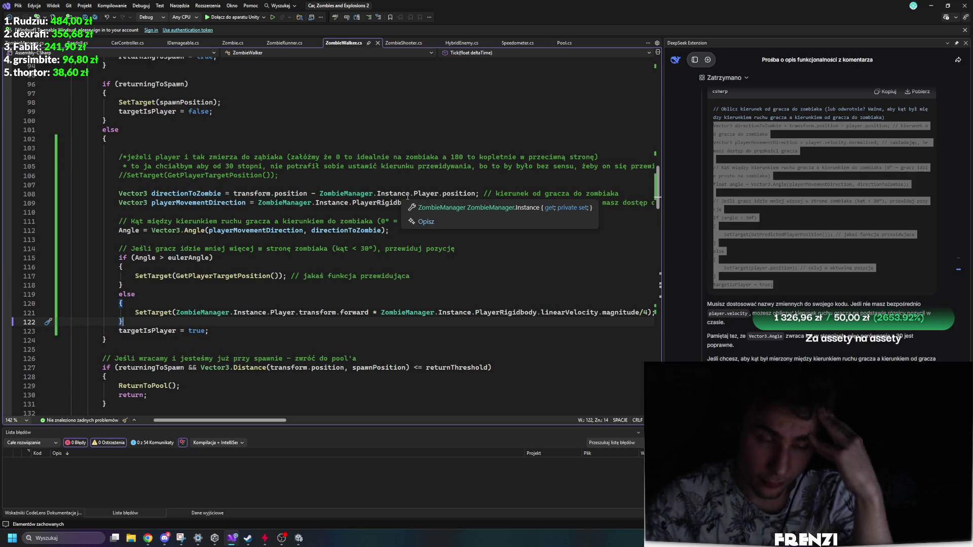
click(177, 203)
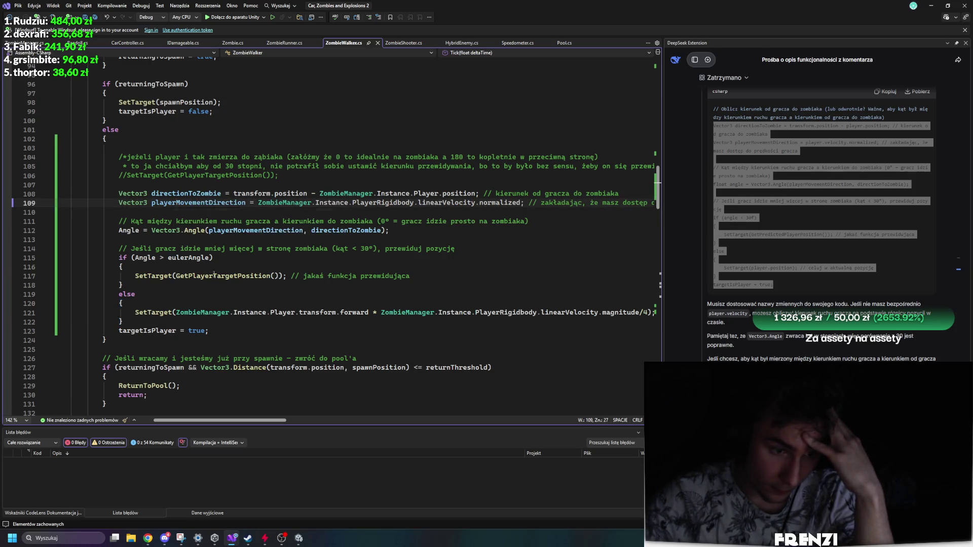
key(alt+Tab)
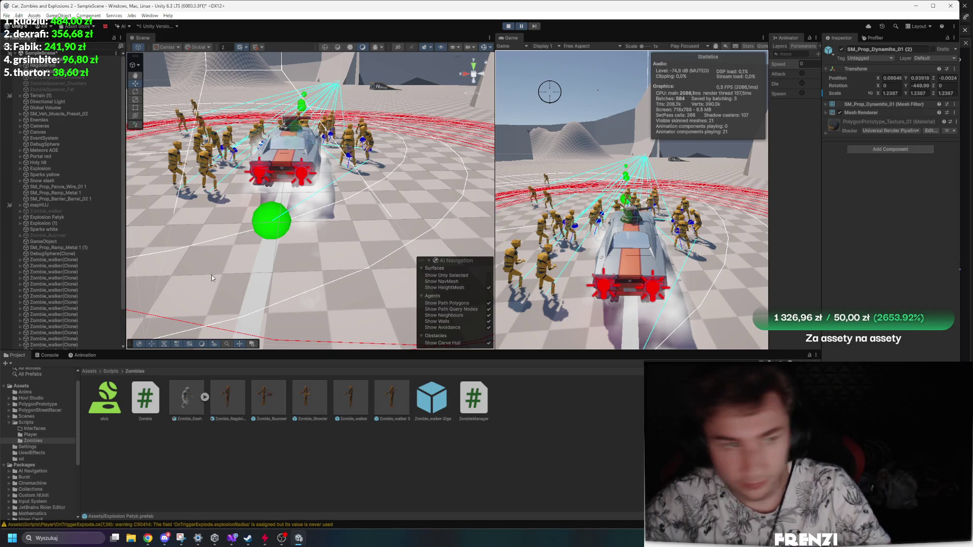
Orbit the Scene view and select a Zombie_walker(Clone) near the car.
drag(212, 274, 310, 104)
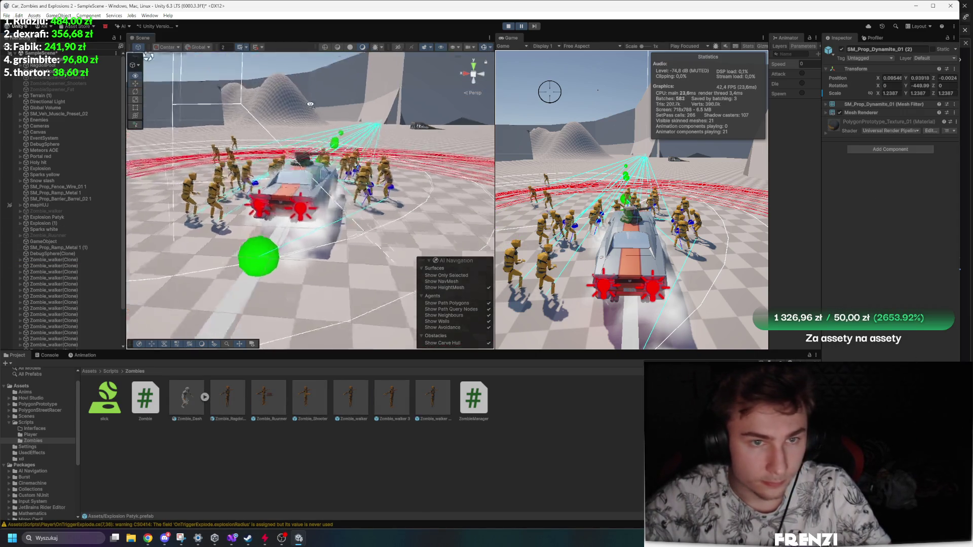
scroll(310, 105, up, 5)
click(47, 321)
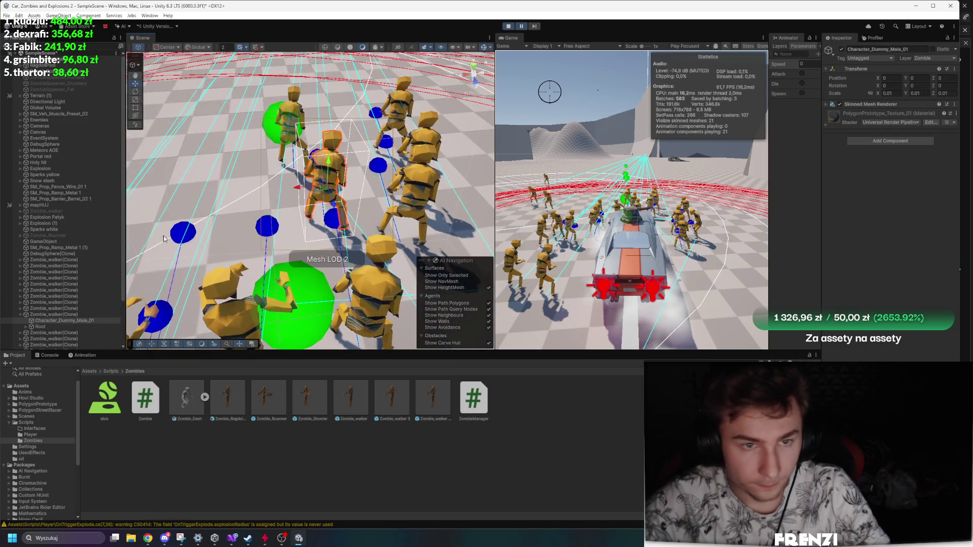
click(51, 315)
scroll(893, 346, down, 10)
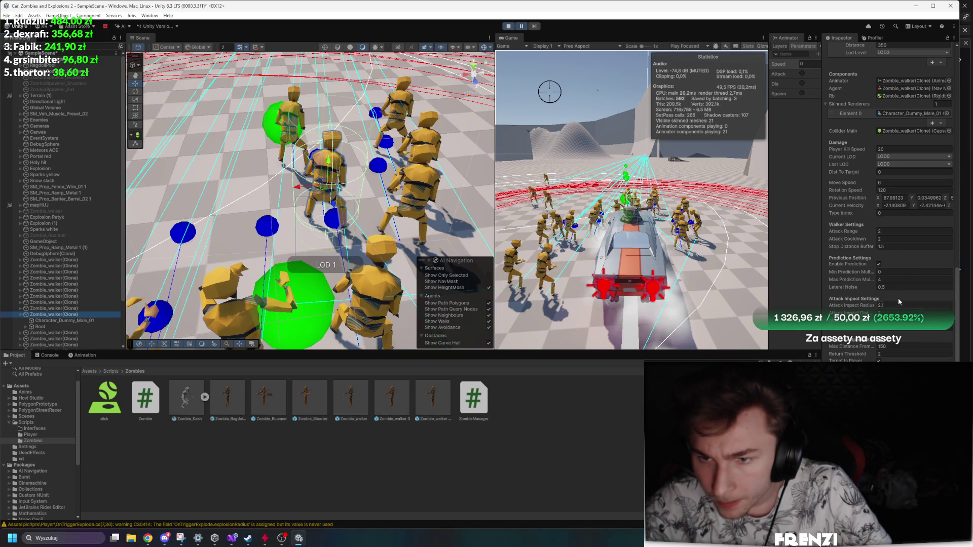
scroll(856, 89, up, 10)
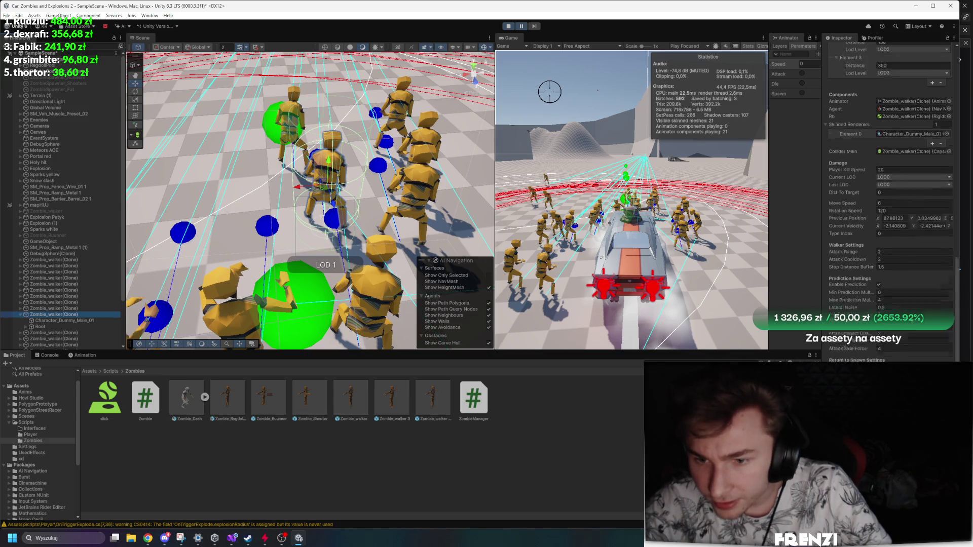
scroll(856, 89, up, 2)
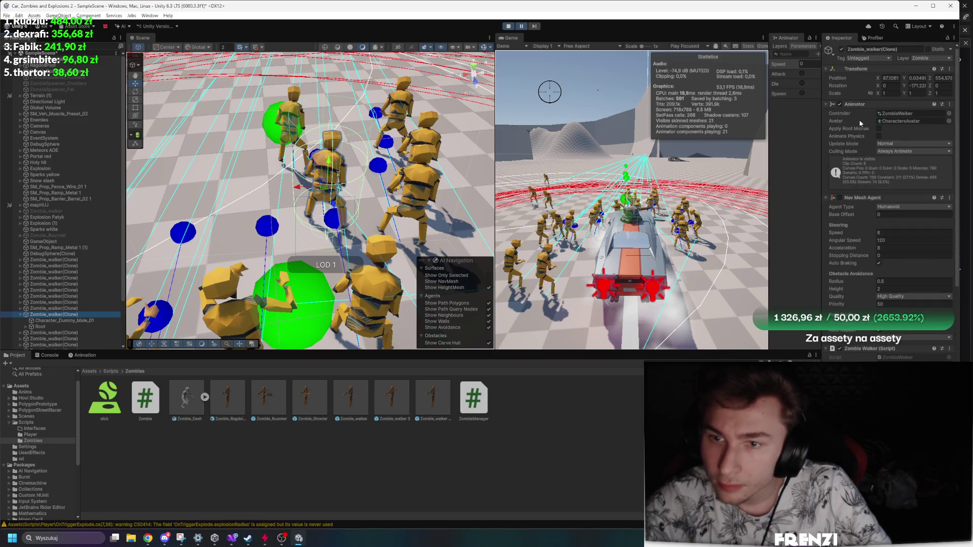
Collapse Animator and Nav Mesh Agent, switch the Inspector to Debug, and review the walker's fields.
click(856, 104)
click(856, 113)
right_click(842, 41)
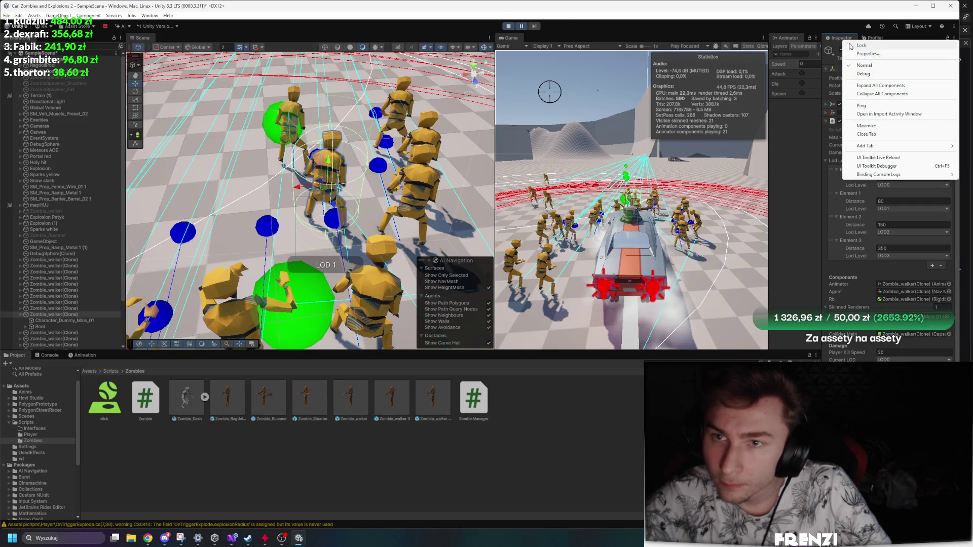
click(861, 71)
scroll(887, 152, down, 5)
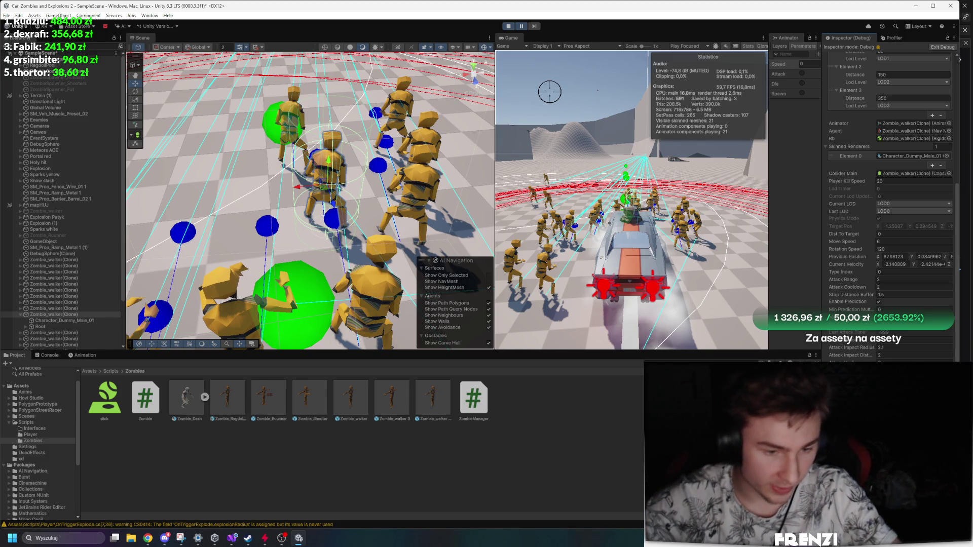
key(alt+Tab)
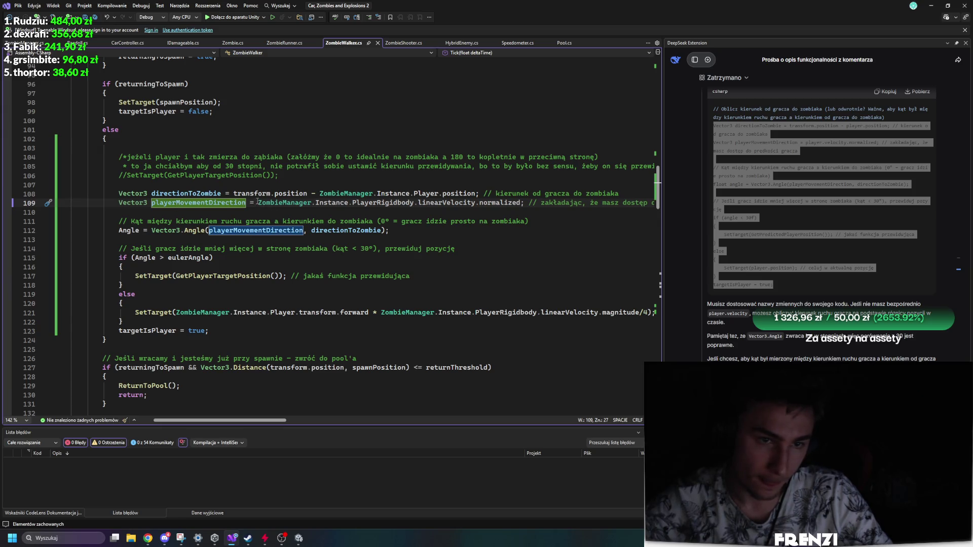
Examine the playerMovementDirection calculation and the angle-check branches in ZombieWalker.cs.
drag(258, 203, 525, 203)
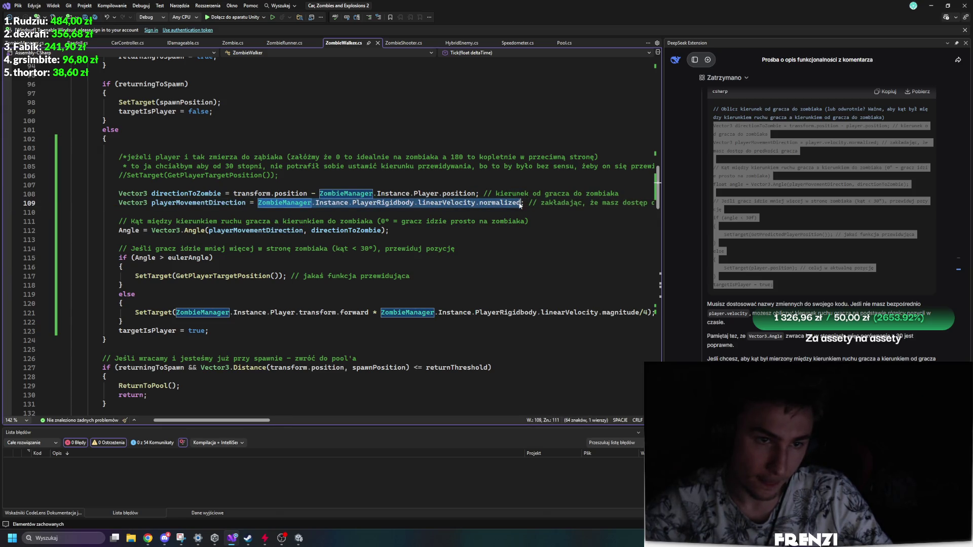
click(525, 221)
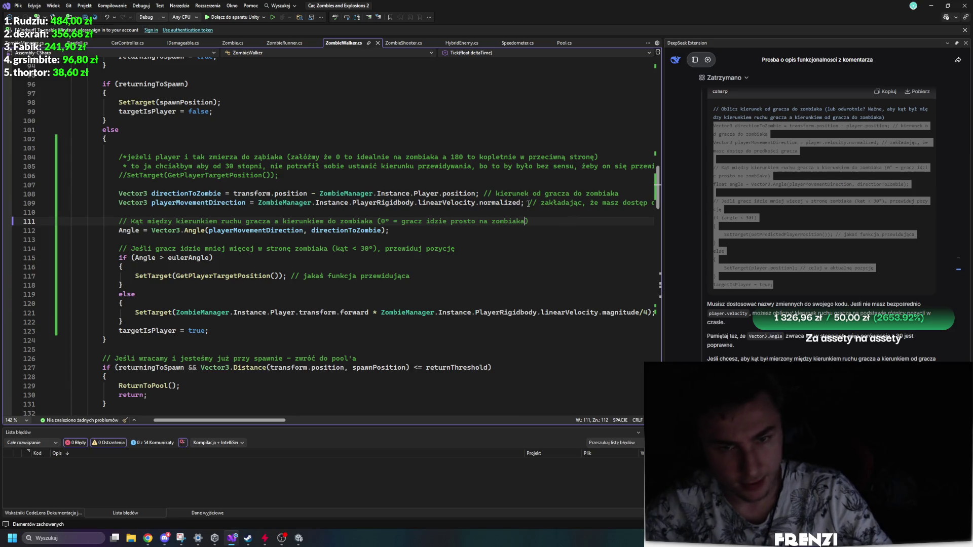
mouse_move(527, 203)
mouse_down()
mouse_move(654, 204)
mouse_move(195, 203)
mouse_up()
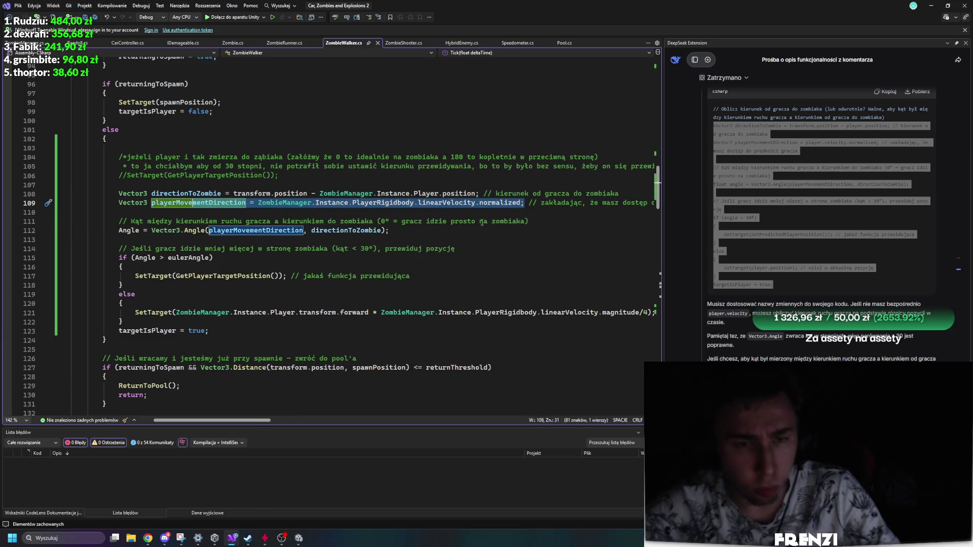
click(485, 253)
click(439, 203)
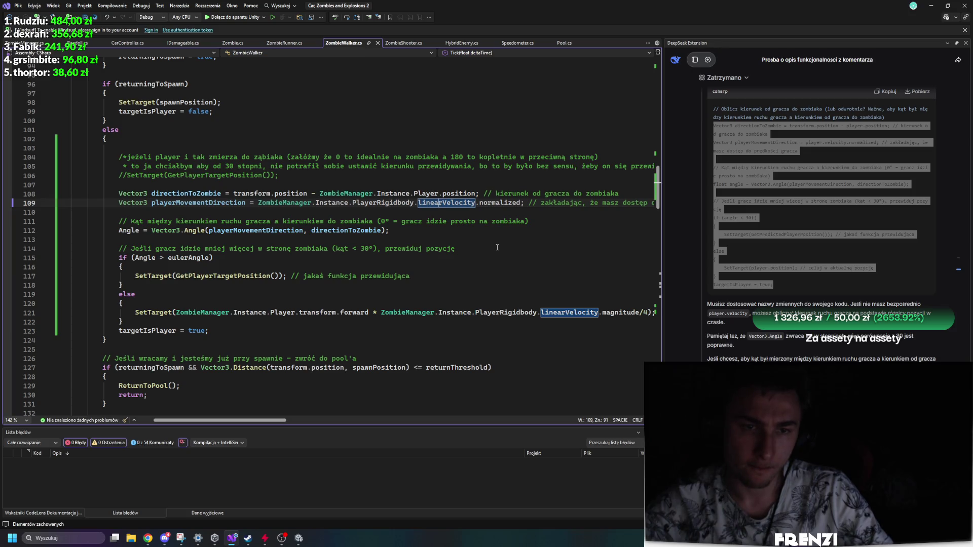
drag(116, 204, 654, 206)
click(202, 203)
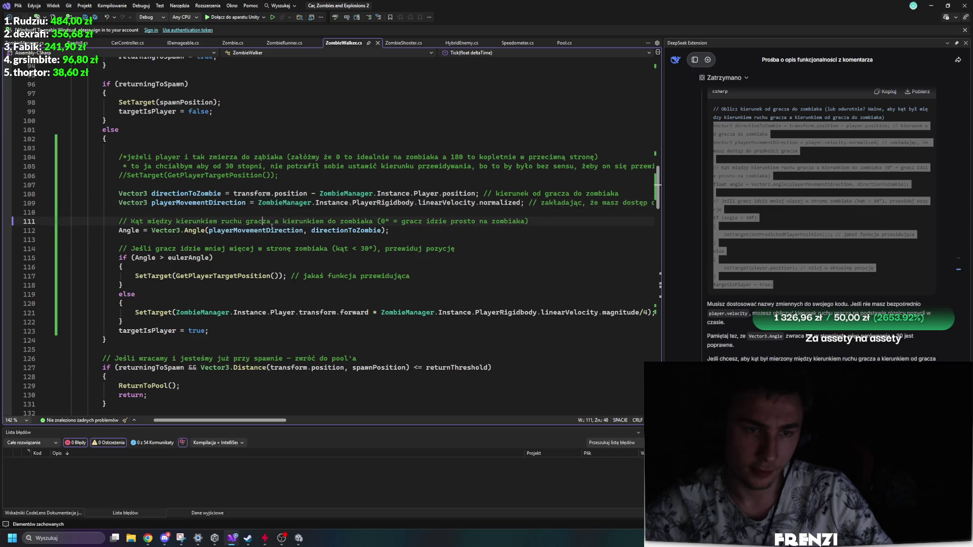
click(292, 263)
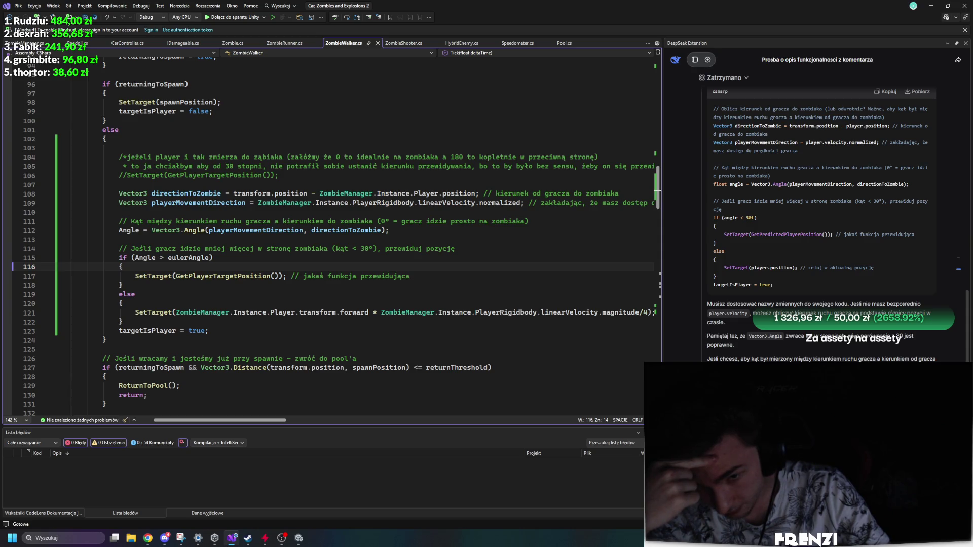
scroll(588, 290, down, 1)
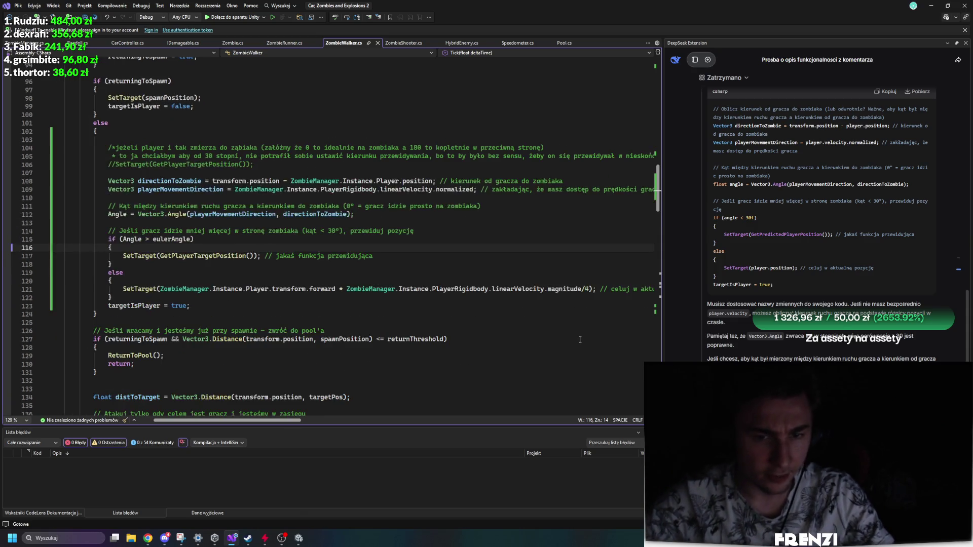
Remove '/4' and the linearVelocity.magnitude term from line 121, leaving transform.forward, and save.
click(590, 289)
key(BackSpace)
key(BackSpace)
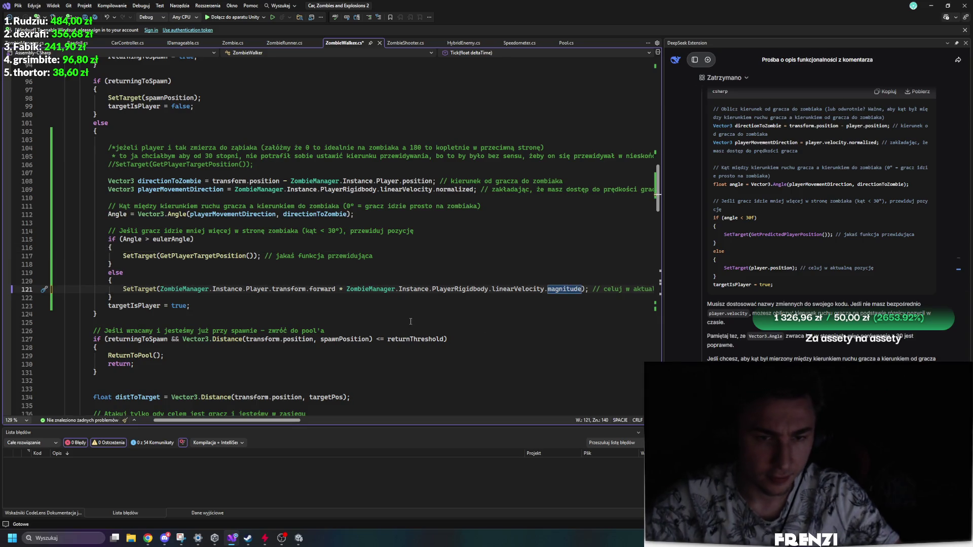
key(ctrl+s)
drag(582, 289, 337, 290)
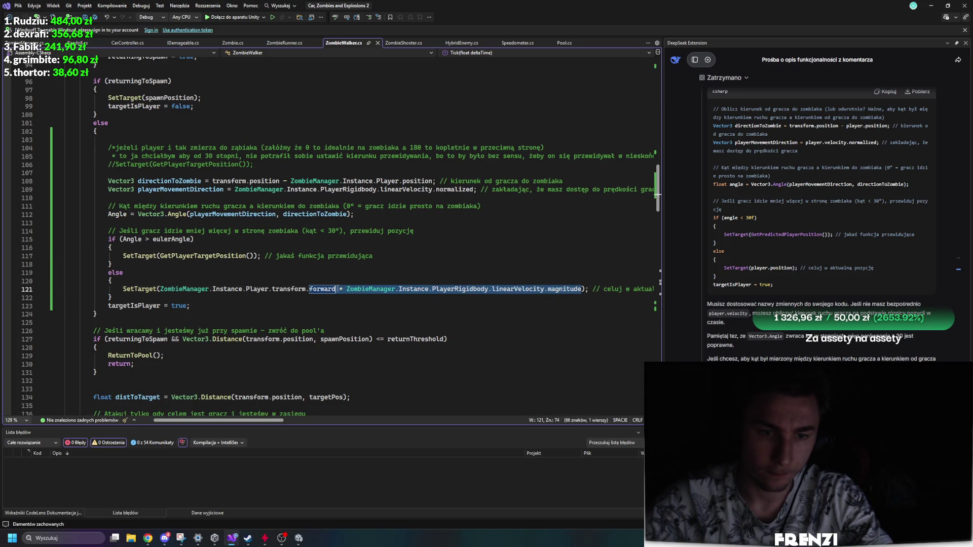
key(Delete)
text(*3f)
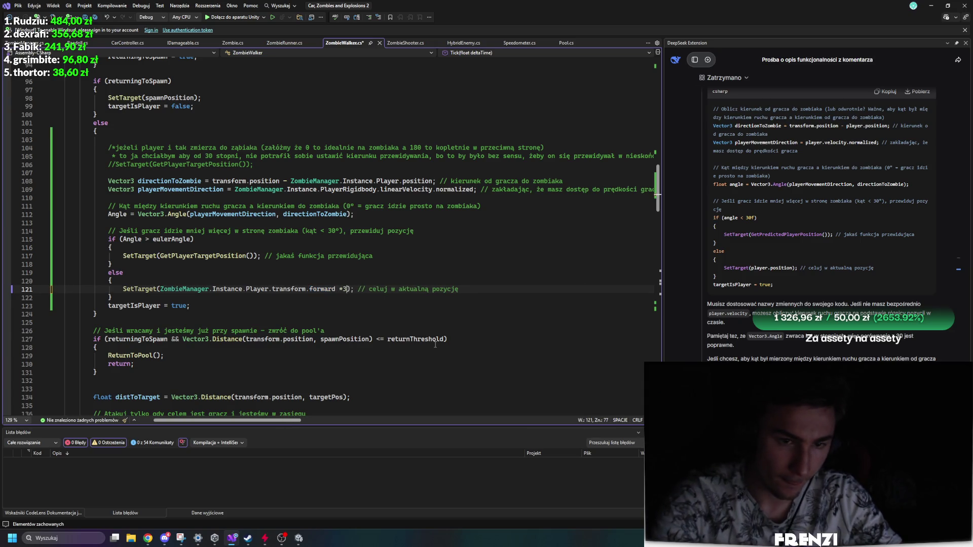
key(BackSpace)
key(BackSpace)
key(BackSpace)
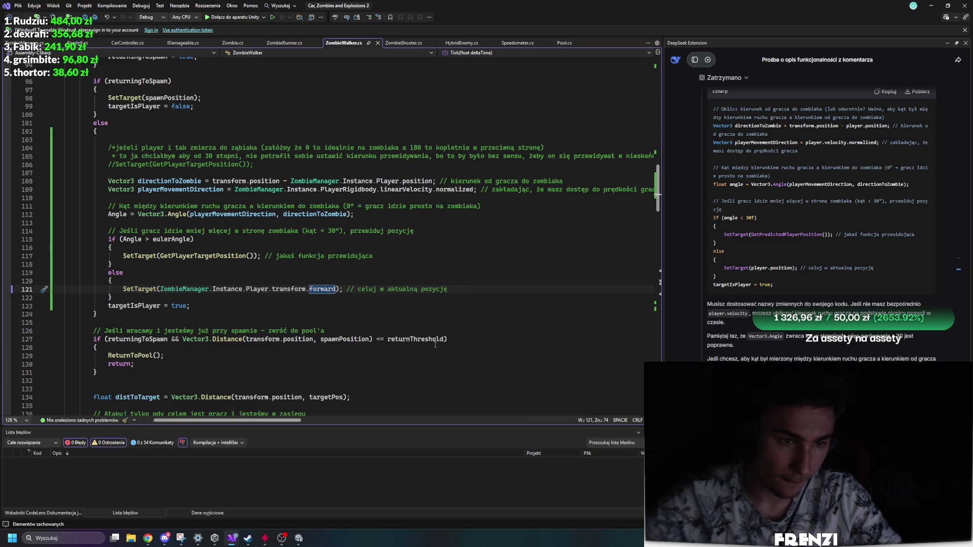
key(ctrl+s)
click(429, 317)
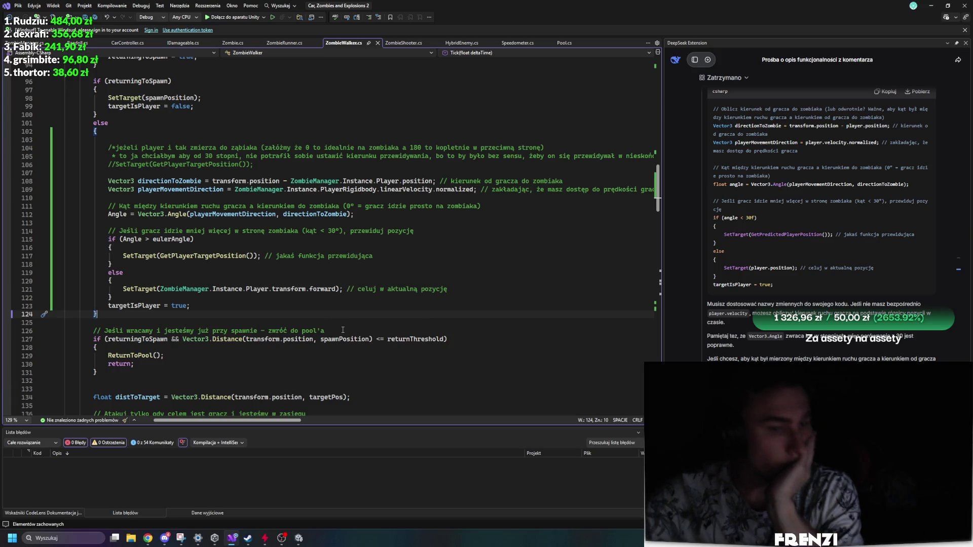
scroll(445, 322, up, 1)
scroll(151, 274, up, 5)
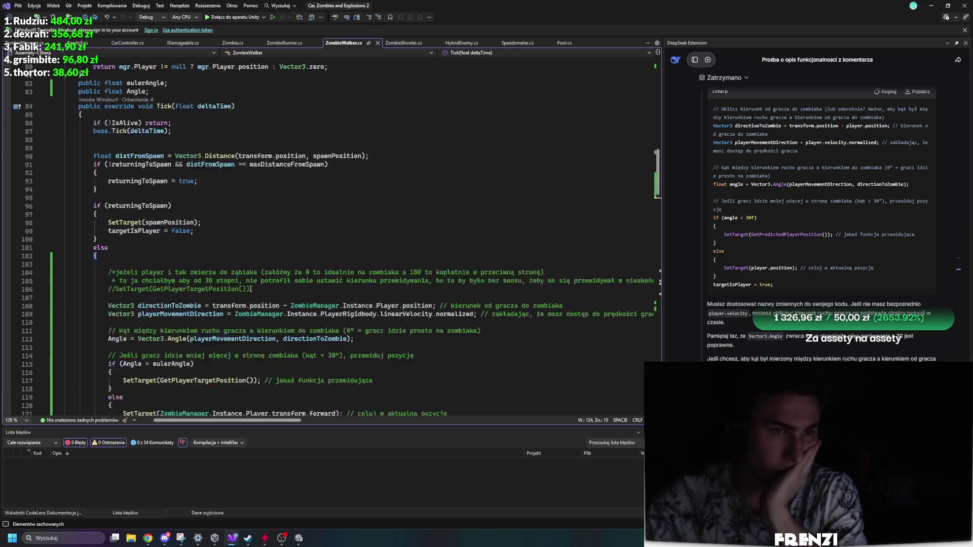
scroll(395, 313, down, 5)
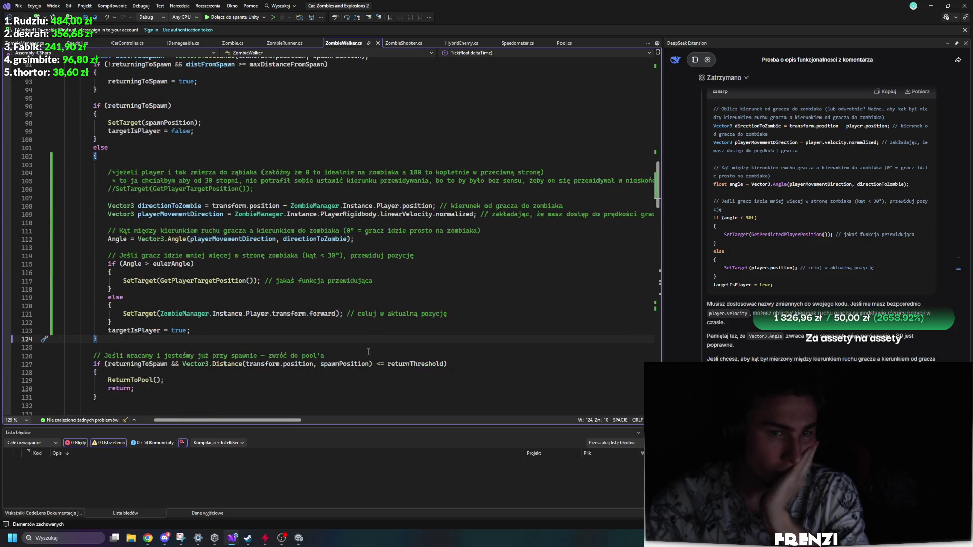
ctrl+click(217, 281)
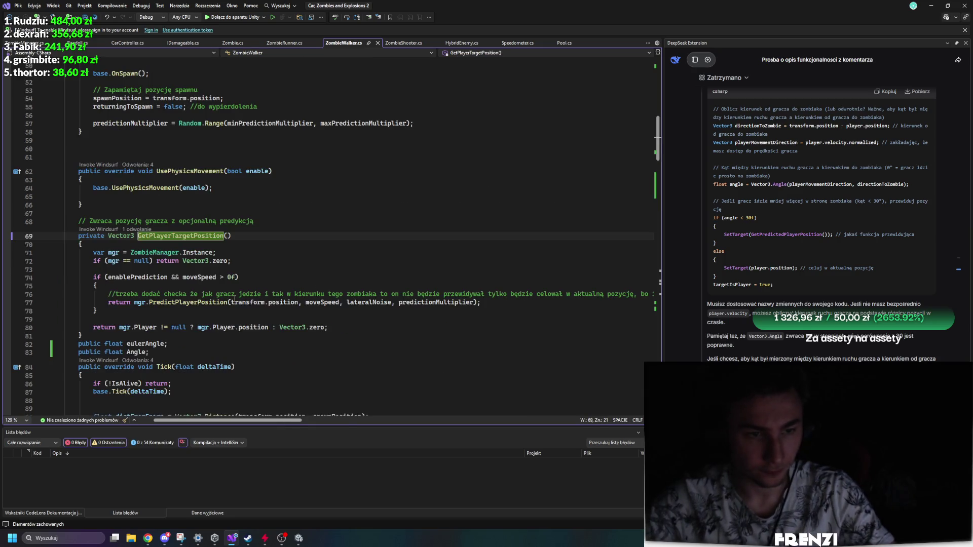
scroll(340, 294, down, 3)
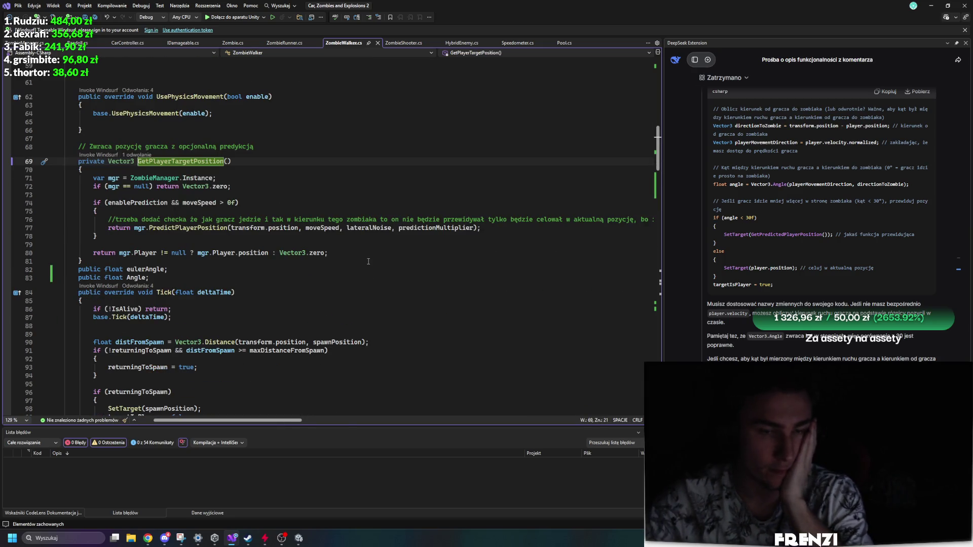
click(474, 228)
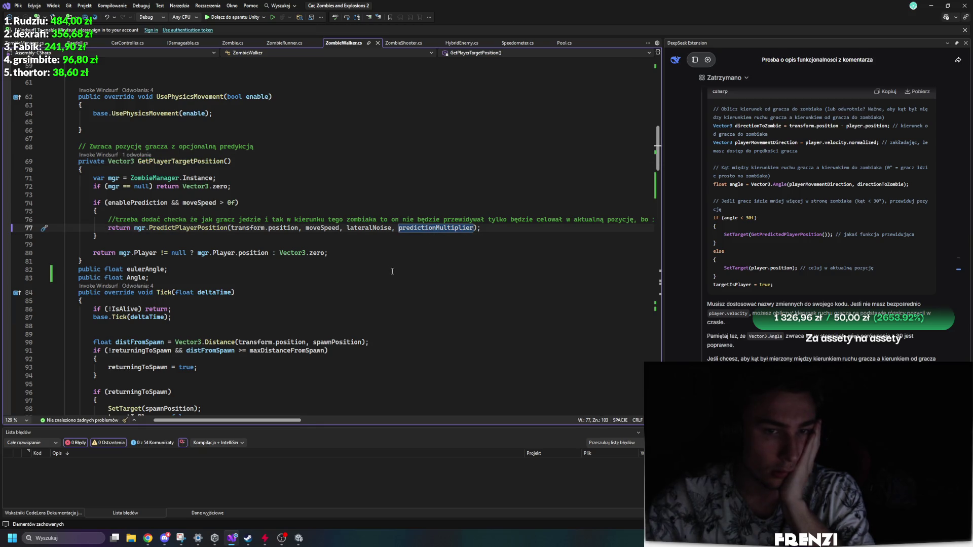
scroll(401, 249, up, 3)
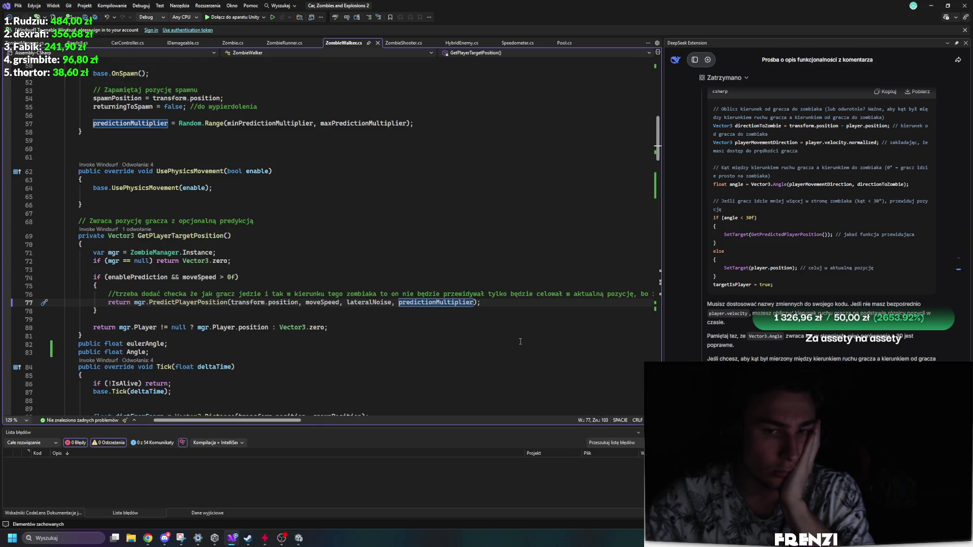
scroll(453, 341, down, 1)
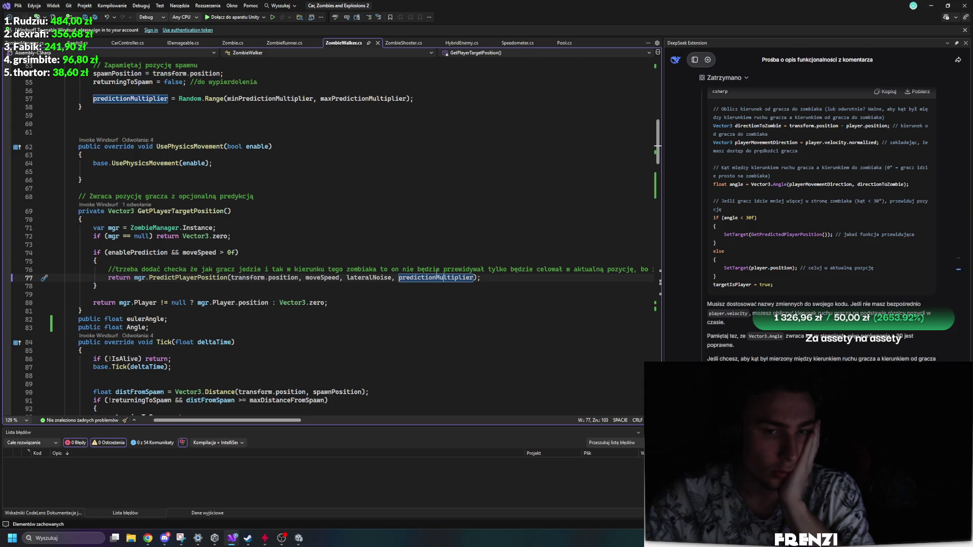
click(474, 277)
text(* ve)
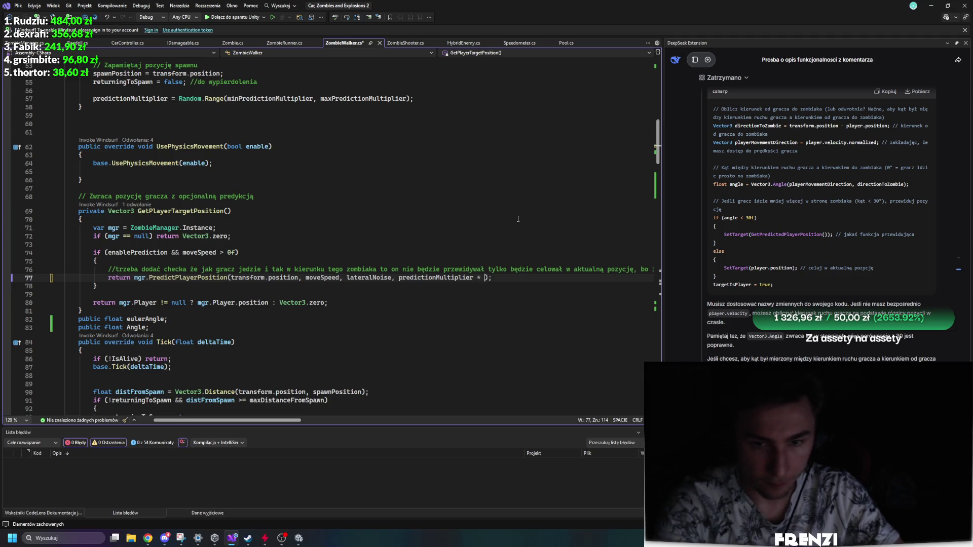
key(Down)
key(Down)
key(Down)
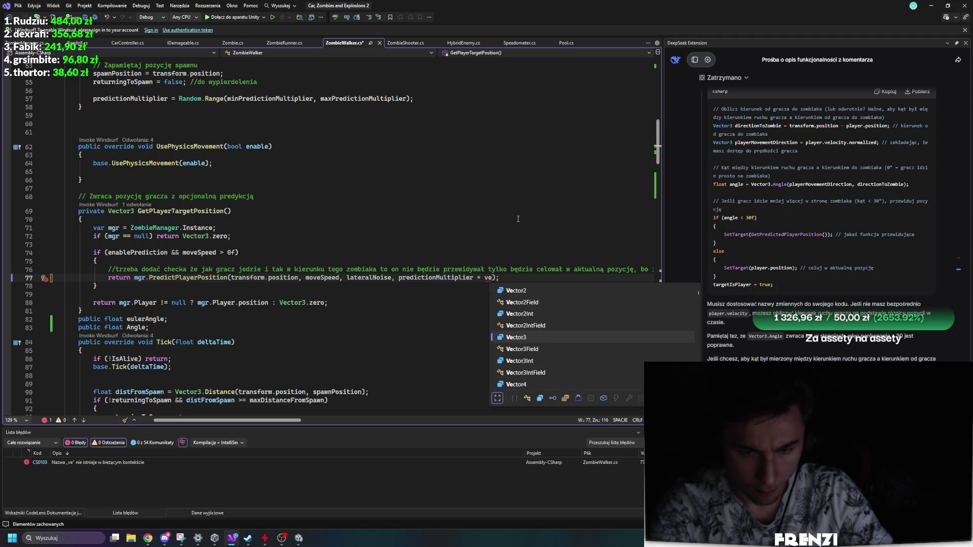
key(BackSpace)
key(BackSpace)
key(BackSpace)
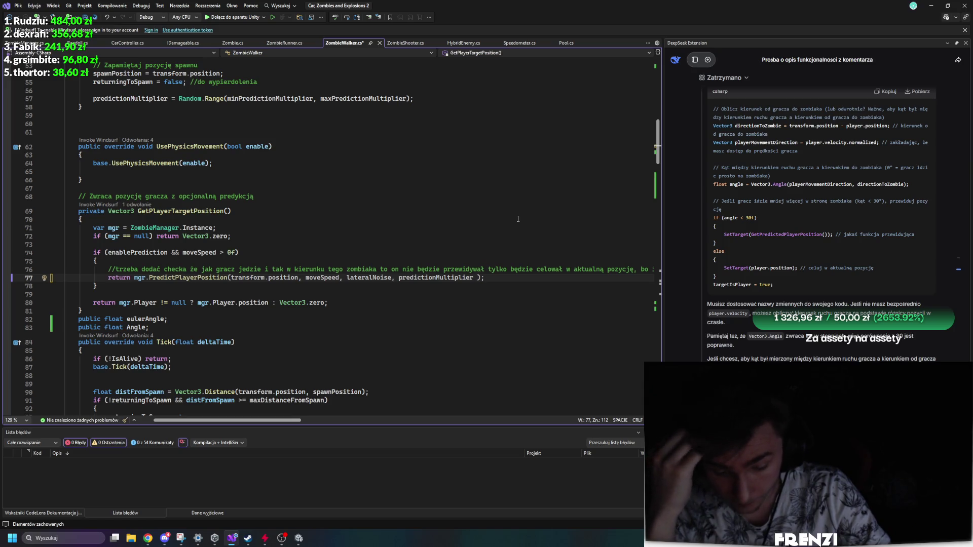
click(199, 187)
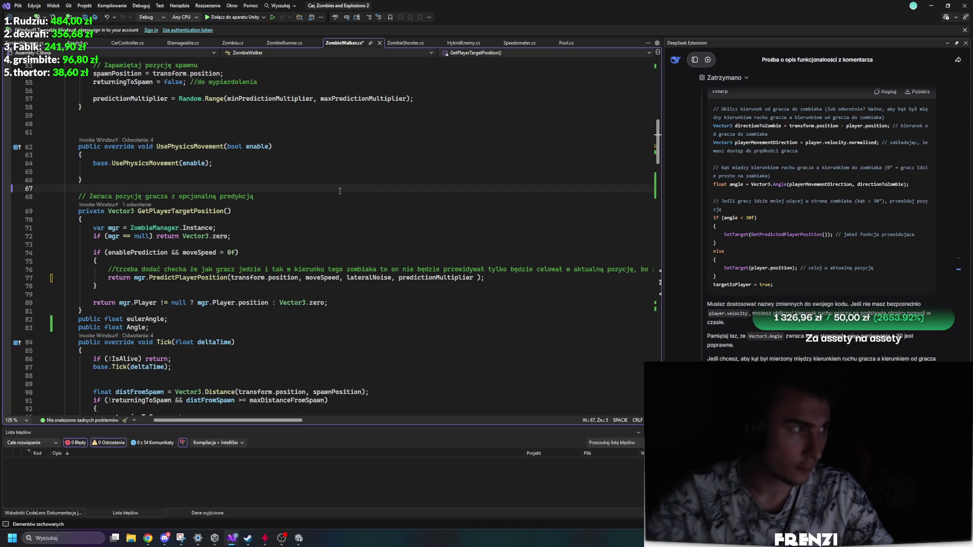
Add debugCurve and distanceToPlayer fields, scale the prediction multiplier by debugCurve.Evaluate(distanceToPlayer), and save.
text(public animatio)
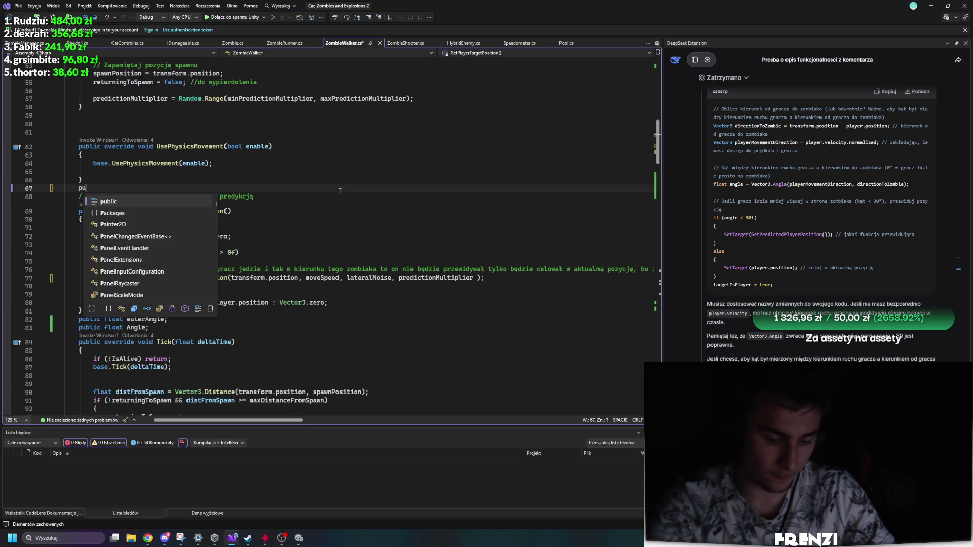
key(Down)
key(Down)
key(Down)
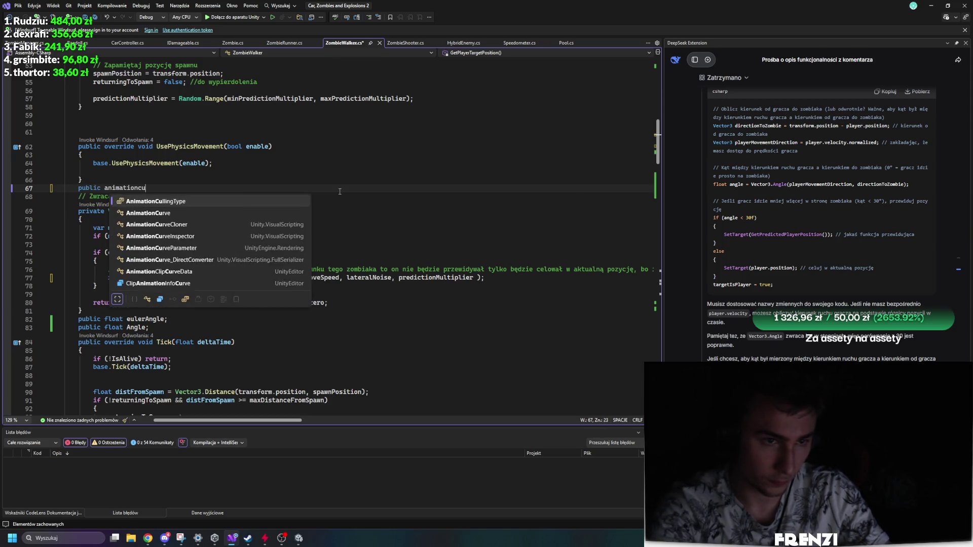
key(Tab)
key(Tab)
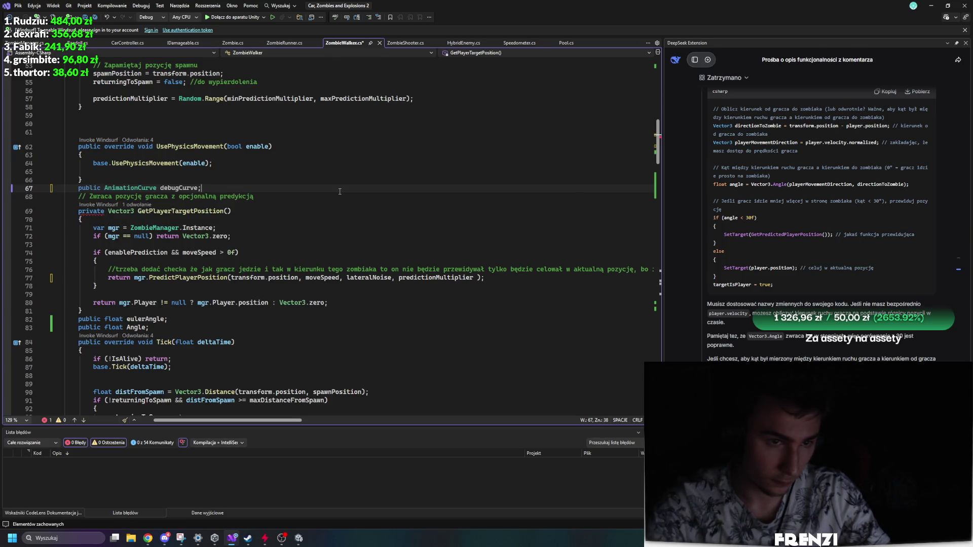
key(Return)
text(public)
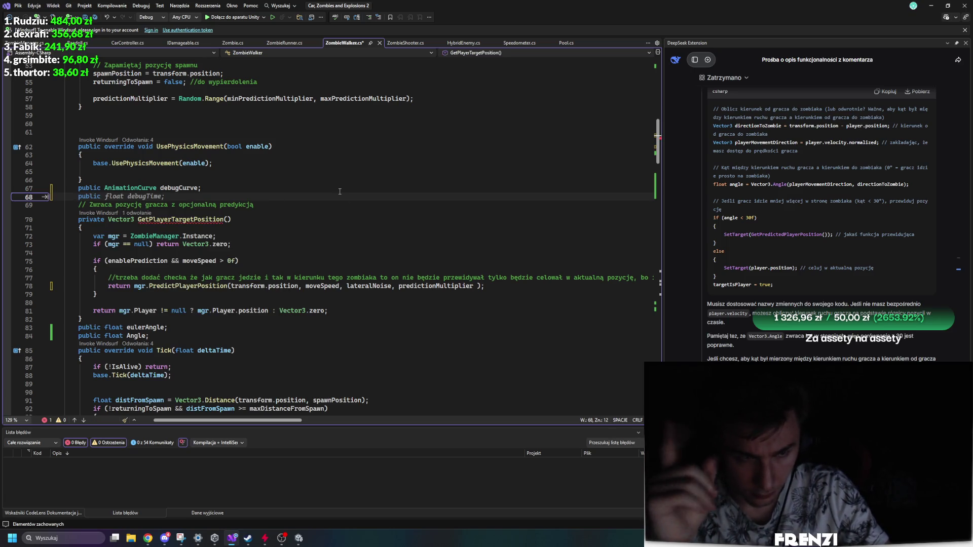
key(Tab)
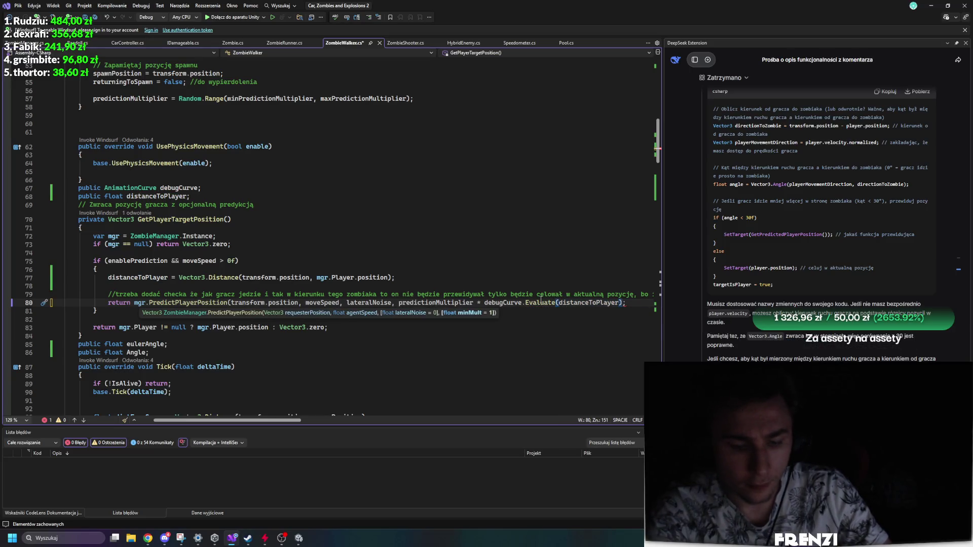
text())
key(ctrl+s)
click(231, 220)
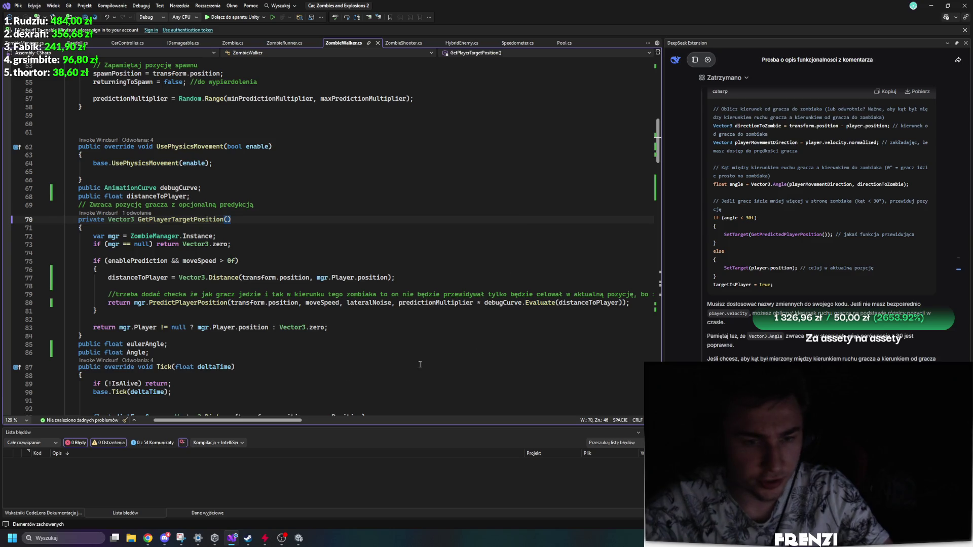
Return to Unity, stop Play mode with Ctrl+P, and set the Inspector back to Normal mode.
mouse_move(298, 539)
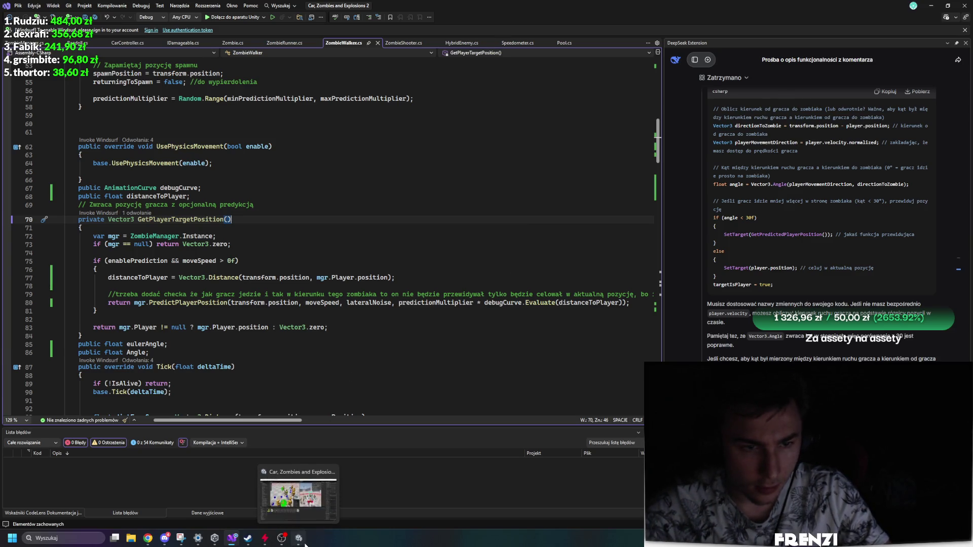
click(298, 497)
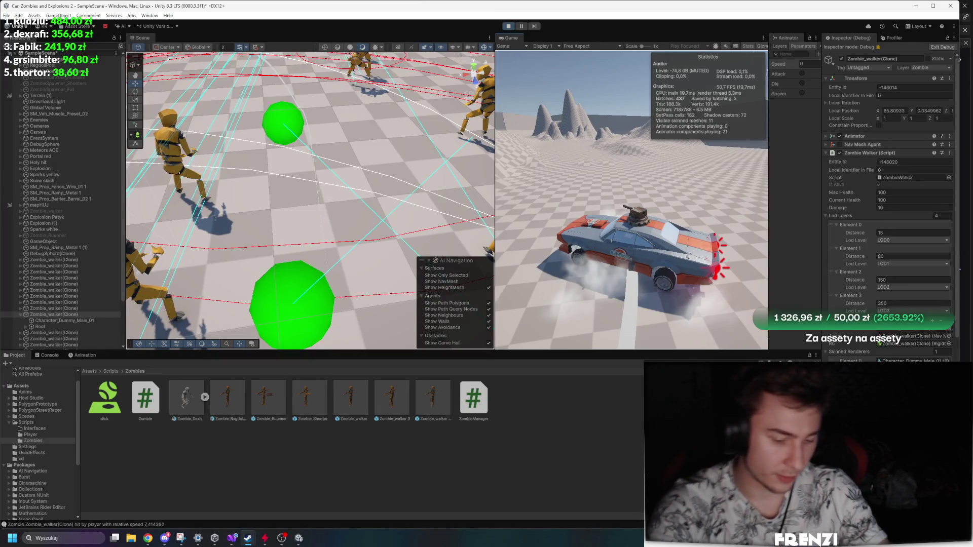
key(ctrl+p)
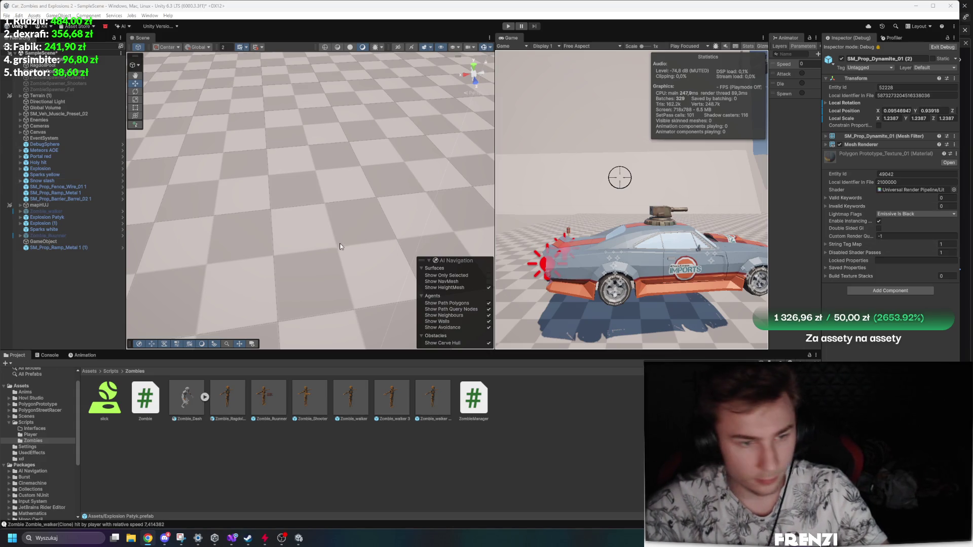
right_click(845, 37)
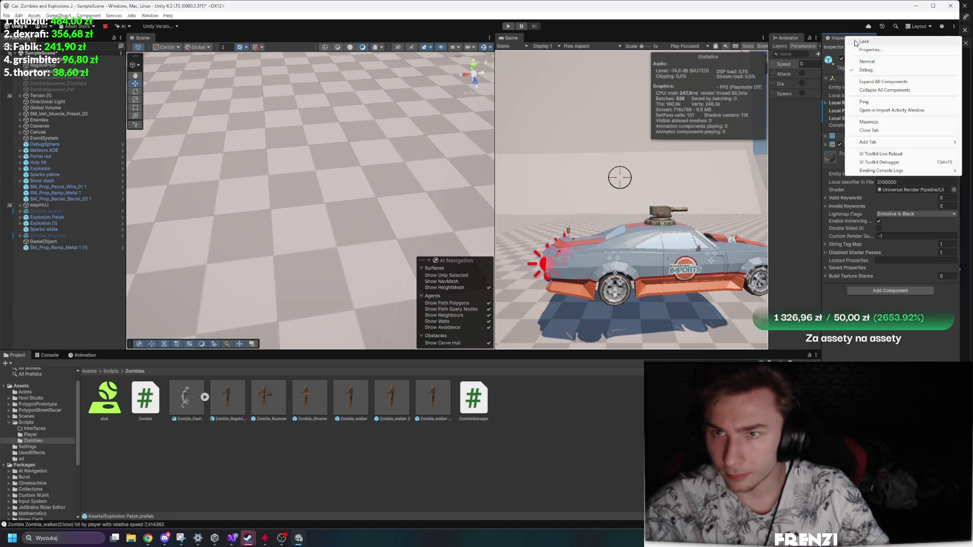
click(871, 64)
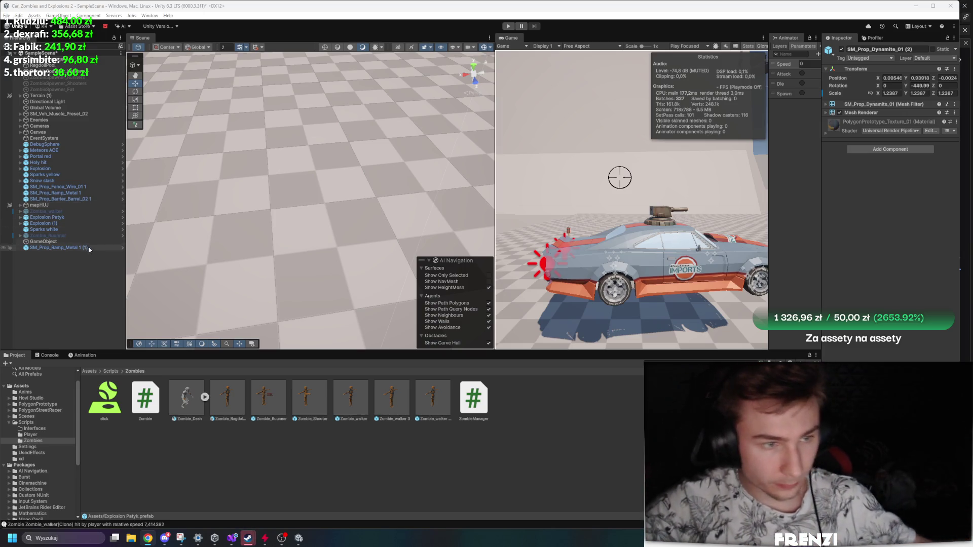
Open the Zombie_Ragdoll Variant prefab and filter its hierarchy for Rigidbody bones.
click(76, 236)
click(81, 230)
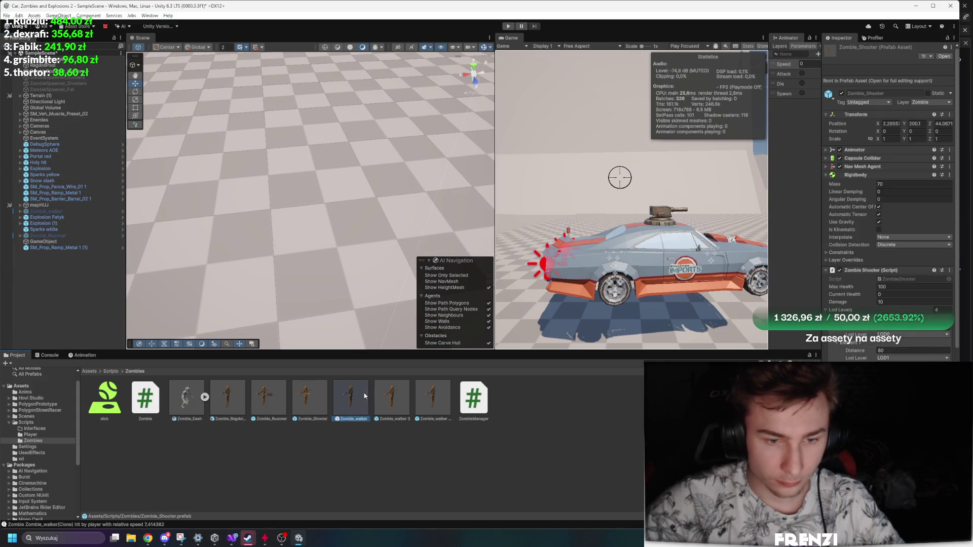
click(304, 398)
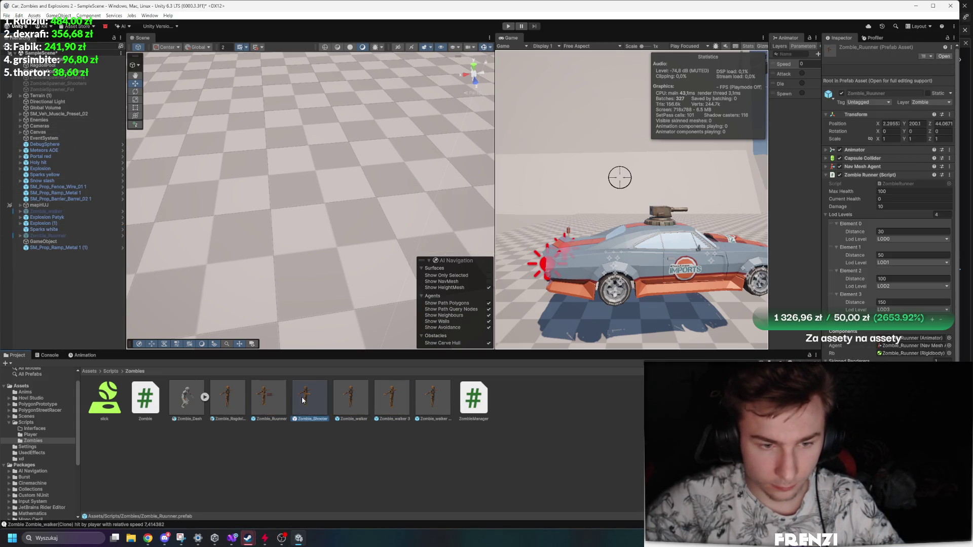
double_click(223, 400)
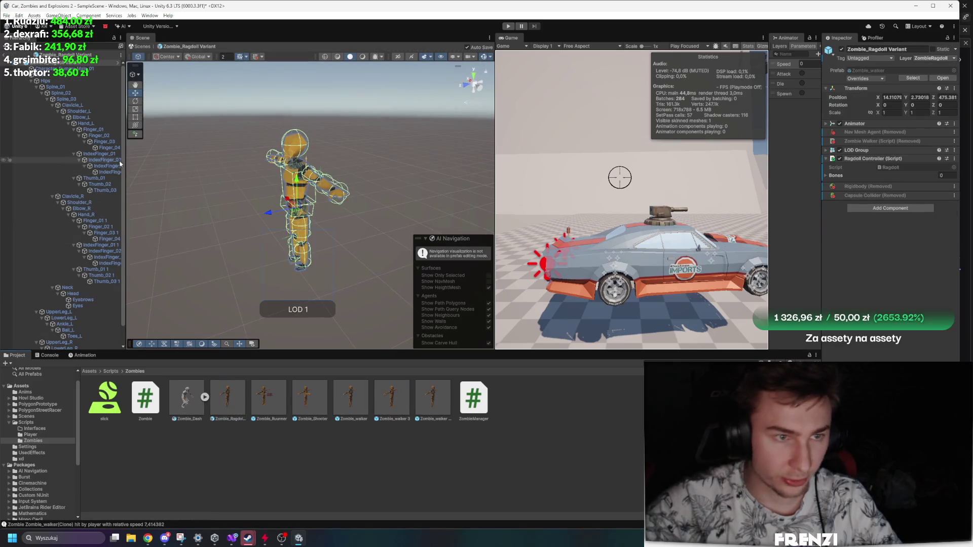
drag(125, 163, 306, 170)
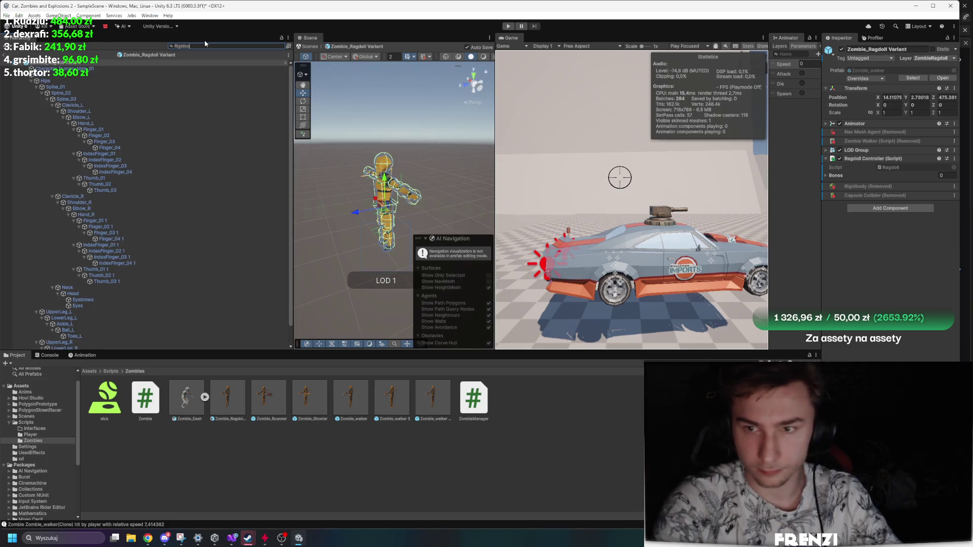
text(dy)
Set all Rigidbody bones' collision detection mode and Interpolate to Interpolate, then exit prefab mode.
click(178, 63)
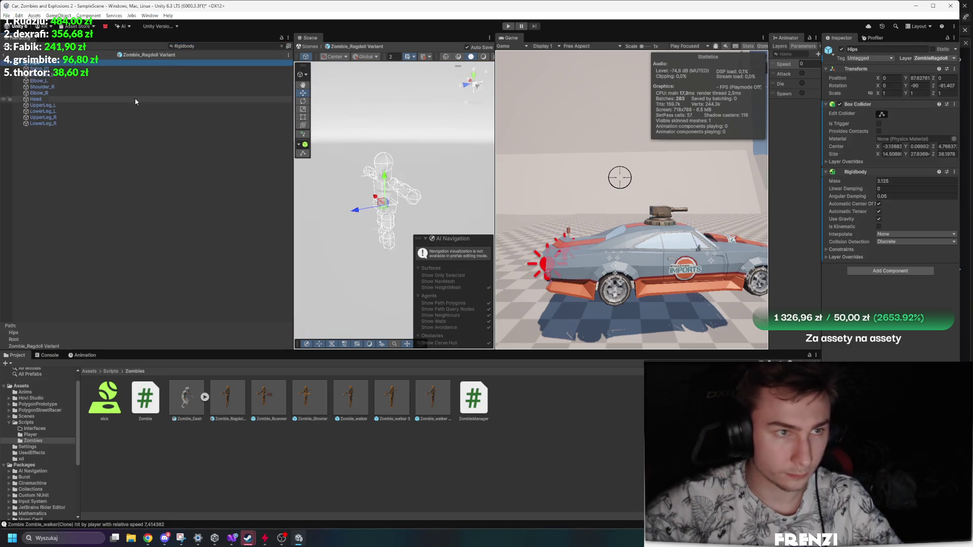
shift+click(100, 124)
click(891, 173)
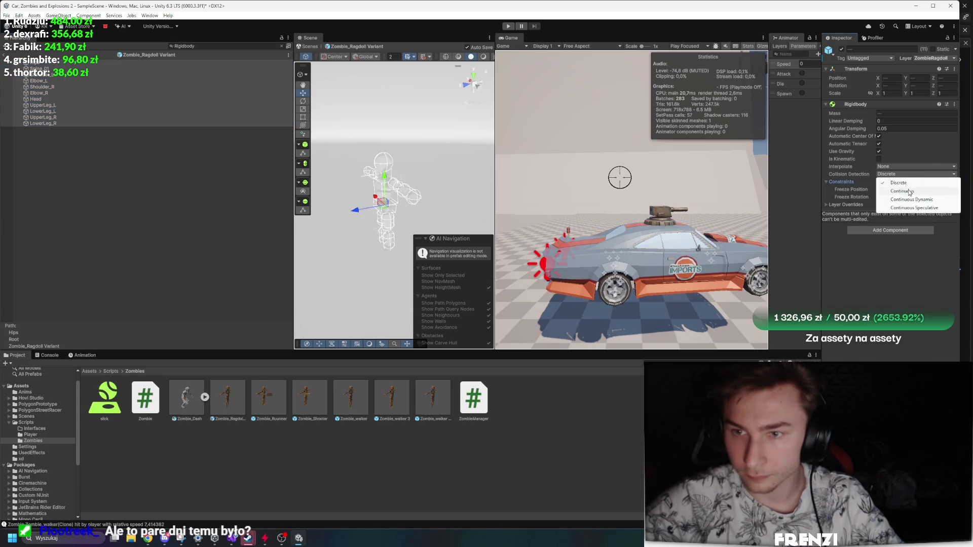
click(910, 192)
click(902, 167)
click(905, 184)
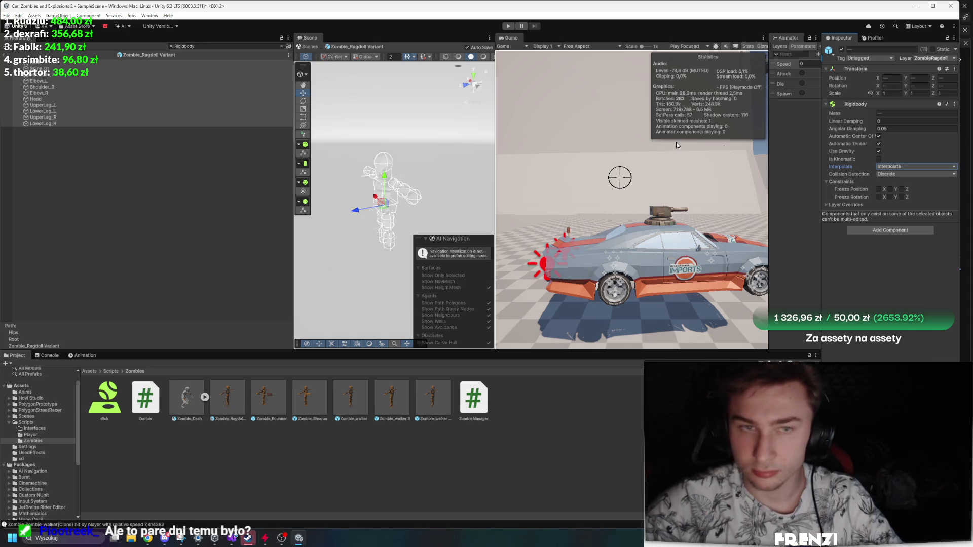
click(147, 203)
click(7, 55)
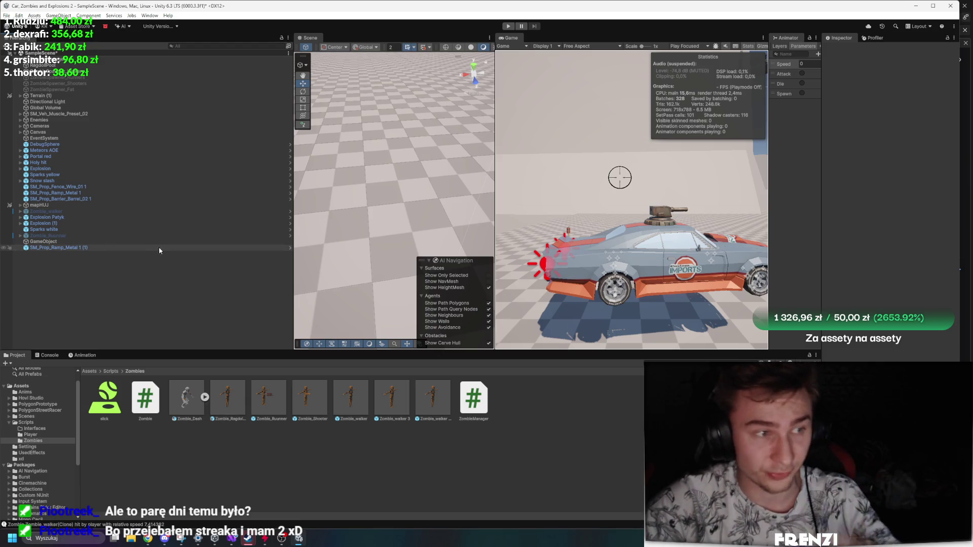
Clear the console, then briefly run and stop the game.
click(49, 355)
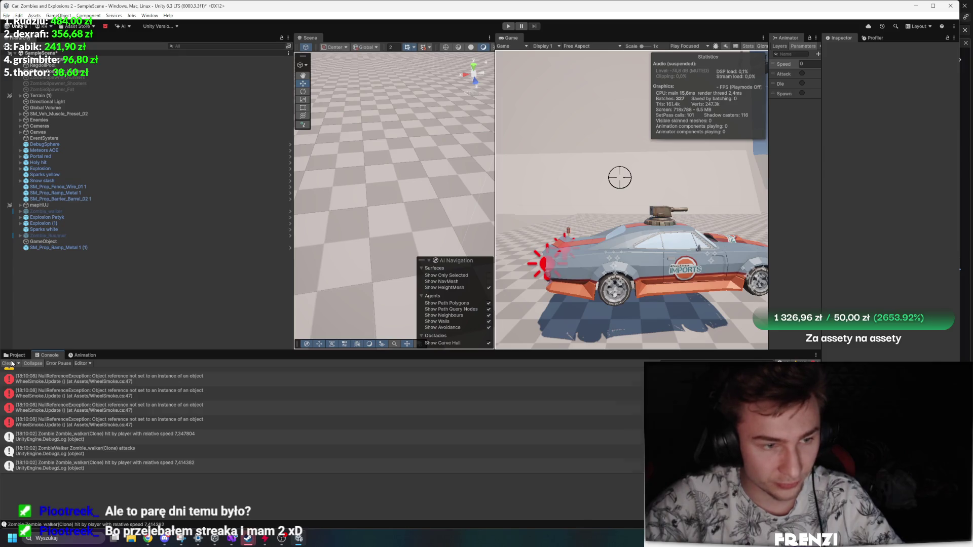
click(8, 363)
click(15, 356)
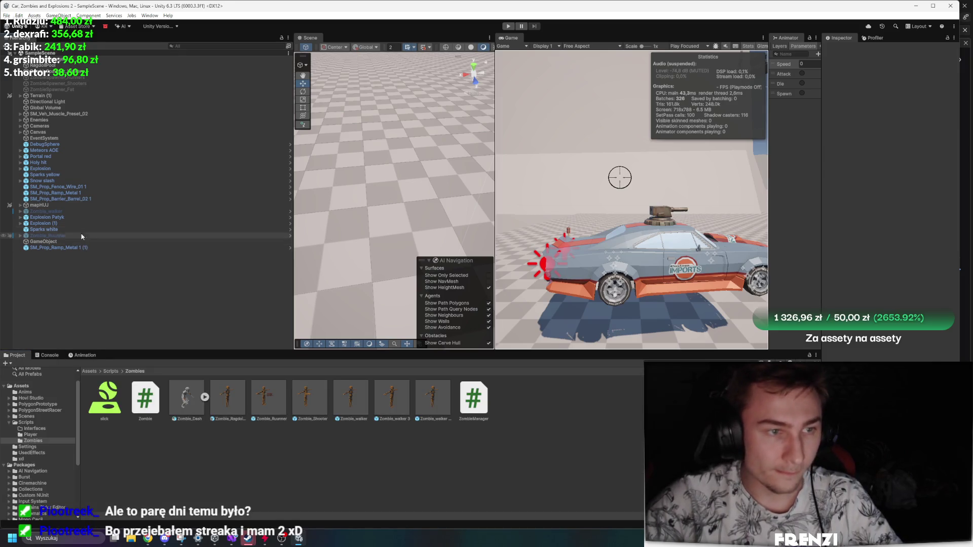
click(508, 25)
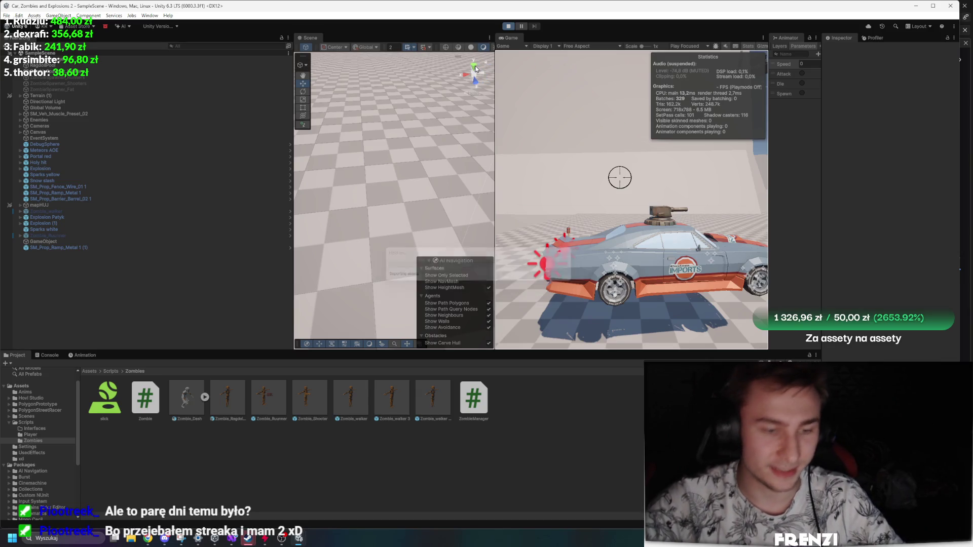
key(ctrl+p)
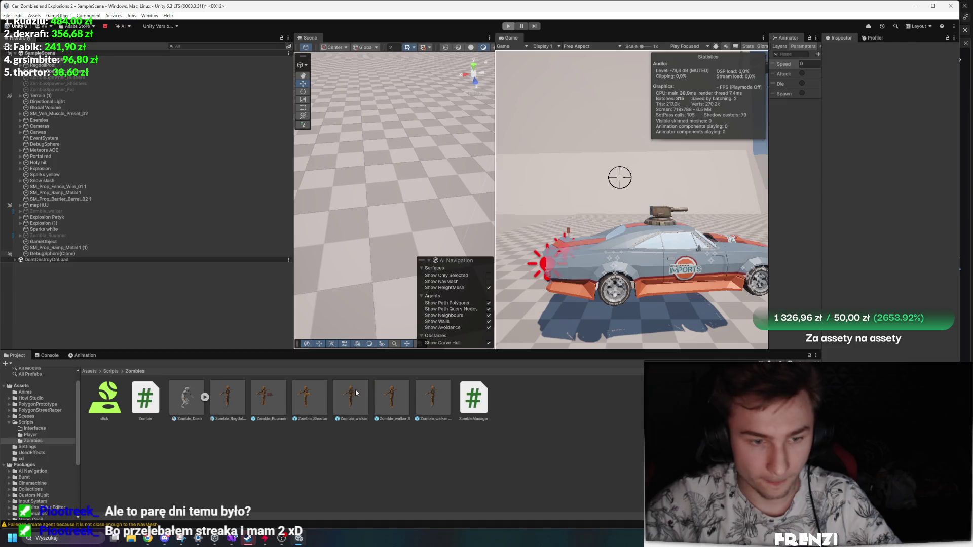
In the Zombie_walker prefab, reshape a curve into a rising line ending near time 2, and save.
double_click(342, 391)
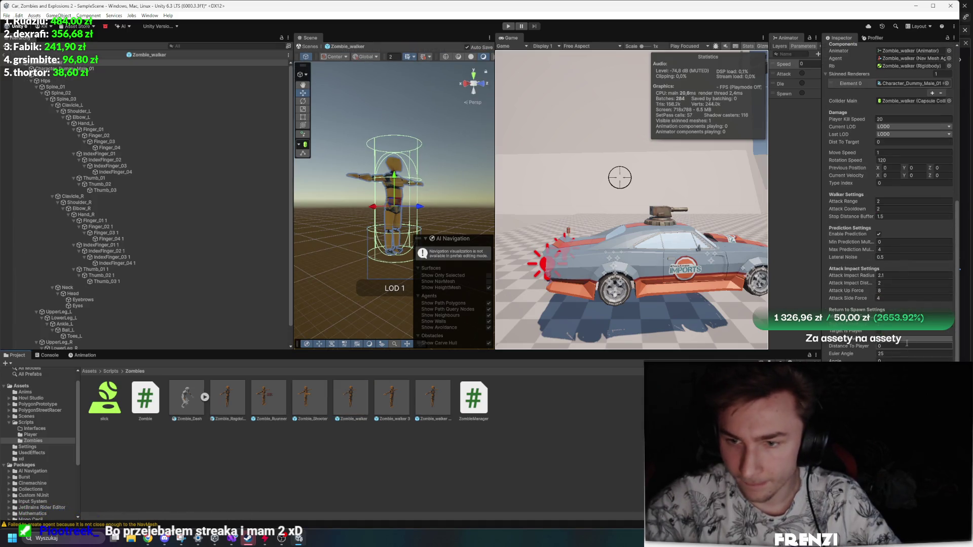
click(883, 348)
click(571, 519)
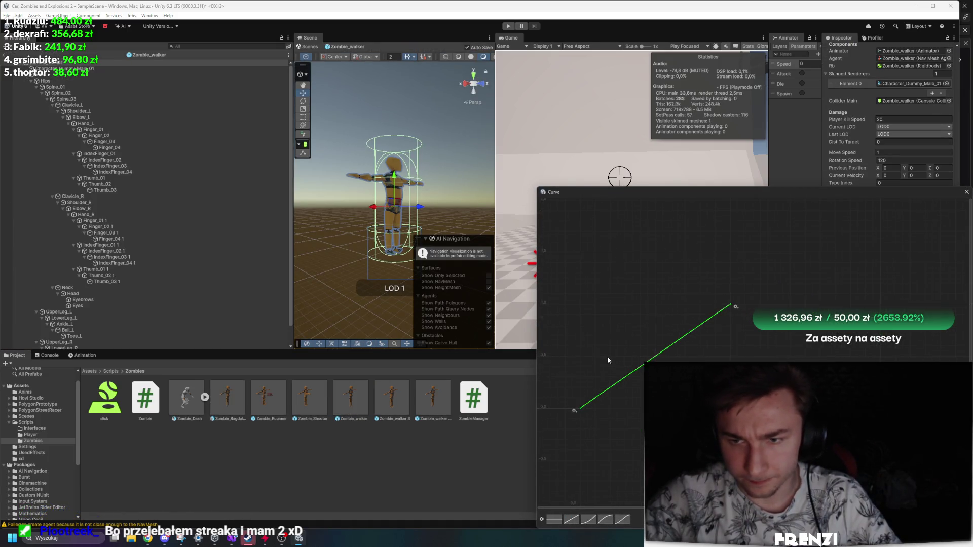
drag(582, 411, 563, 307)
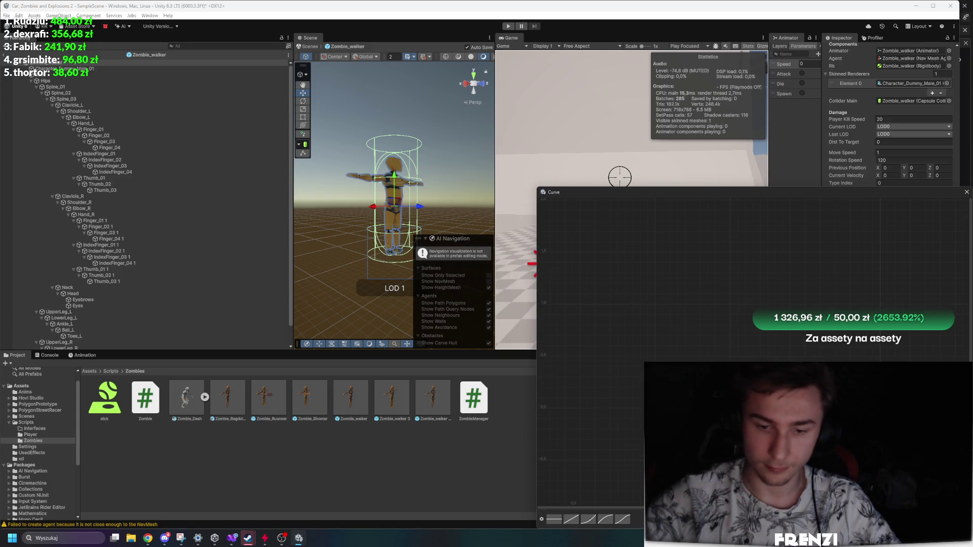
click(572, 520)
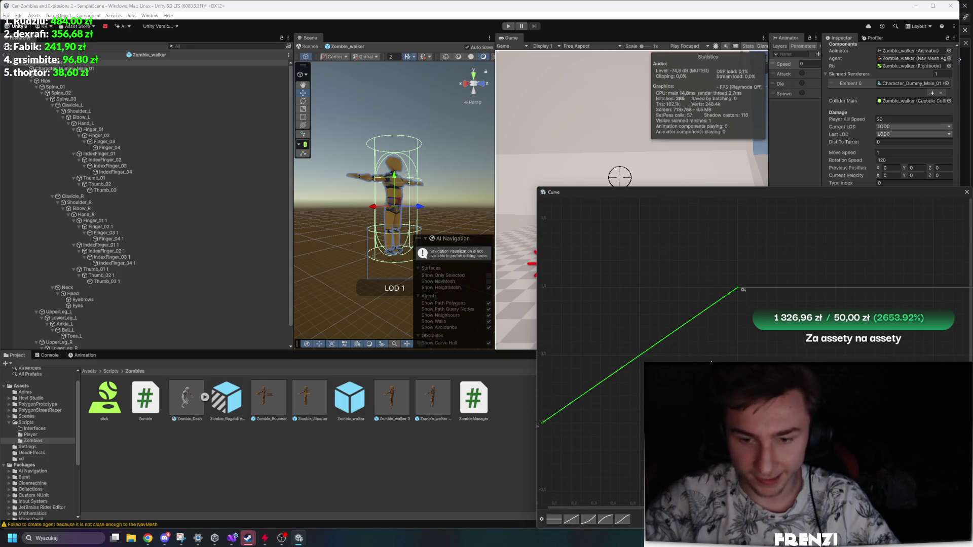
drag(744, 311, 882, 243)
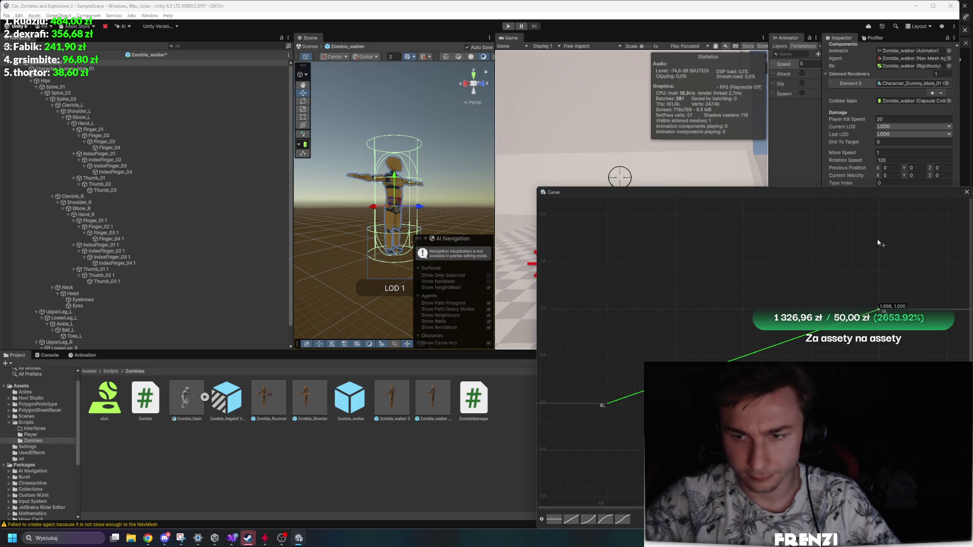
key(ctrl+s)
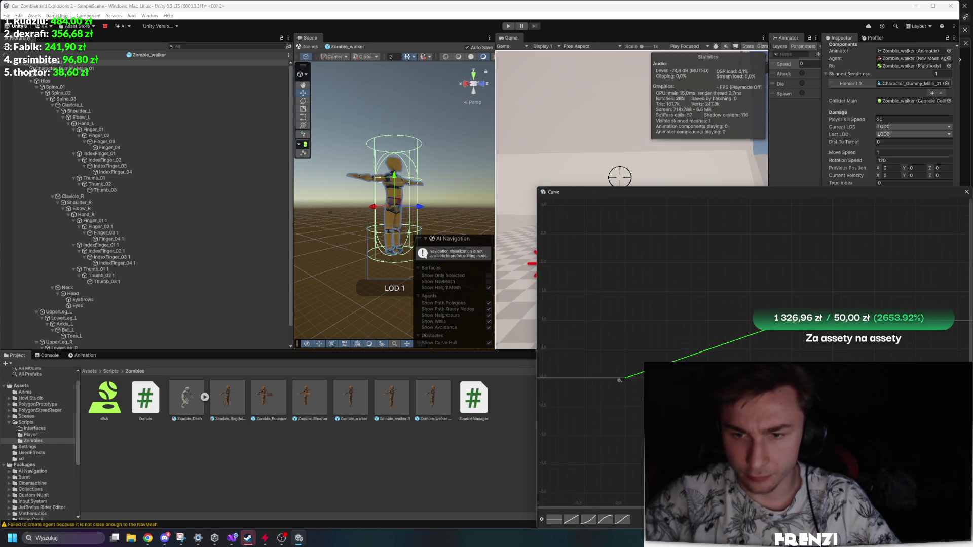
Set the curve's end key to time 30 and value 0.
right_click(793, 329)
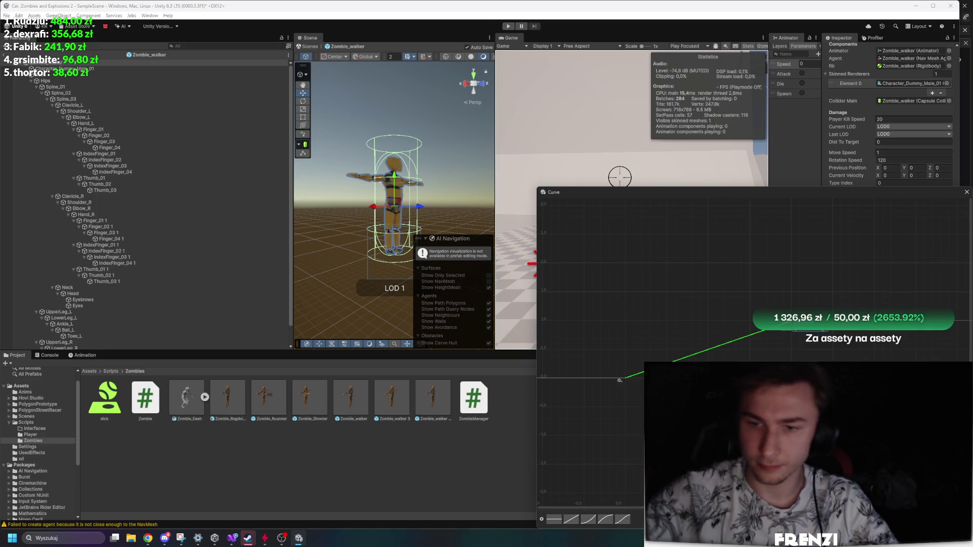
key(Return)
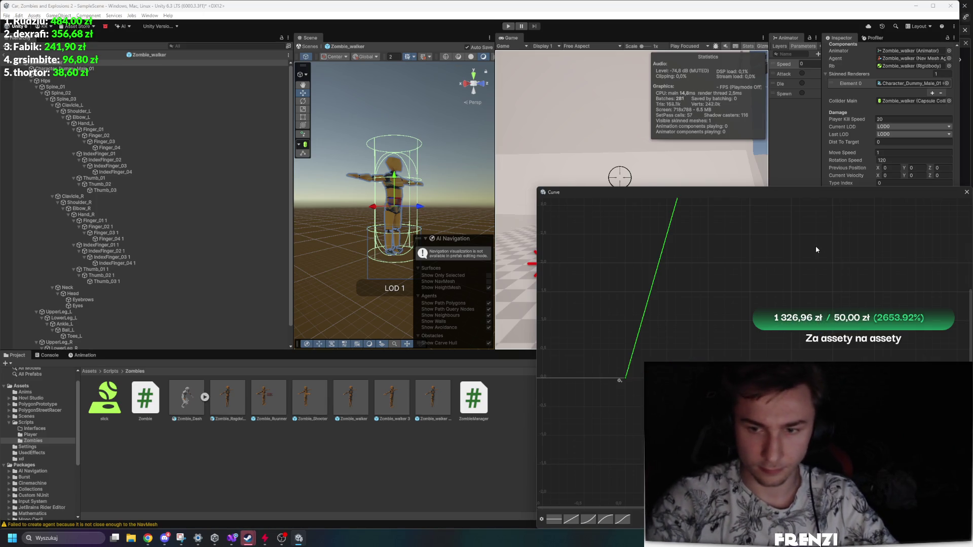
scroll(740, 287, down, 3)
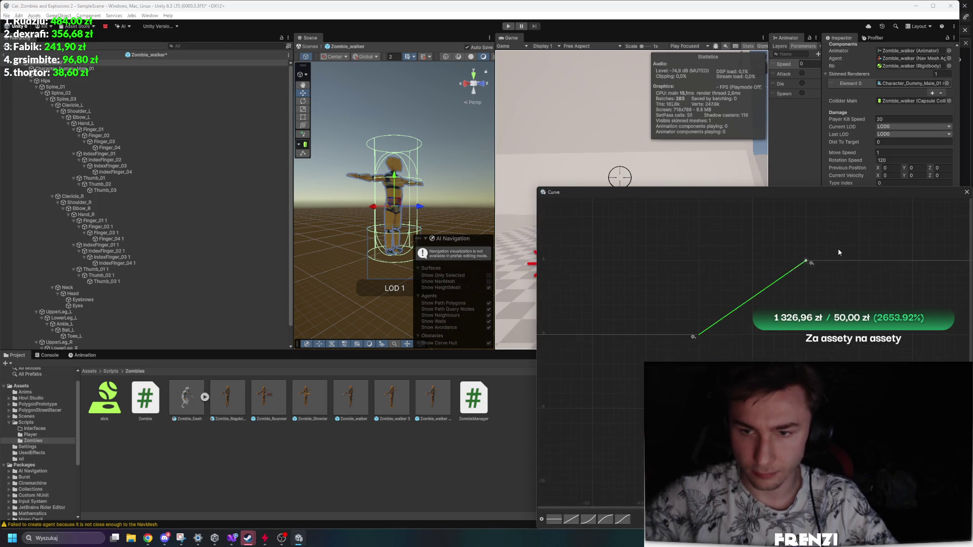
drag(805, 261, 899, 239)
right_click(899, 239)
click(915, 249)
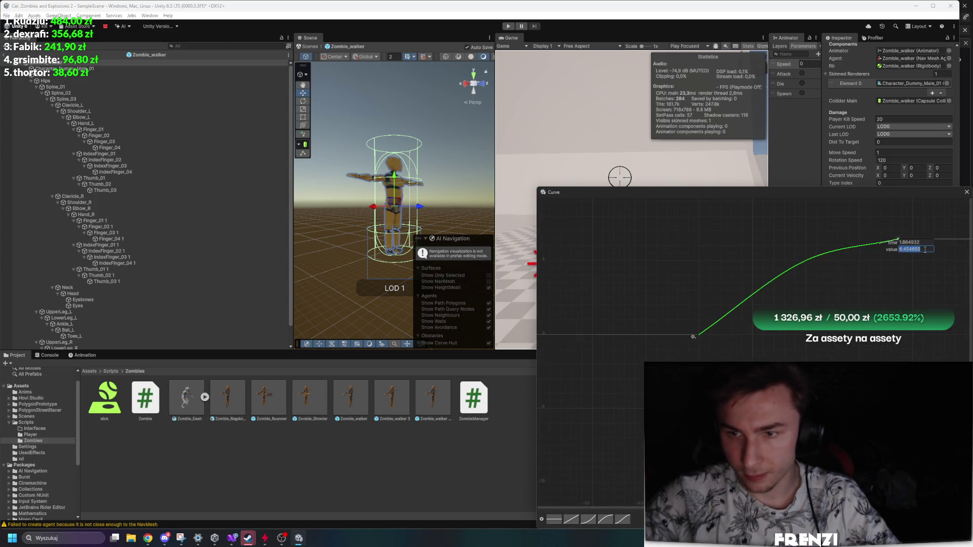
click(931, 243)
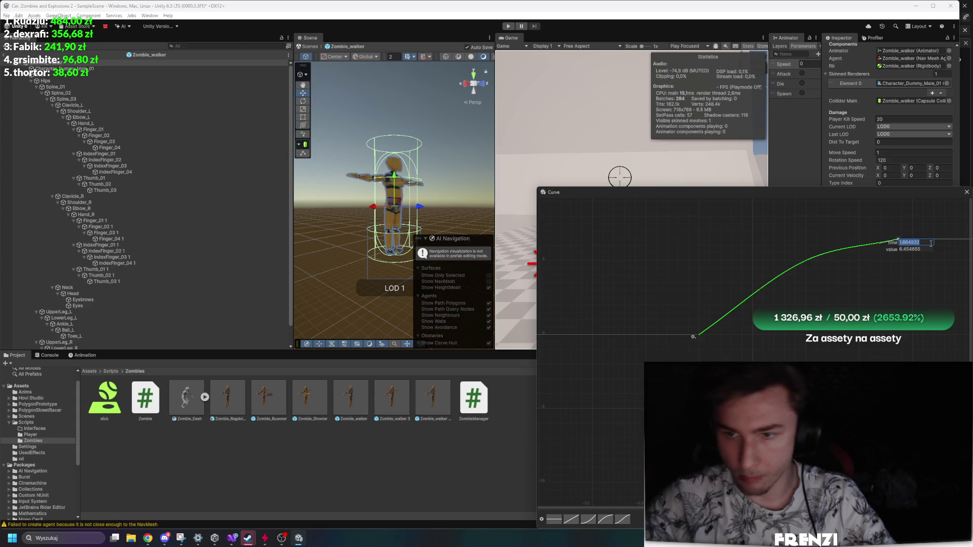
click(925, 247)
click(919, 243)
text(3)
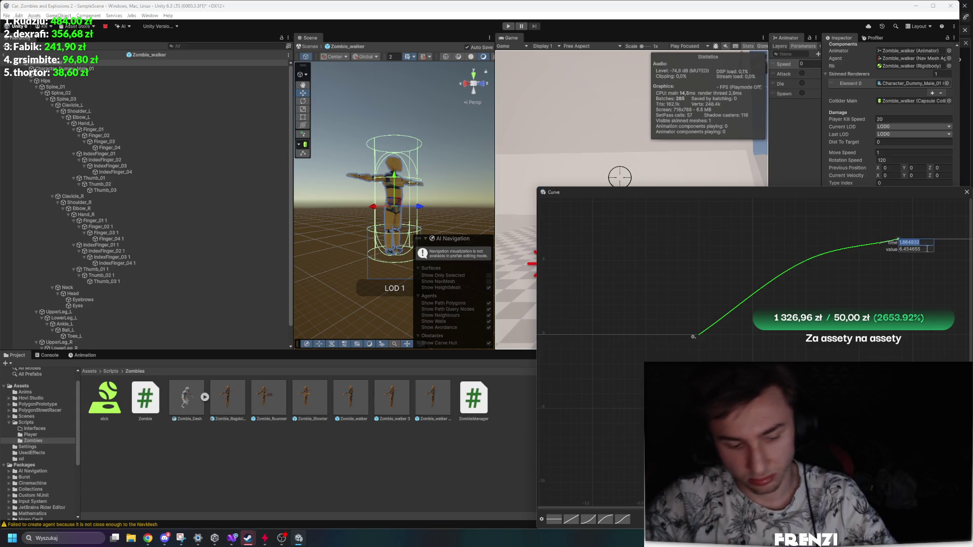
text(0)
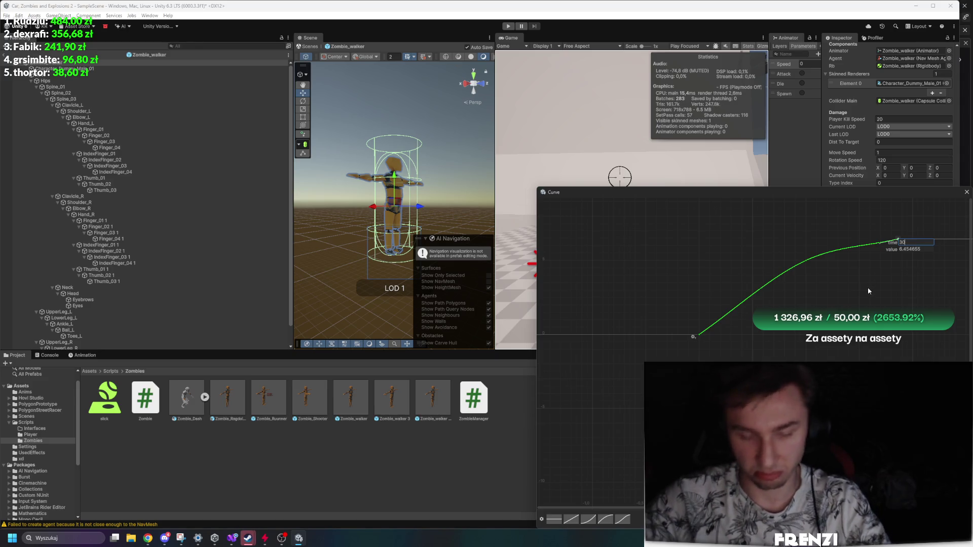
click(920, 249)
text(0)
key(Return)
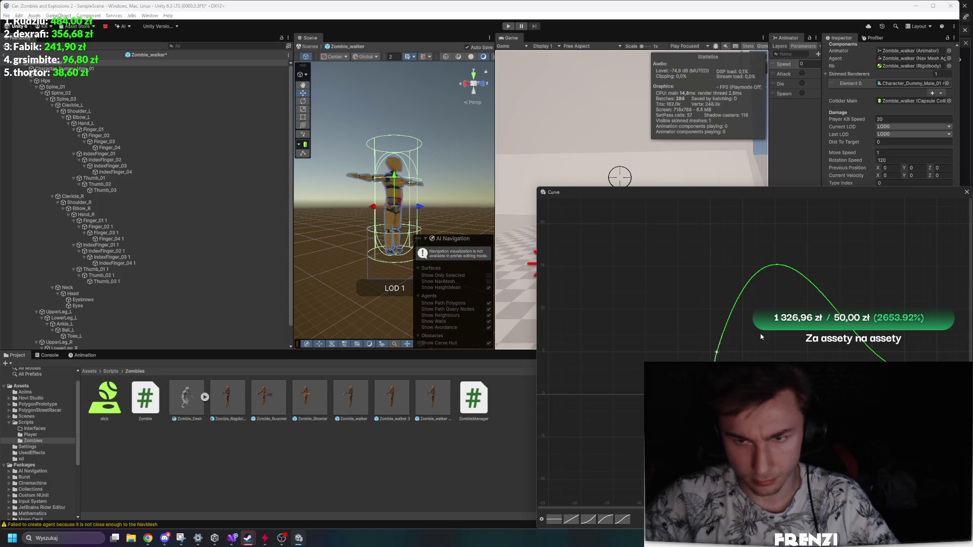
Flatten the curve's hump, frame it, close the curve editor, and maximize the Game view.
drag(728, 336, 739, 357)
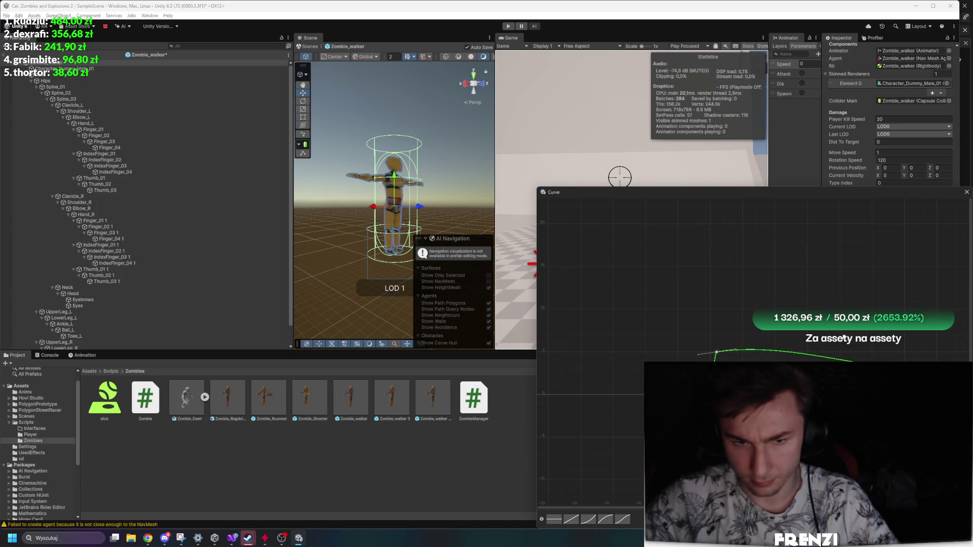
key(Return)
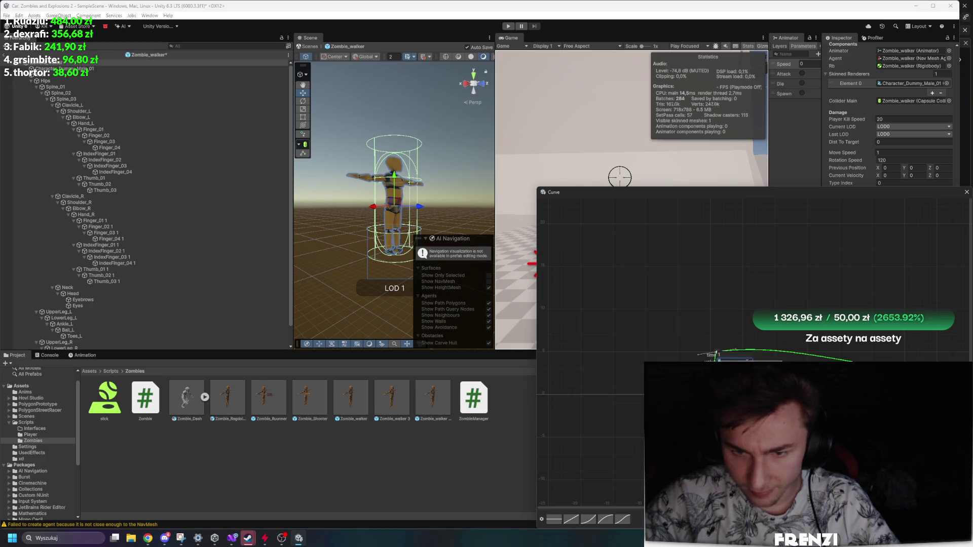
key(Return)
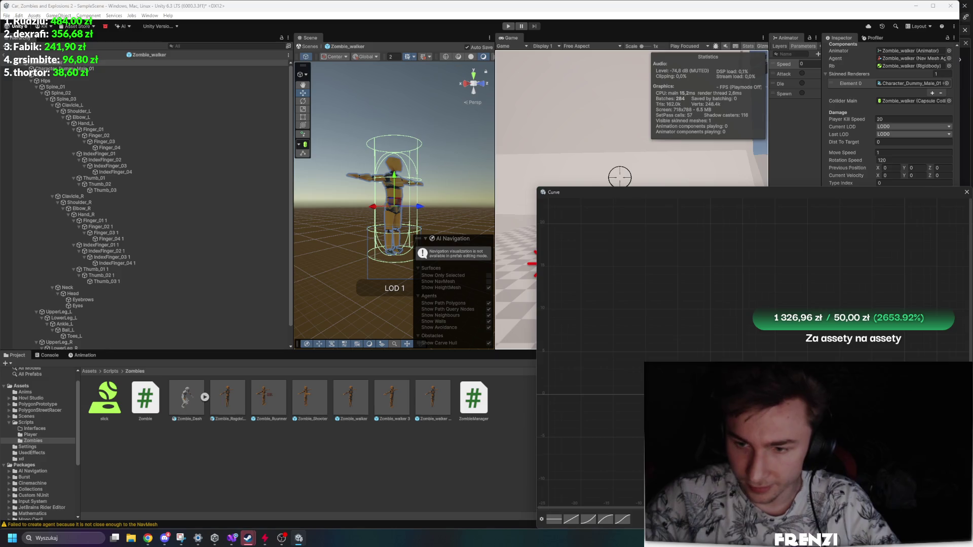
key(f)
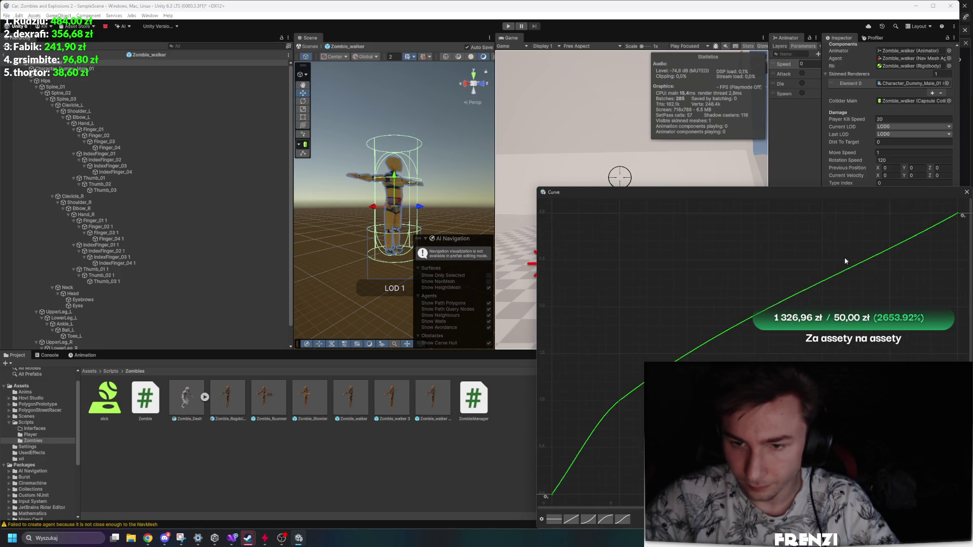
click(967, 192)
double_click(510, 37)
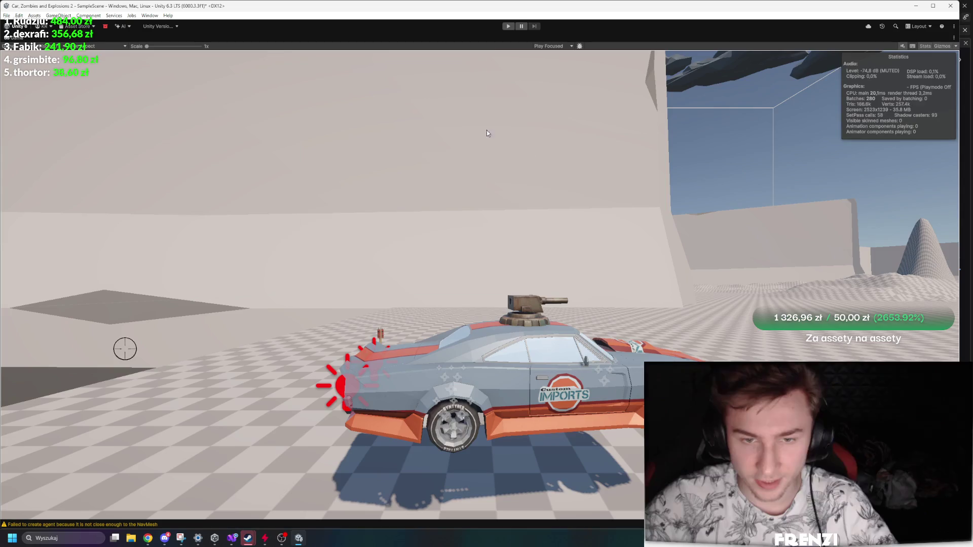
Start Play and drive the car with W, A and D repeatedly through the walker horde.
click(506, 27)
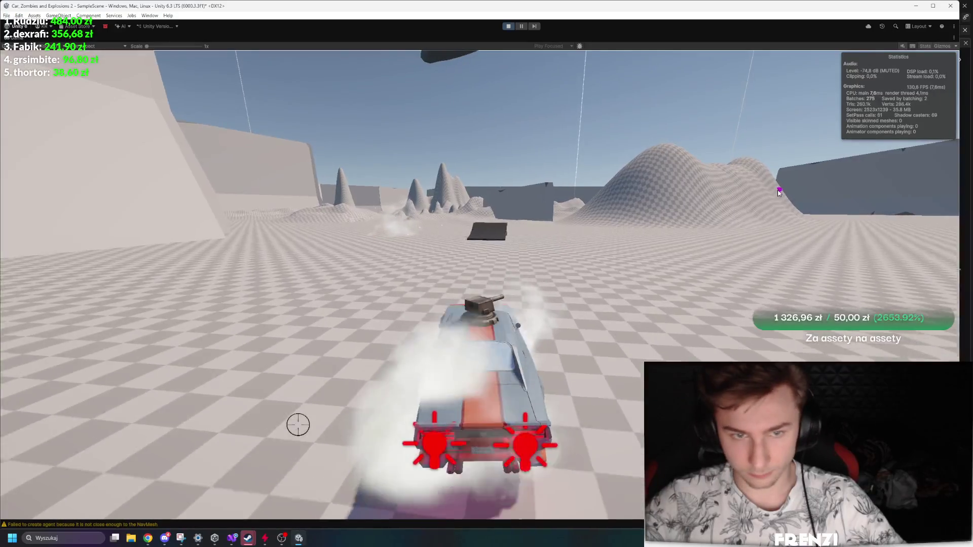
key(w)
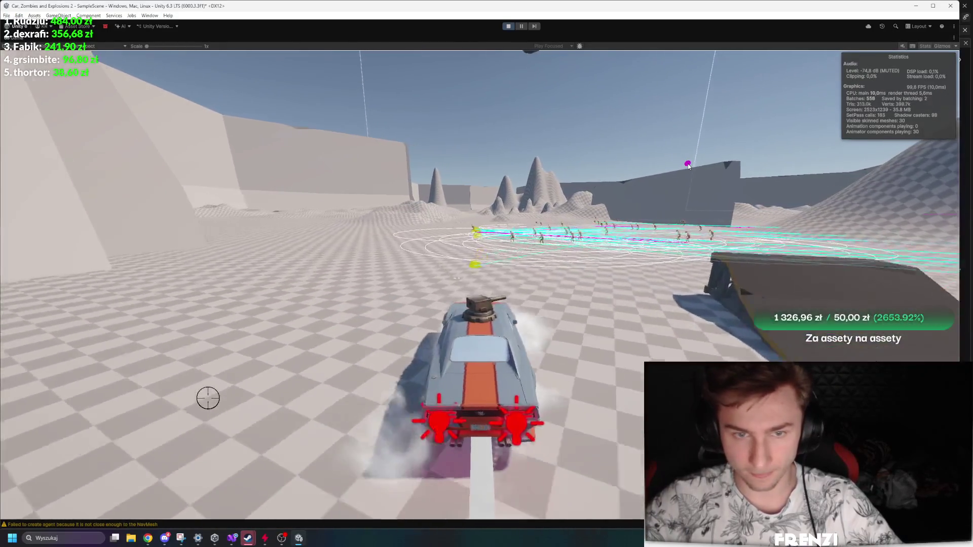
key(a)
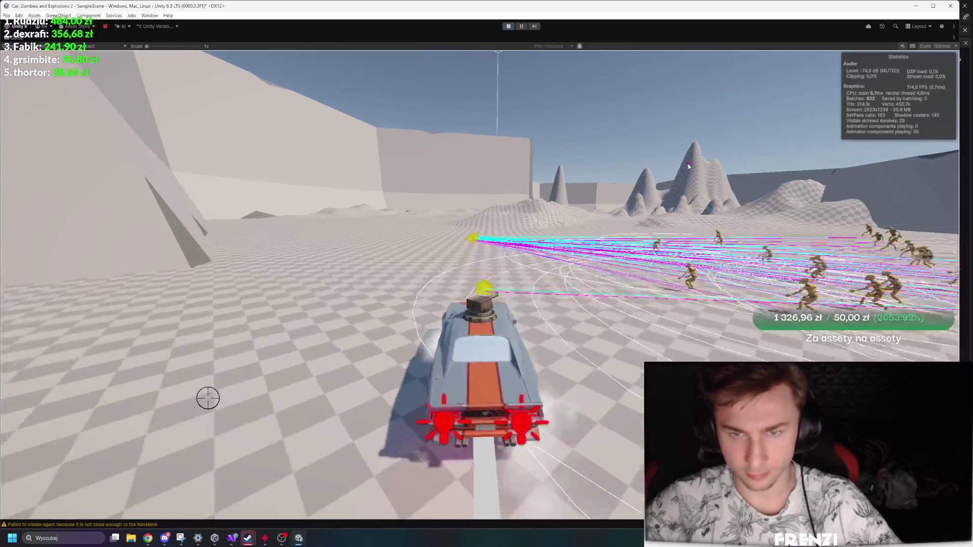
key(d)
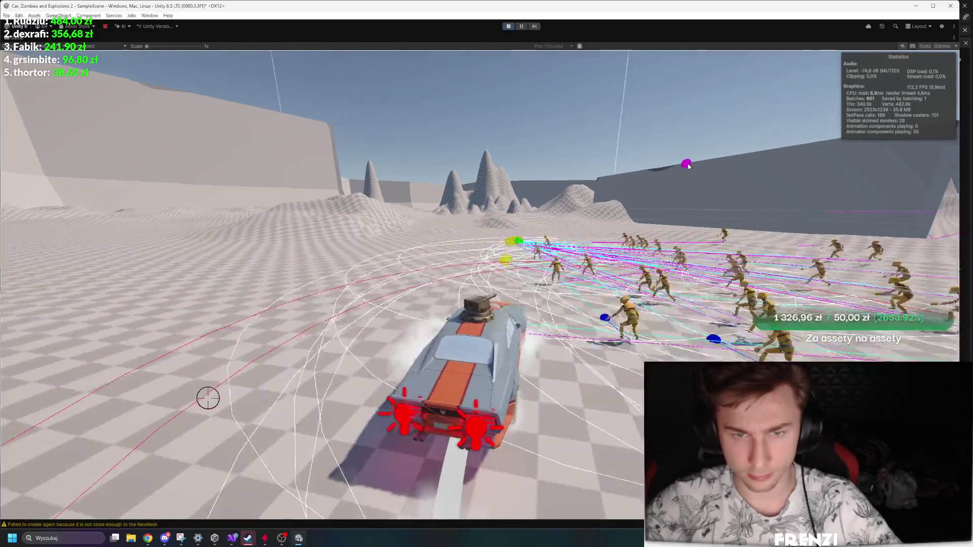
key(w)
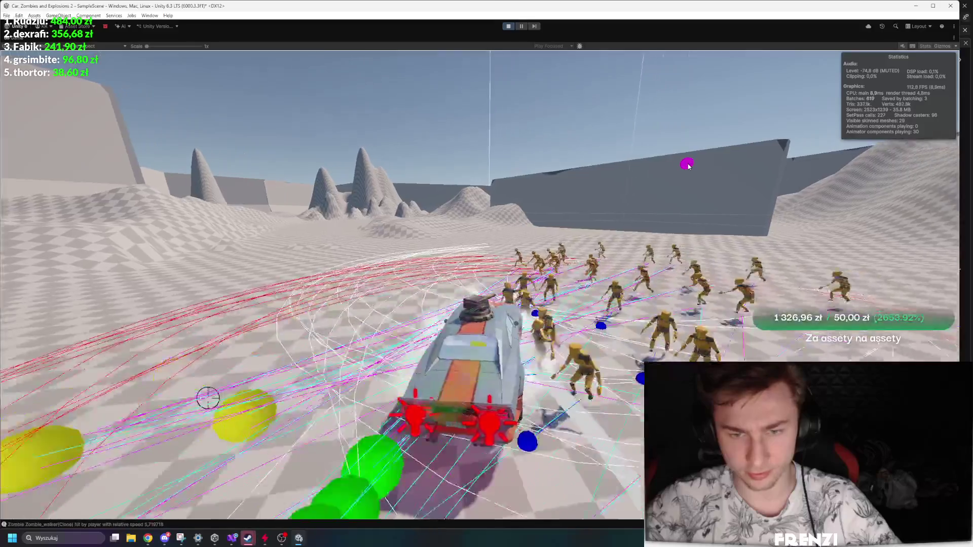
key(a)
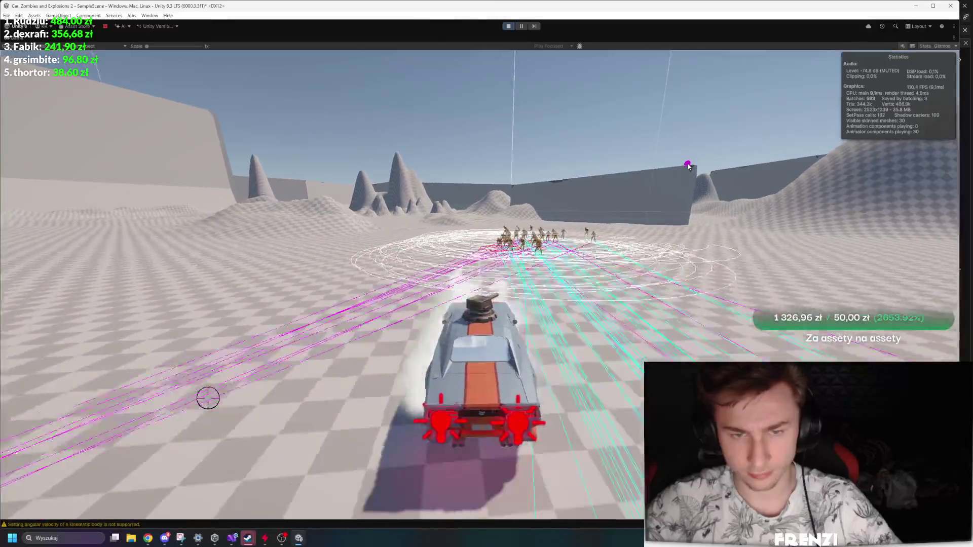
key(a)
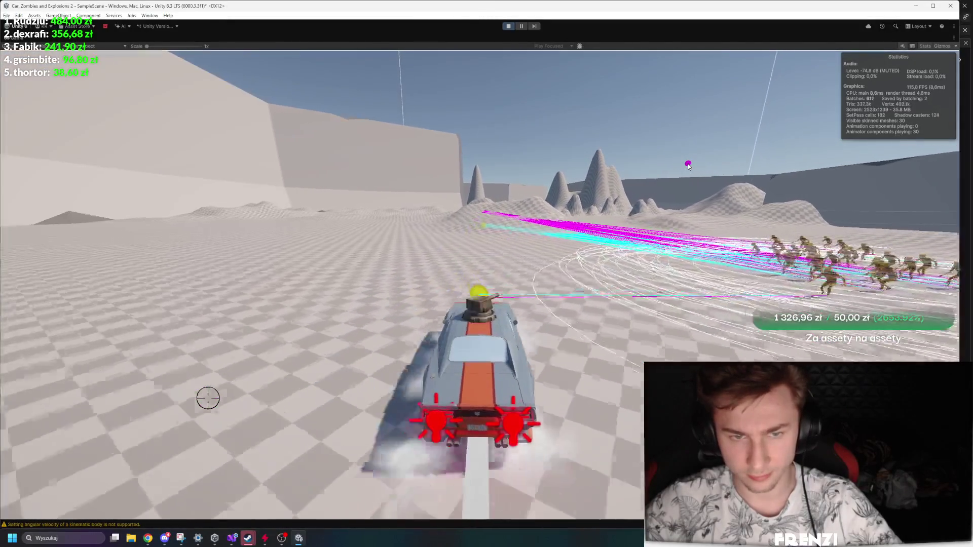
key(w)
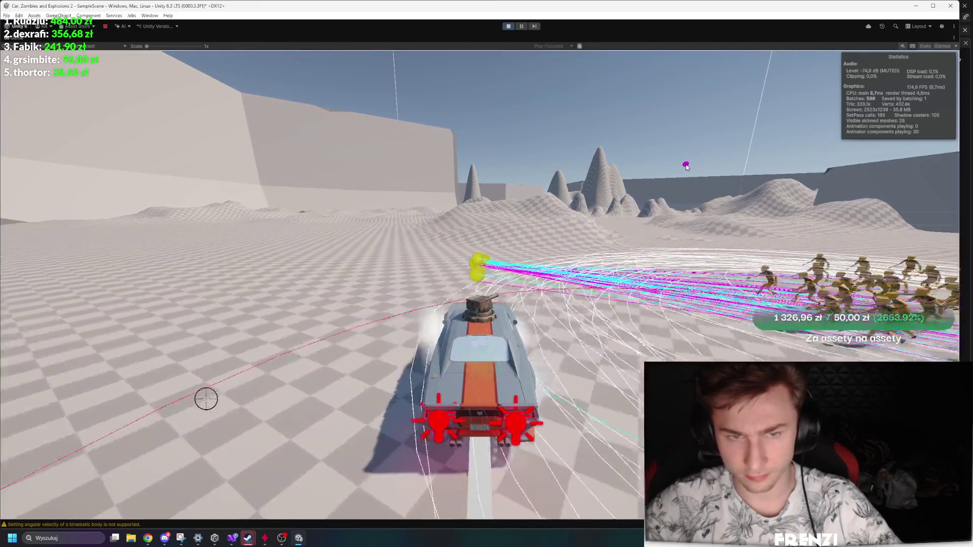
key(w)
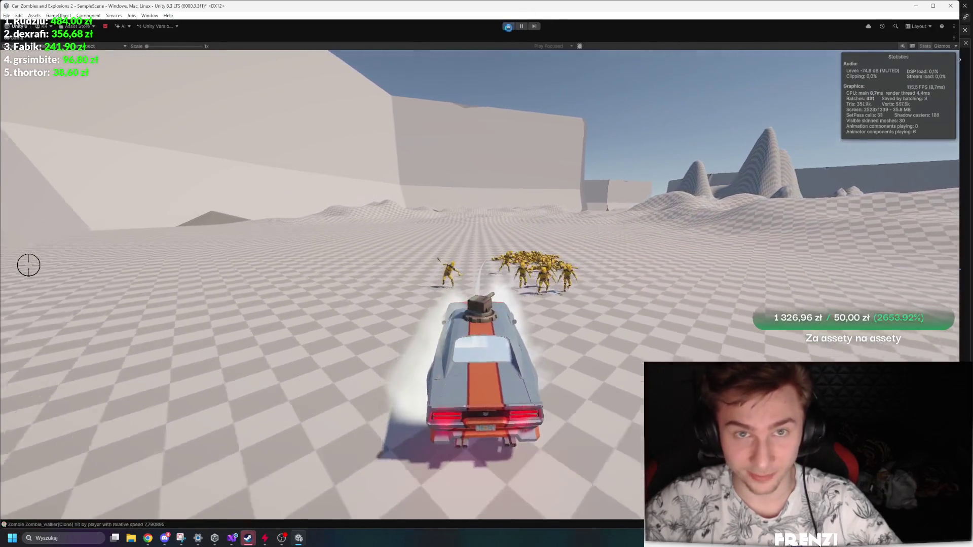
Stop the game and maximize the Game view again.
click(508, 26)
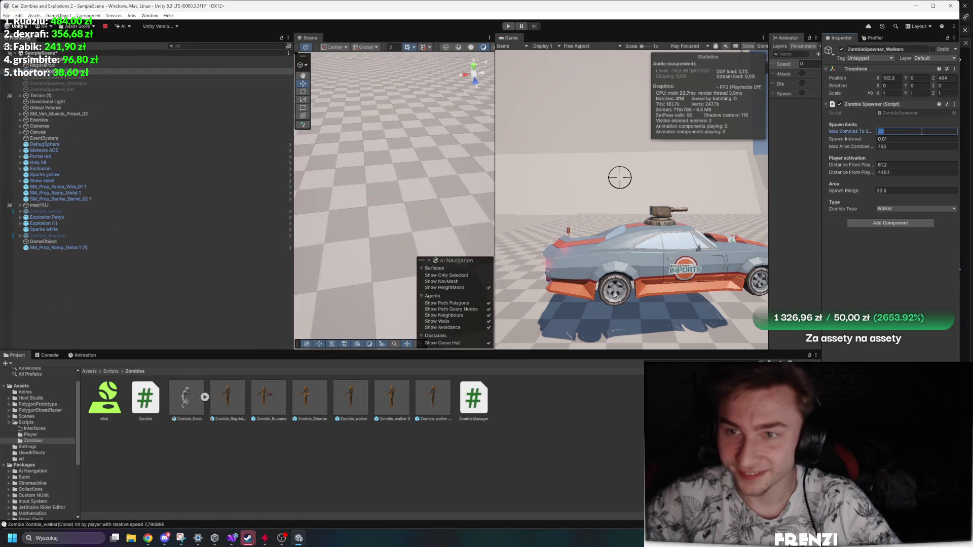
double_click(512, 38)
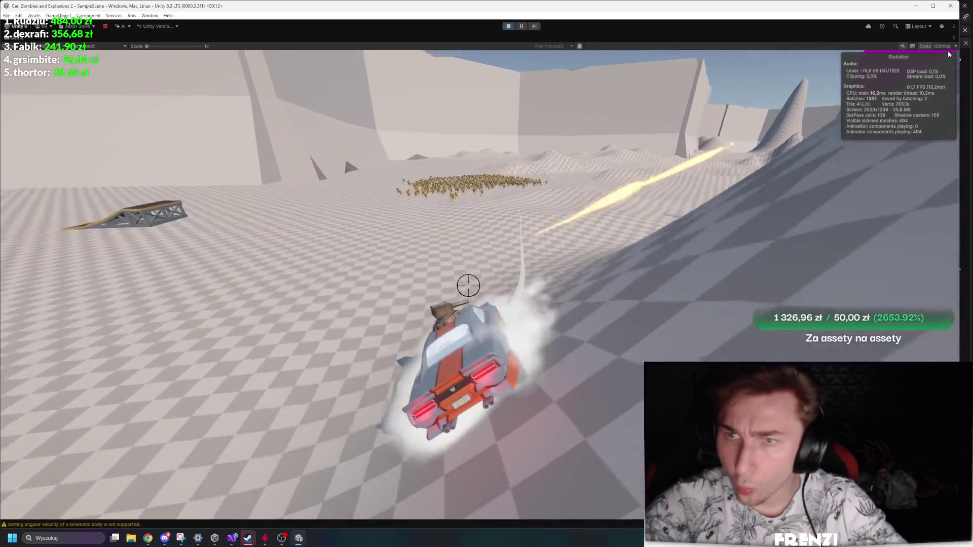
Toggle Game view gizmos on and back off, then restore the full layout with Shift+Space.
click(943, 46)
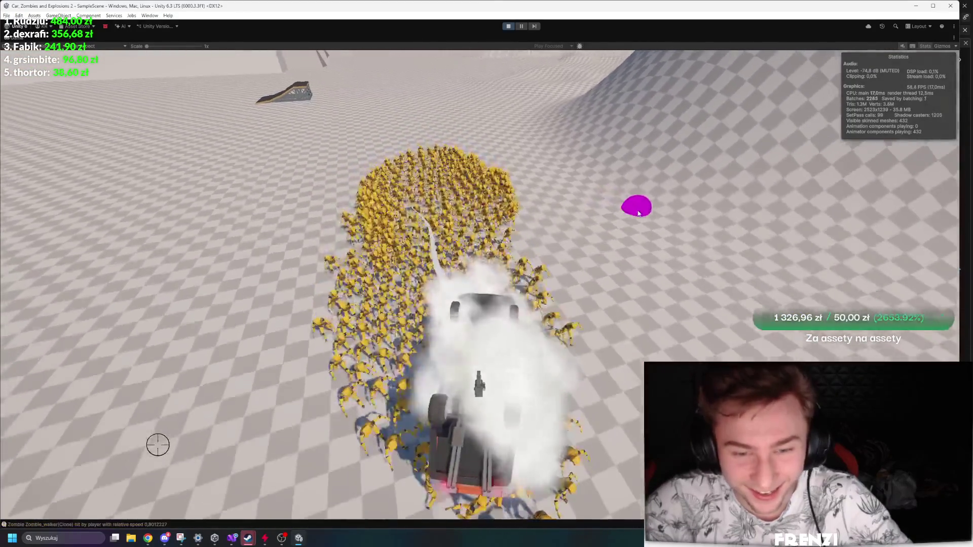
click(941, 46)
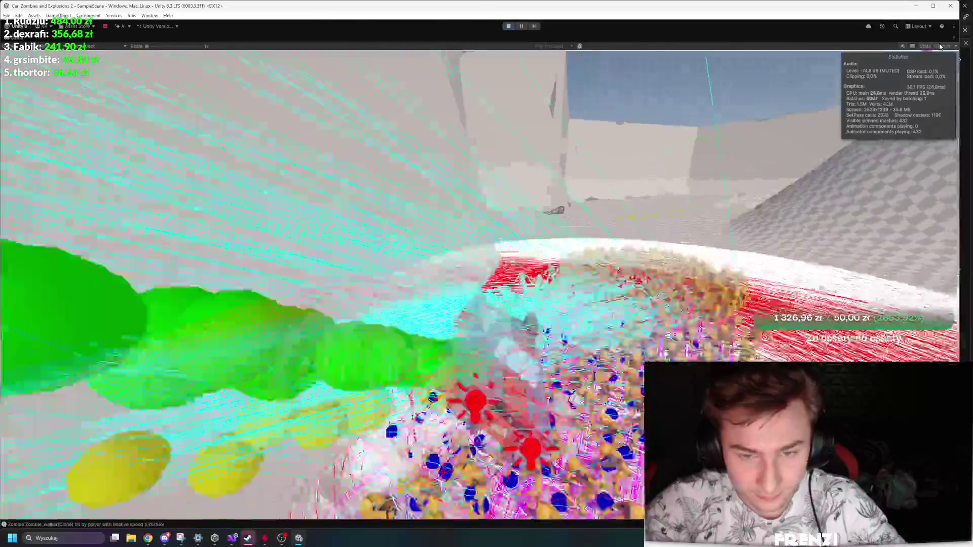
click(940, 47)
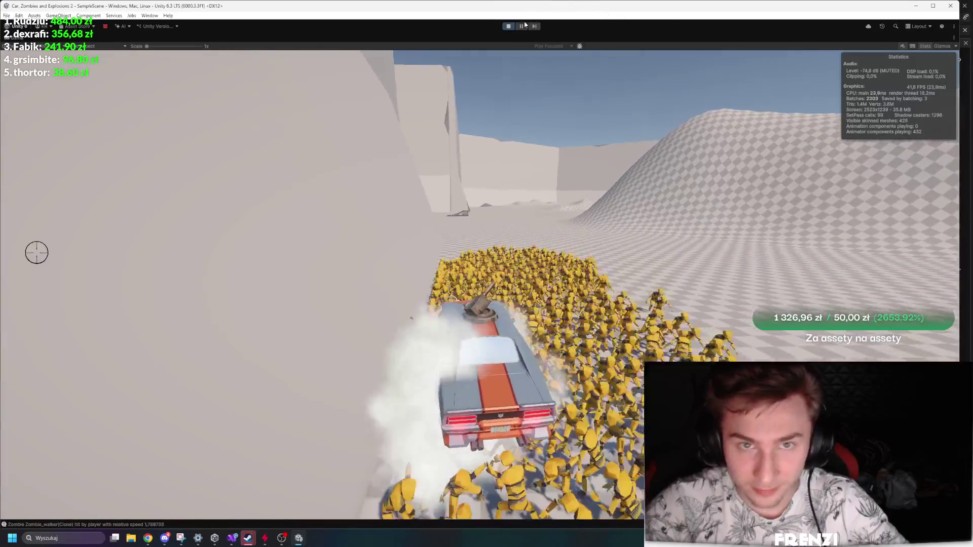
key(shift+space)
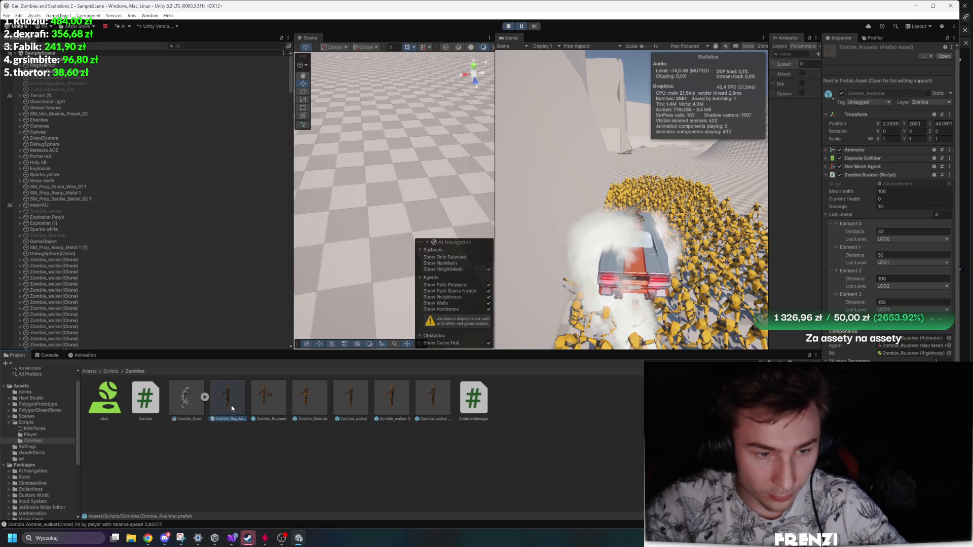
Open the Zombie_walker prefab, inspect its curve field, then stop the running game.
double_click(360, 399)
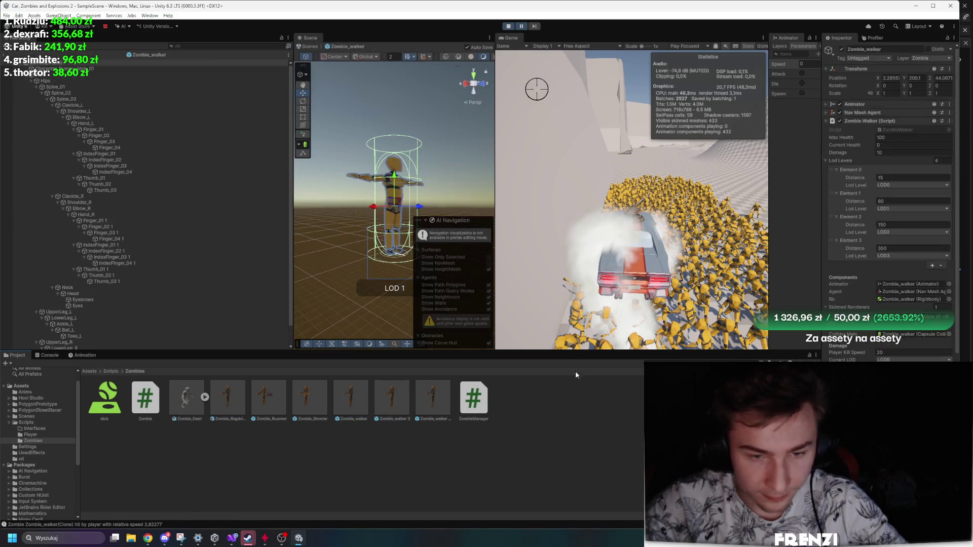
click(887, 349)
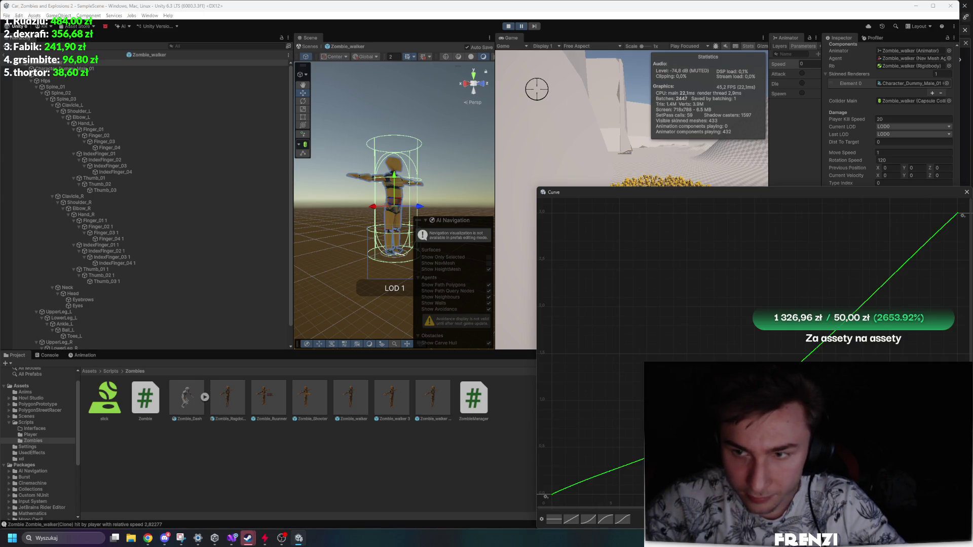
click(966, 193)
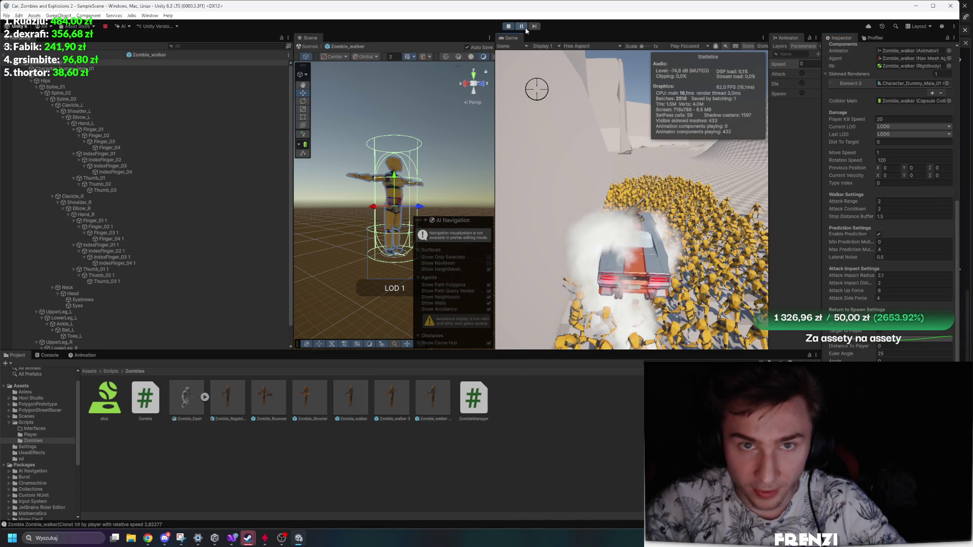
click(508, 26)
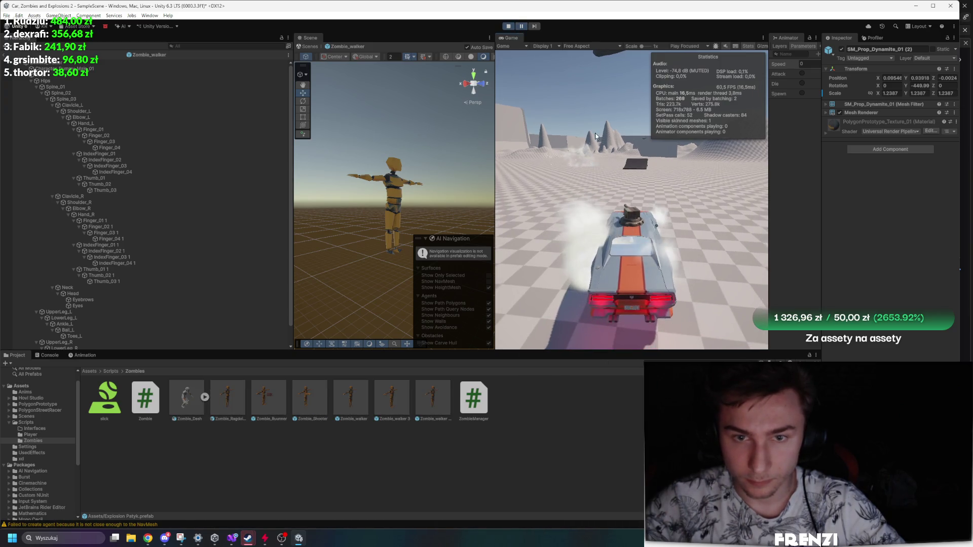
Test-drive the car through the zombie horde in a maximized Game view, then stop Play mode.
key(shift+space)
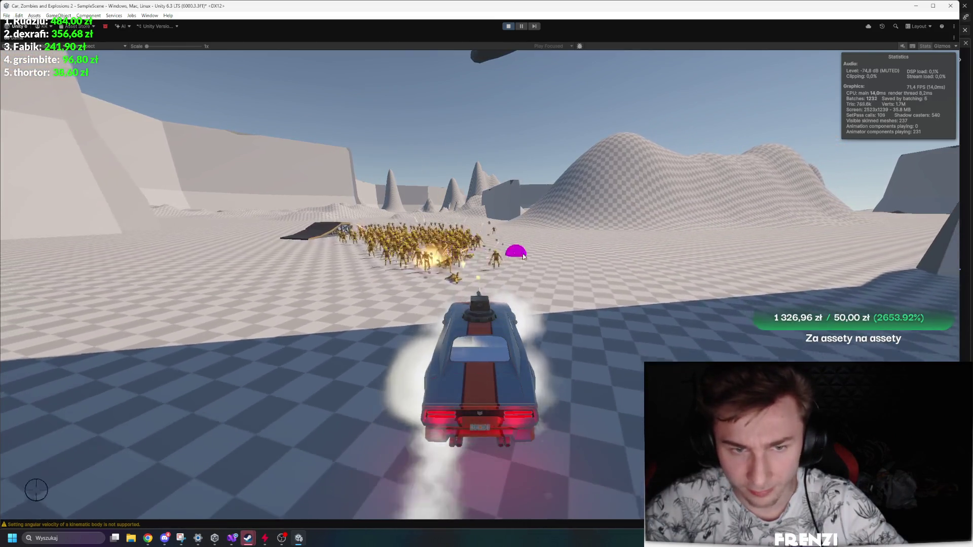
key(a)
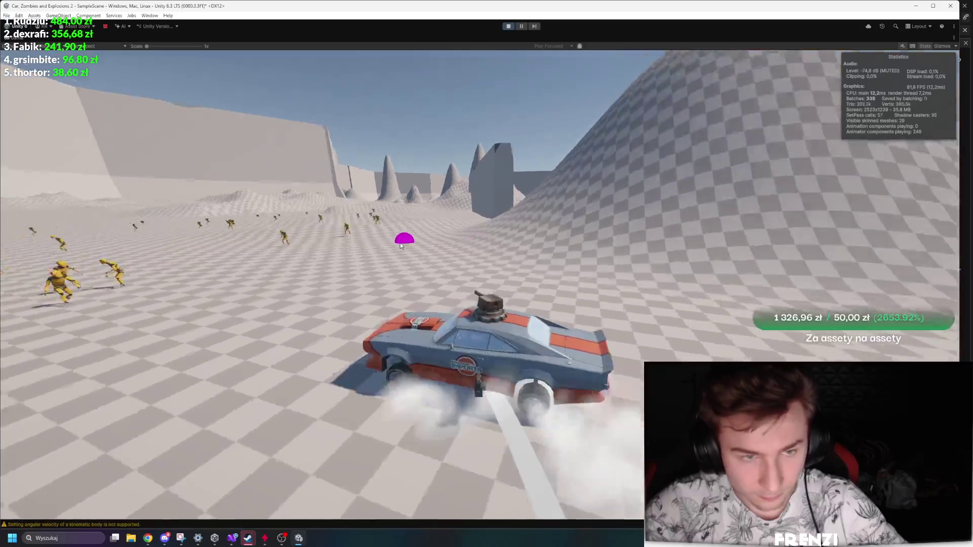
key(a)
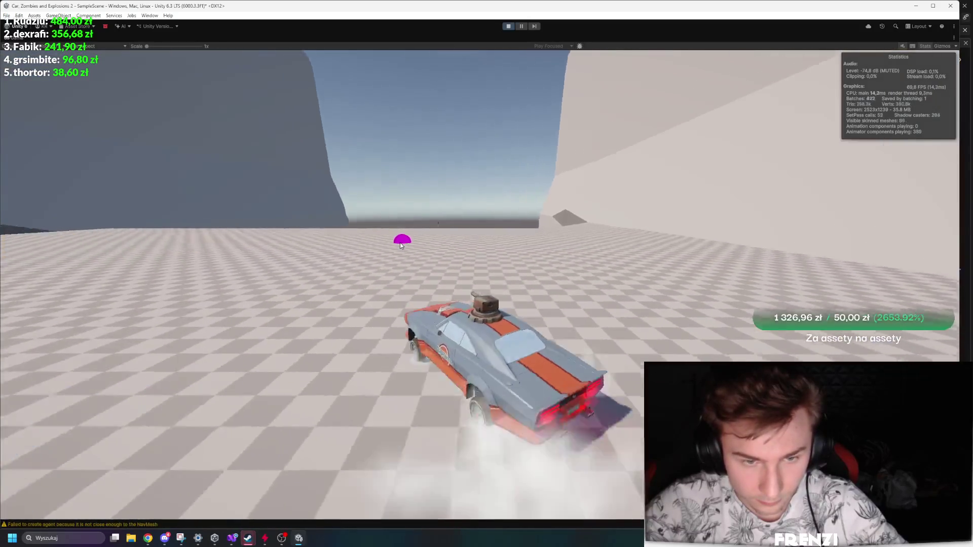
key(d)
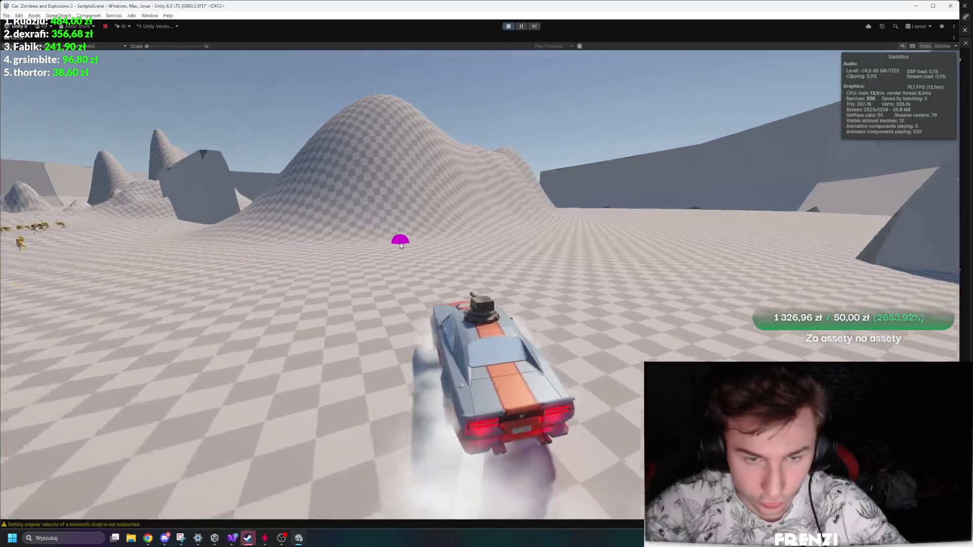
key(a)
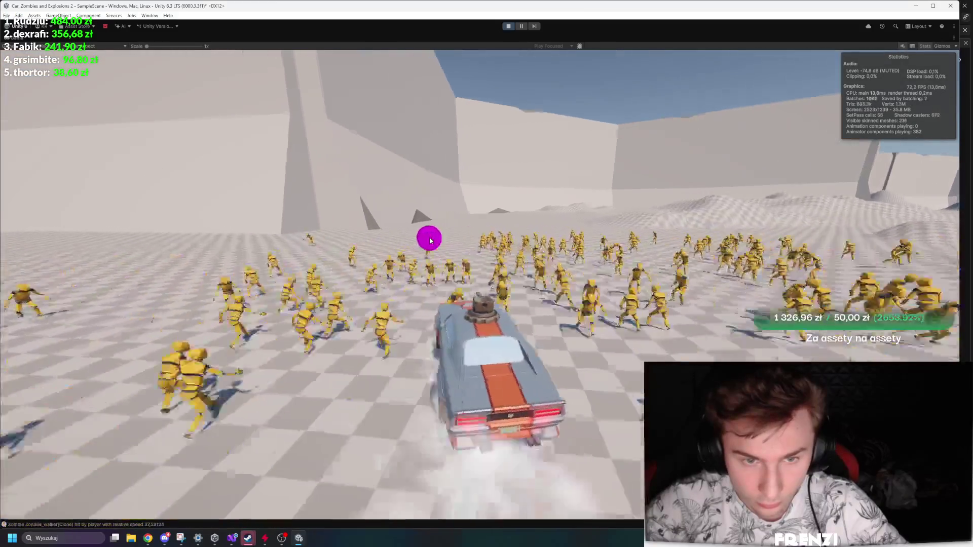
key(d)
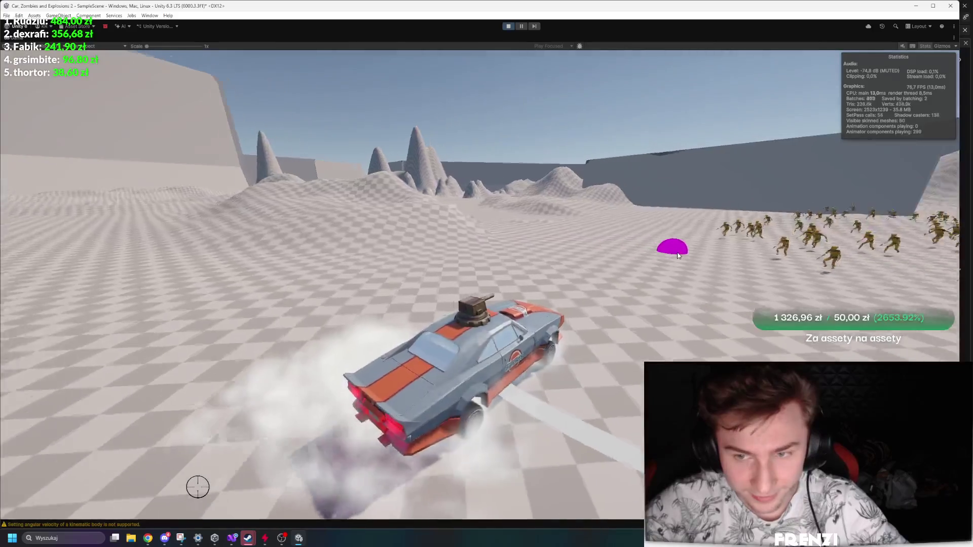
key(d)
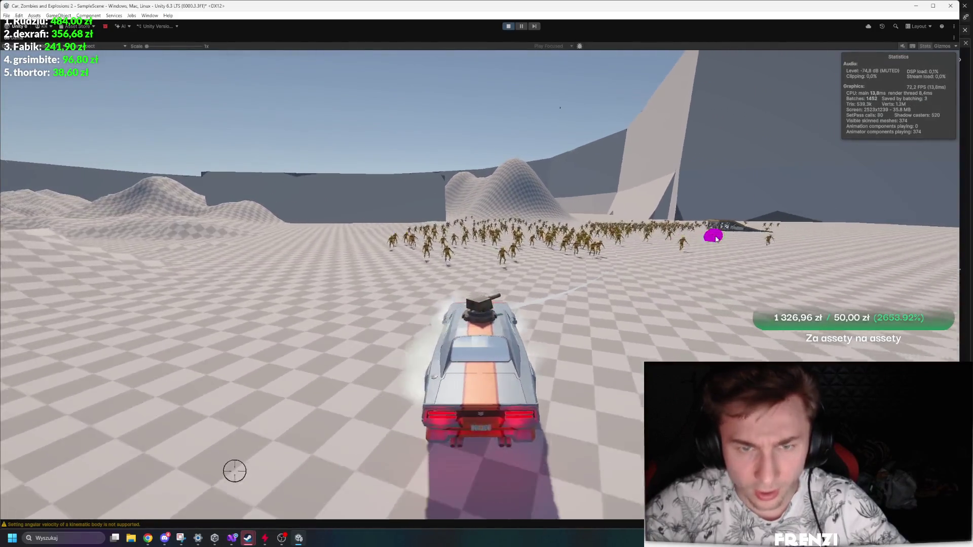
key(d)
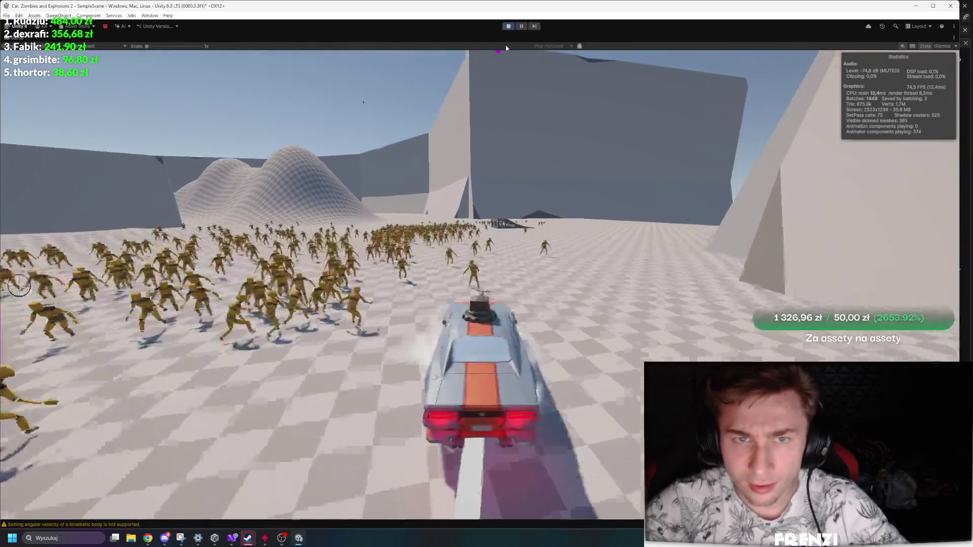
key(d)
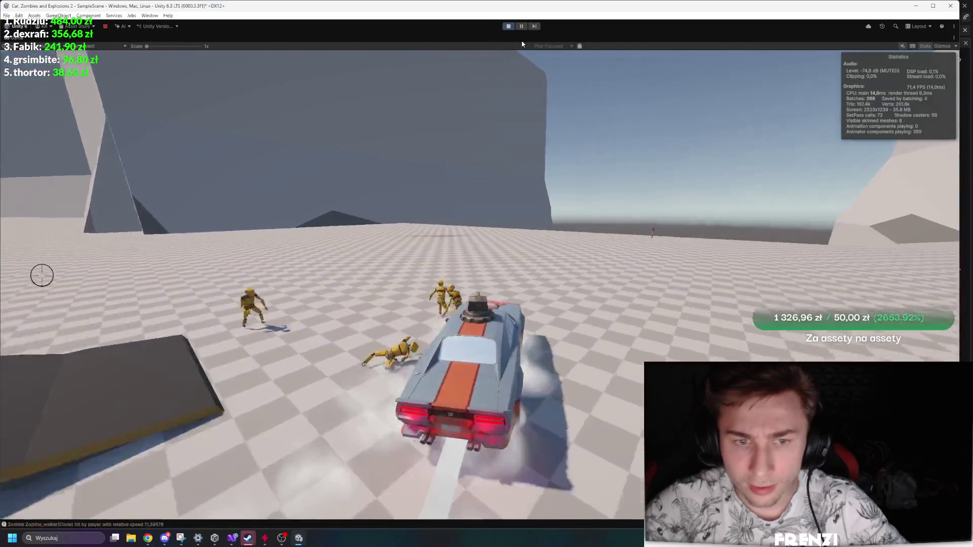
click(508, 26)
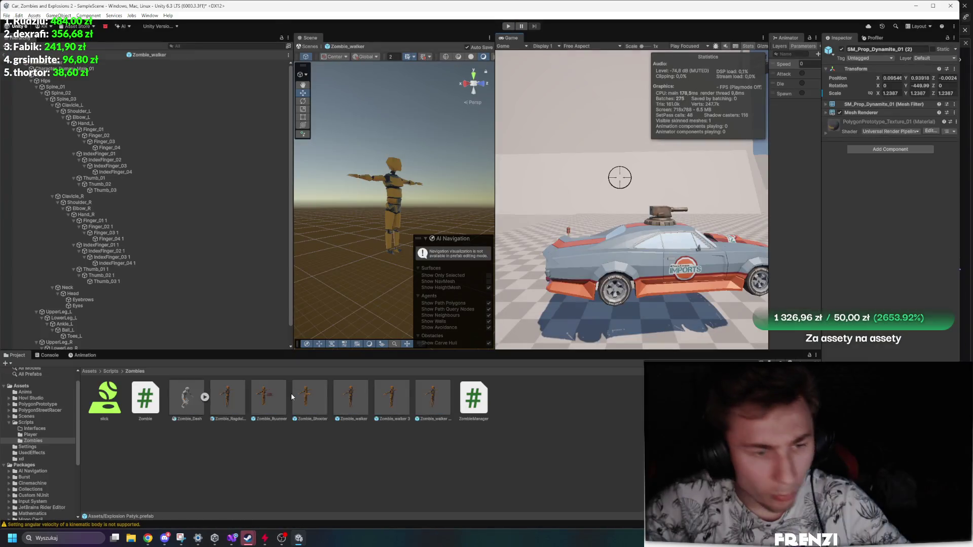
Inspect the Zombie_Ragdoll Variant prefab, then start the game in a maximized Game view.
double_click(223, 389)
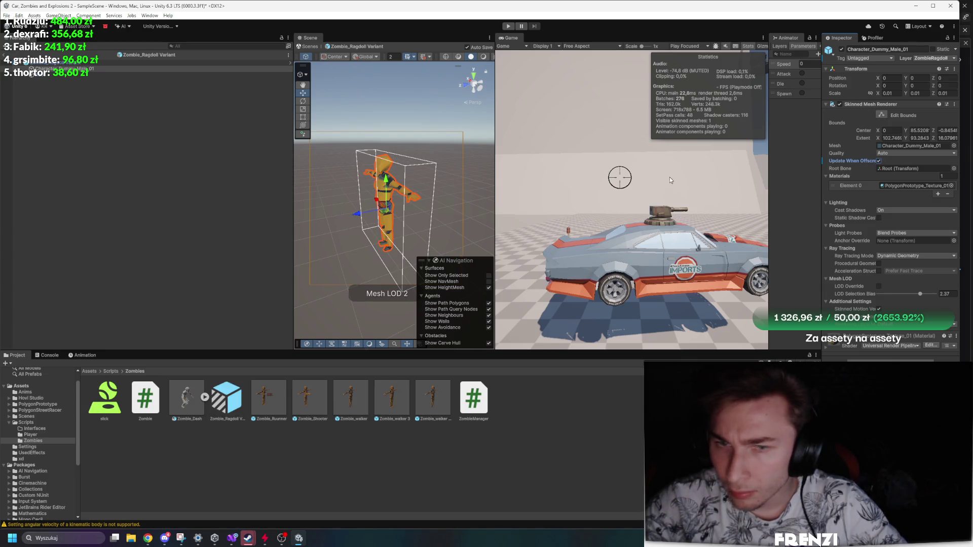
key(shift+space)
click(508, 27)
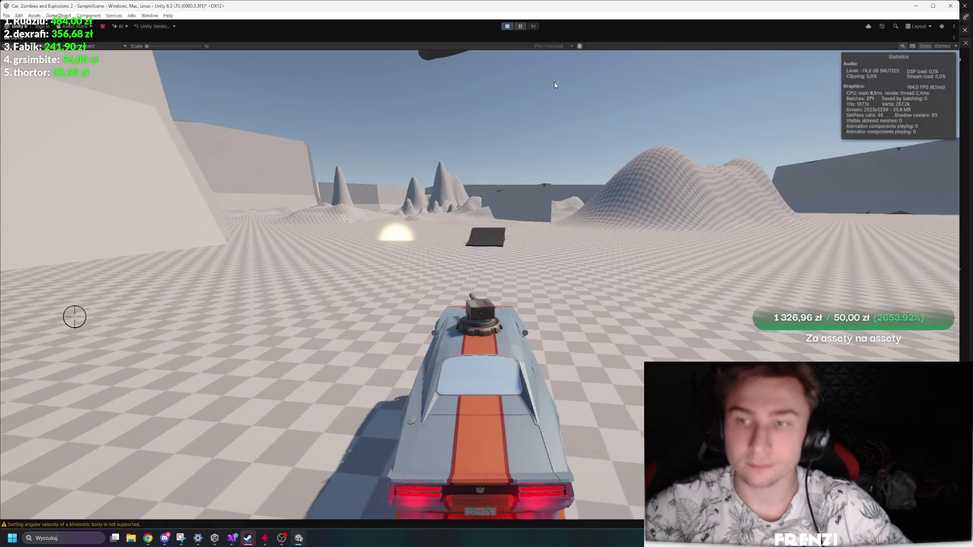
Drift the car left and right, driving it repeatedly into the zombie horde.
key(a)
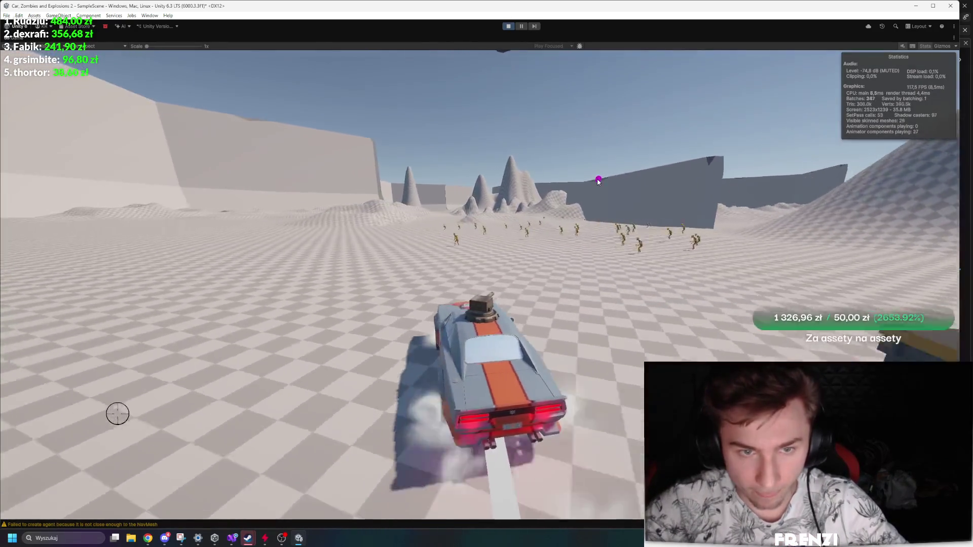
key(a)
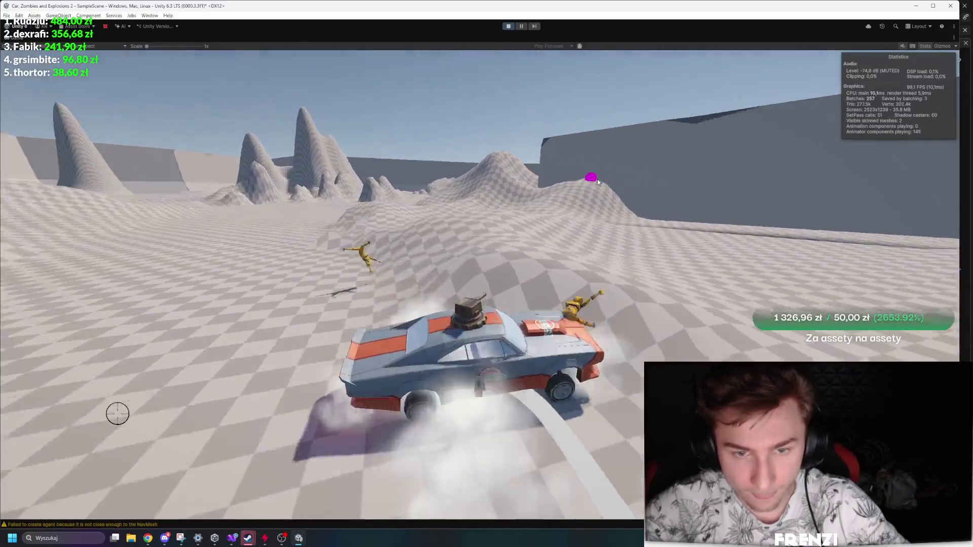
key(a)
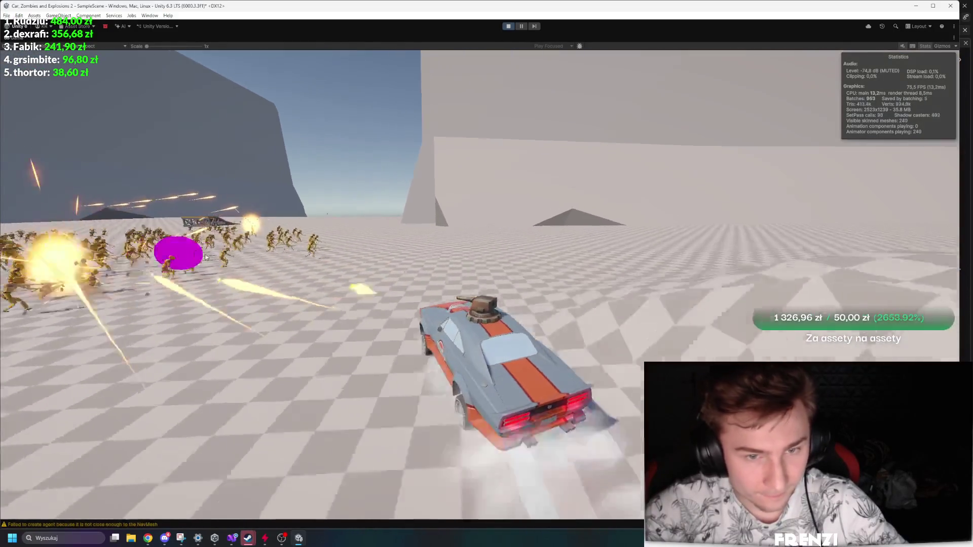
key(d)
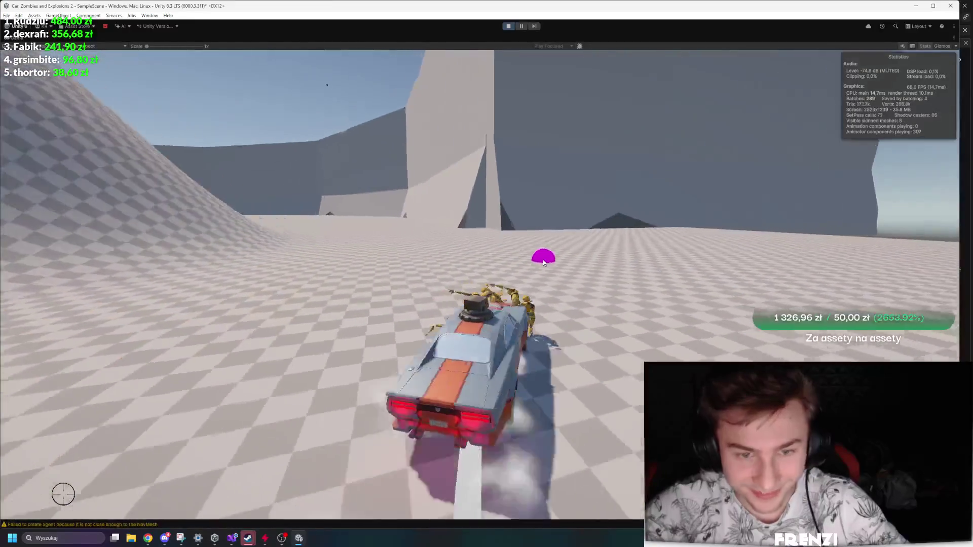
key(d)
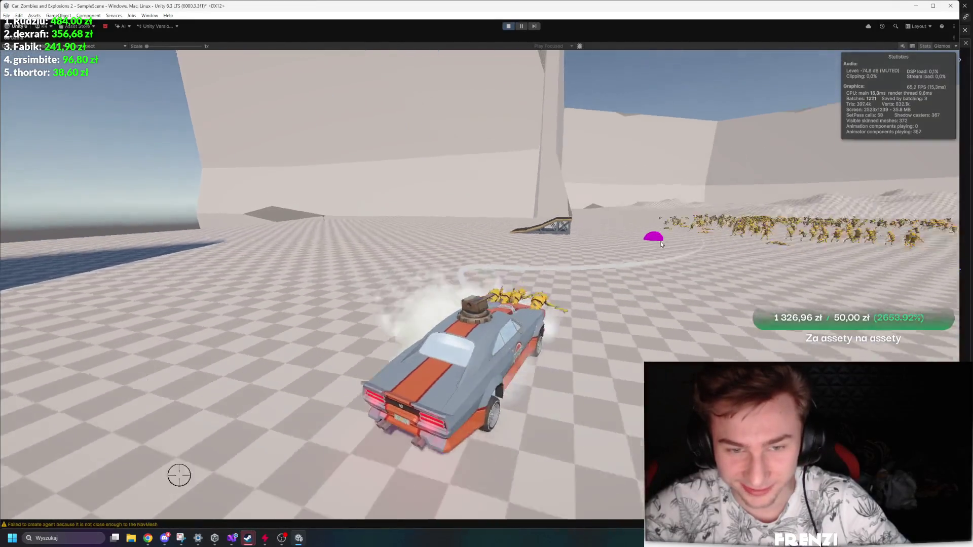
key(w)
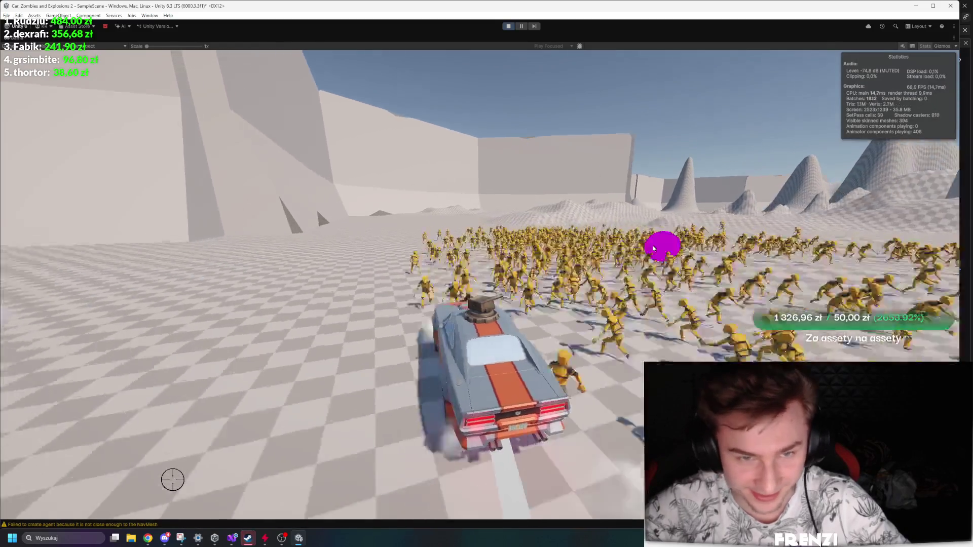
key(a)
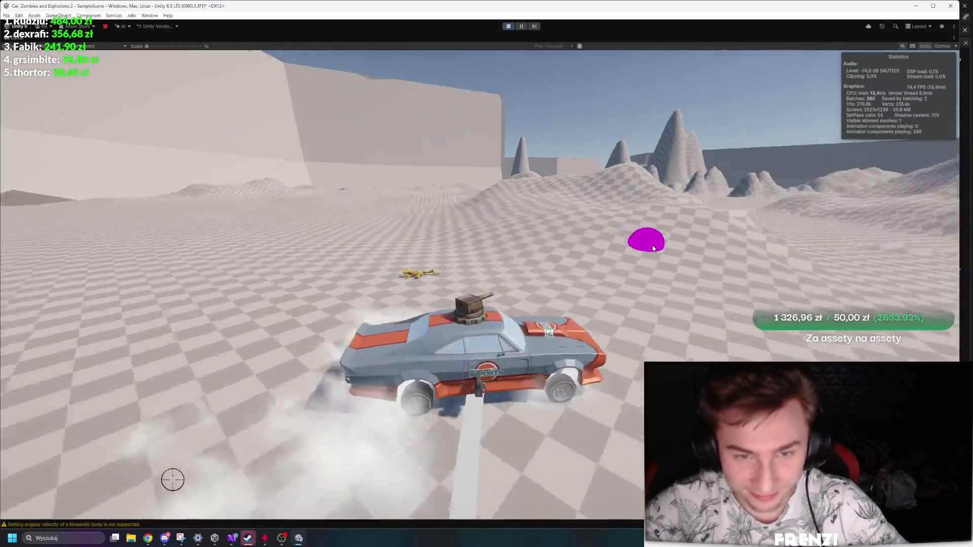
key(w)
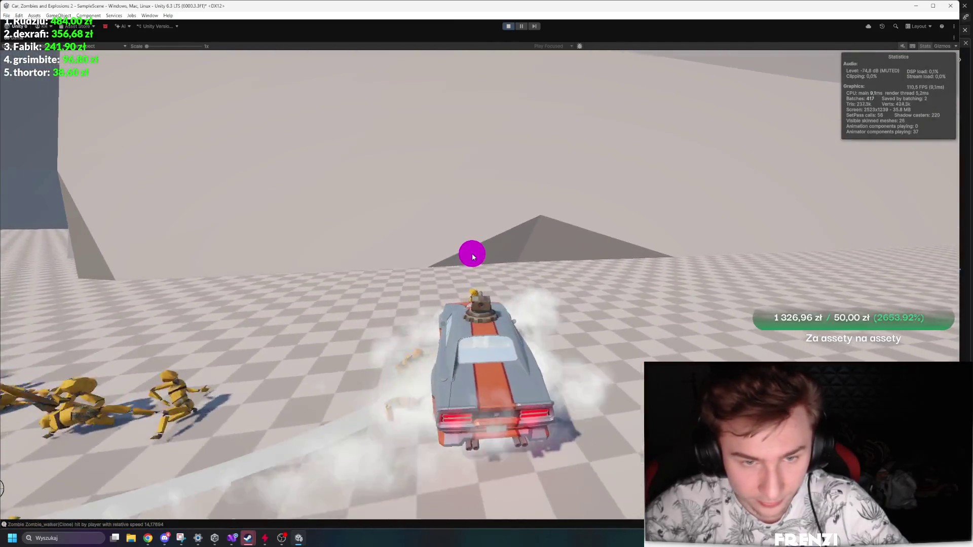
Swing the car back and forth toward and away from the zombie crowd.
key(d)
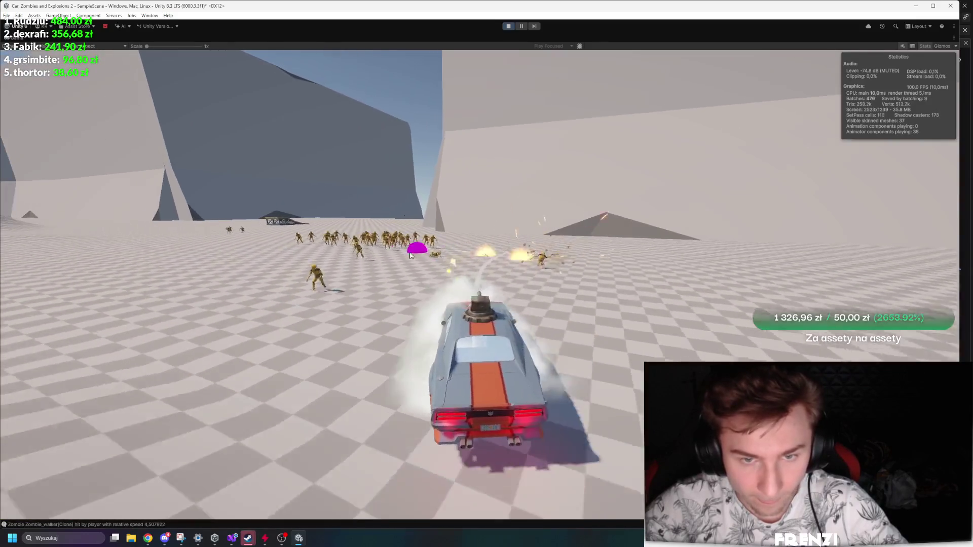
key(d)
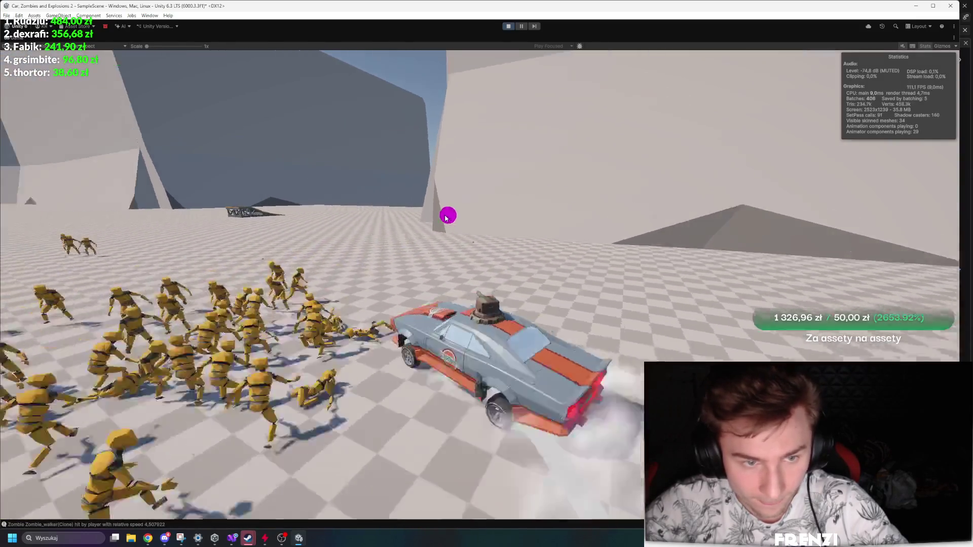
key(a)
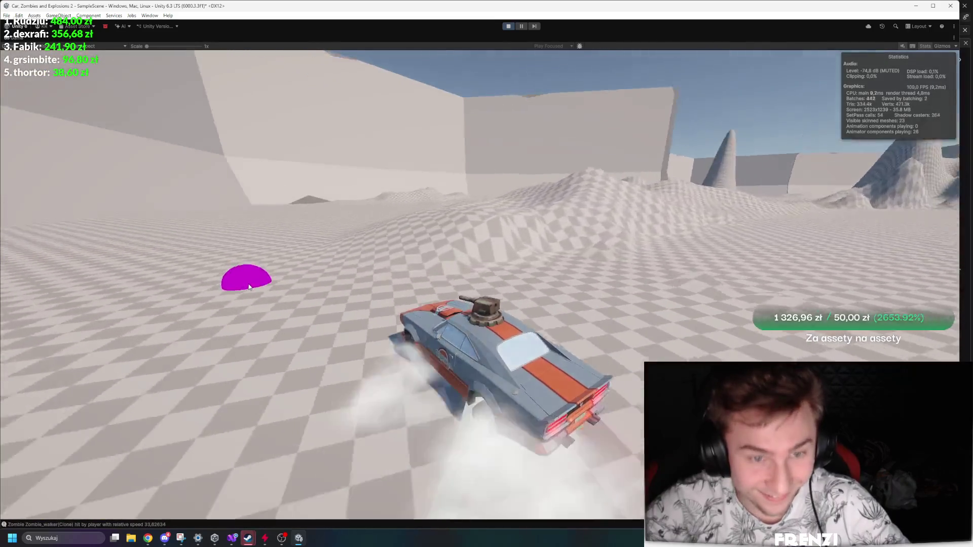
key(d)
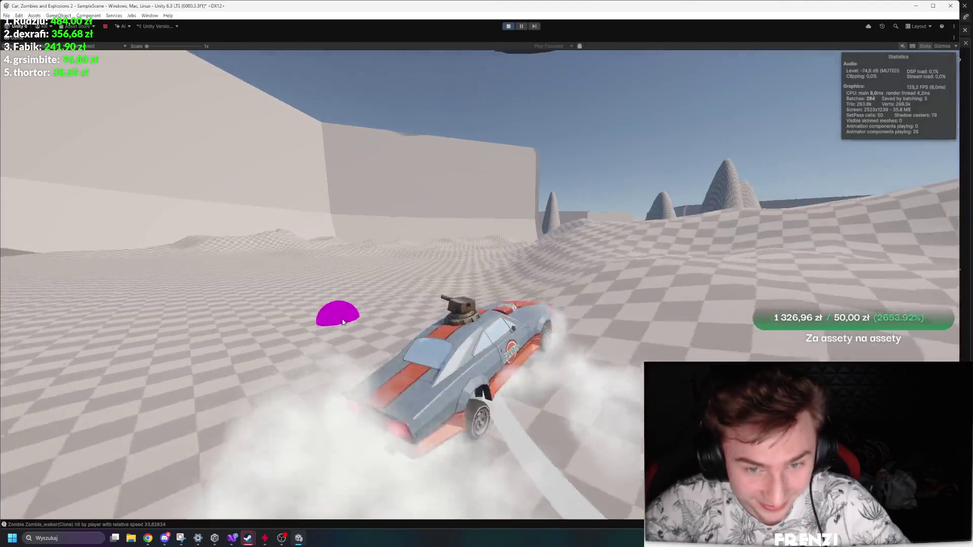
key(d)
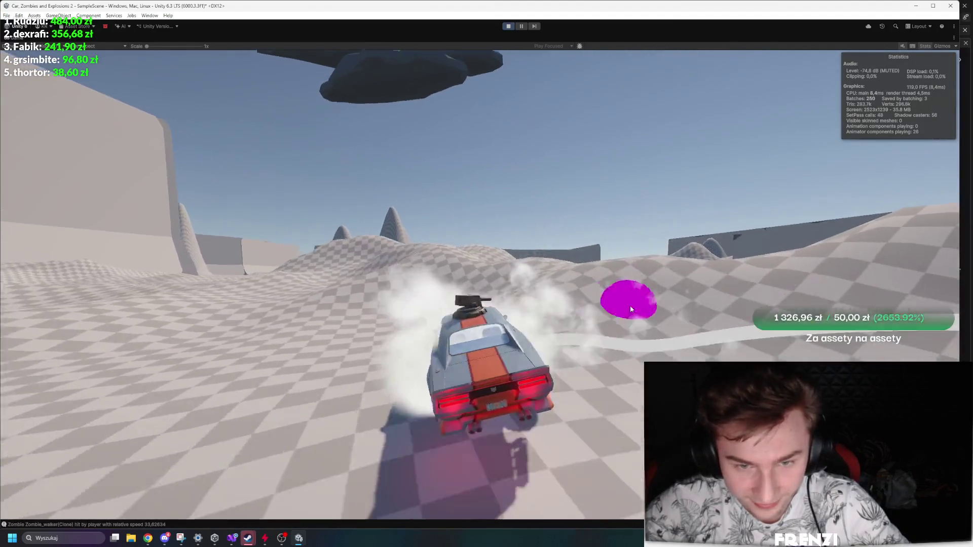
key(a)
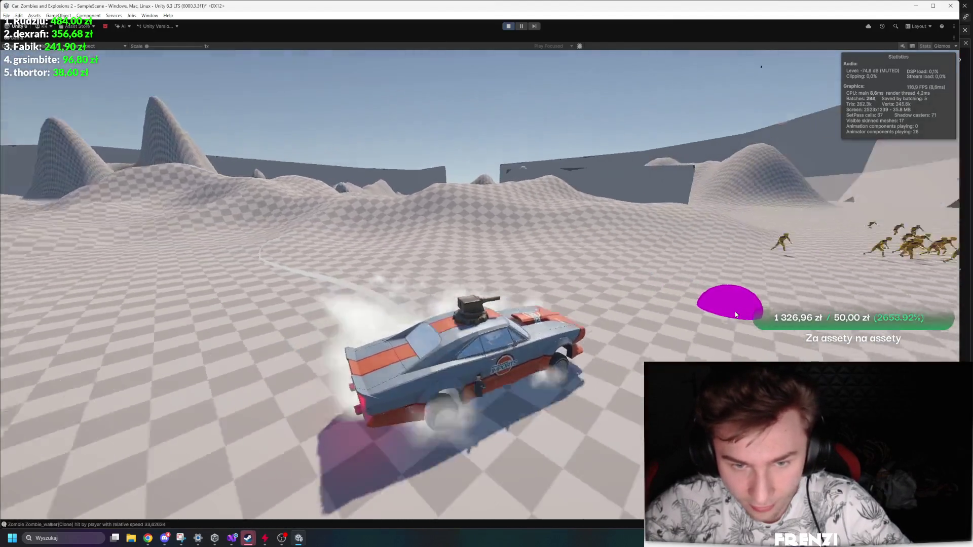
key(d)
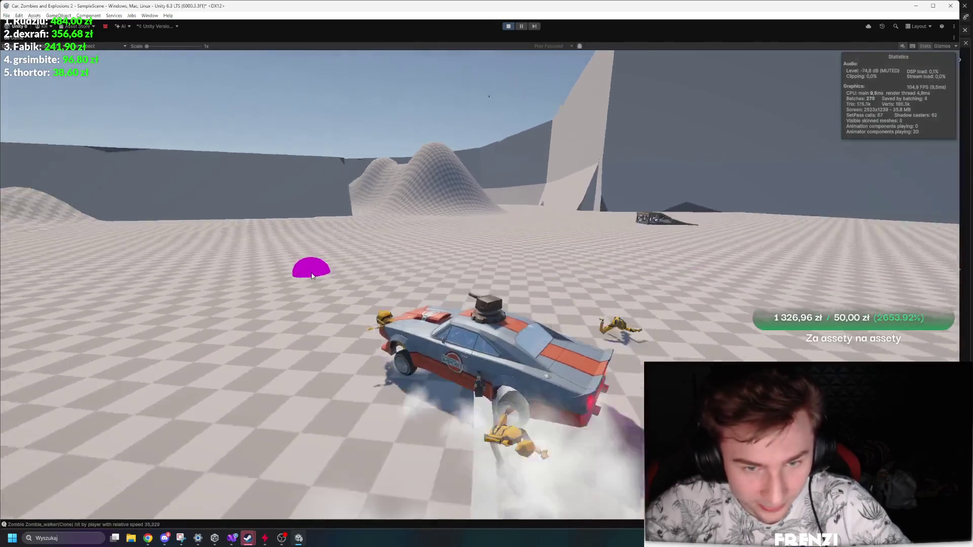
key(a)
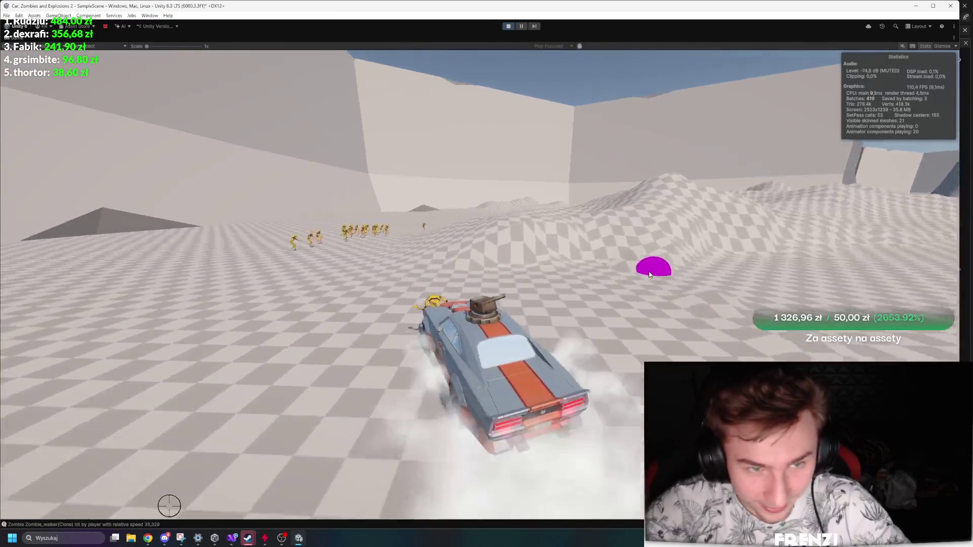
key(d)
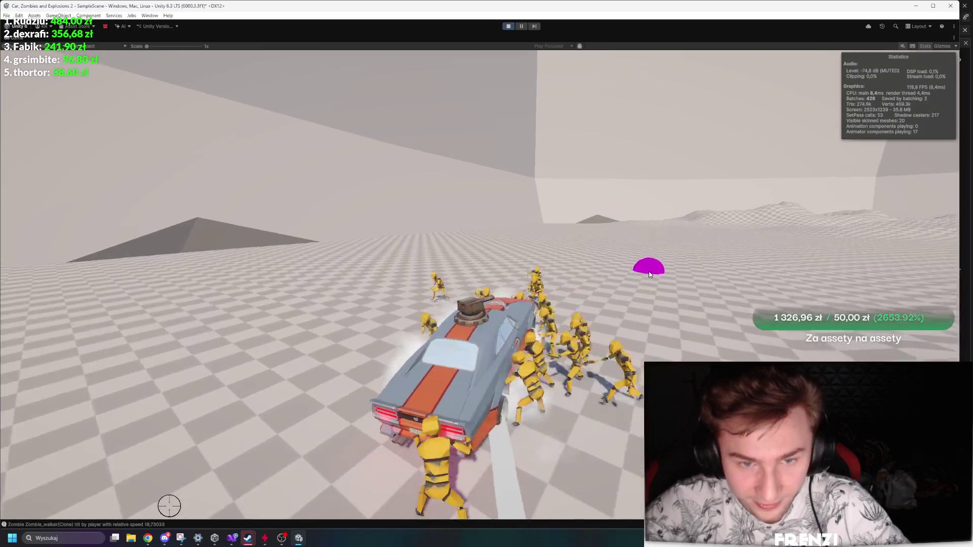
Circle left with zombies attached, pause the game, and restore the full editor layout.
key(a)
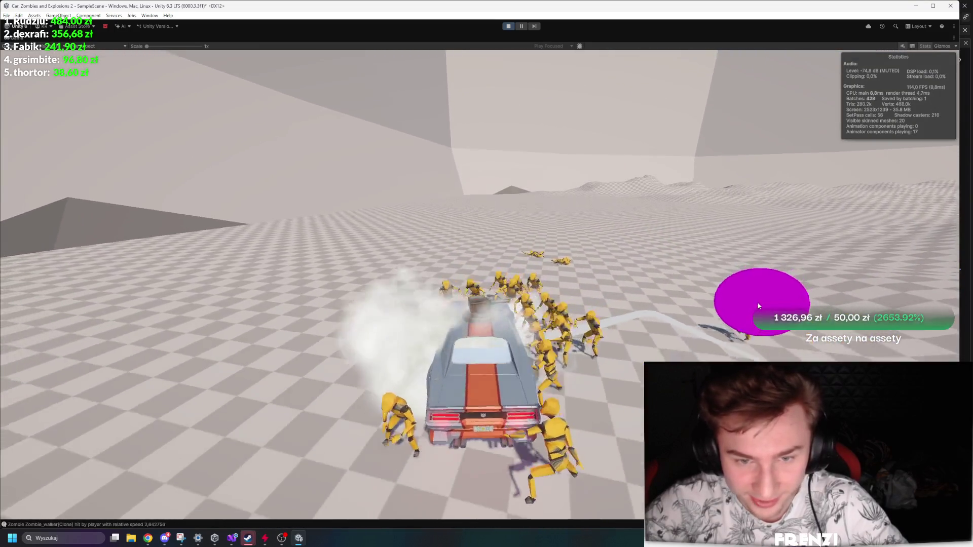
key(a)
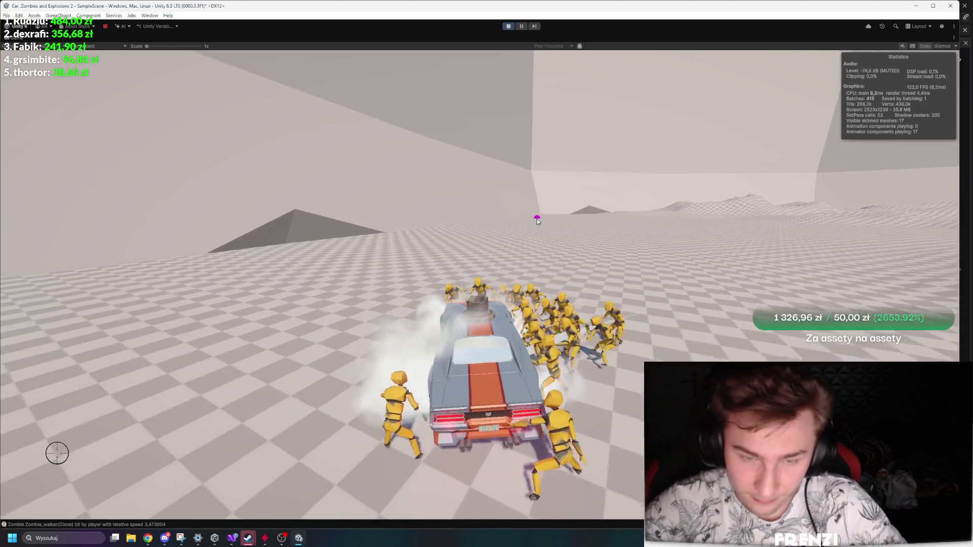
key(a)
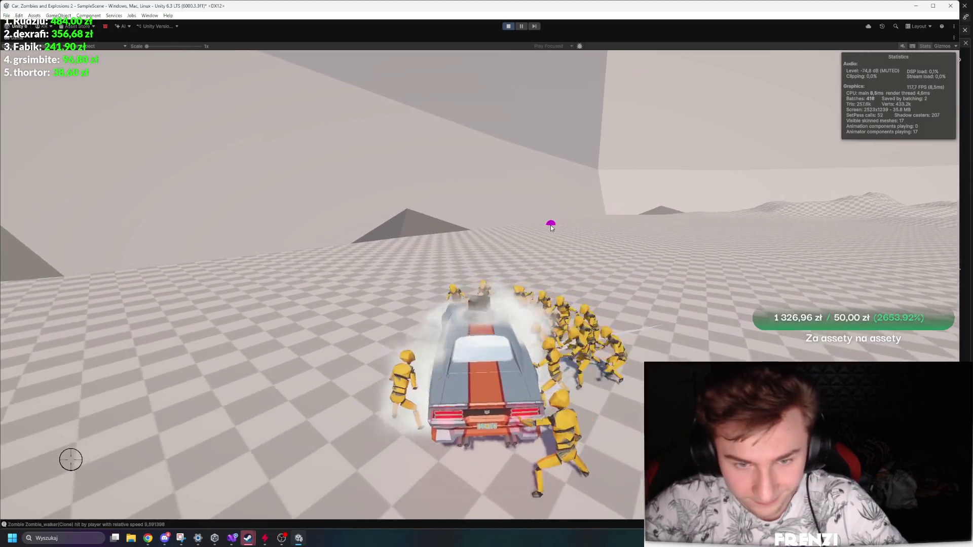
key(a)
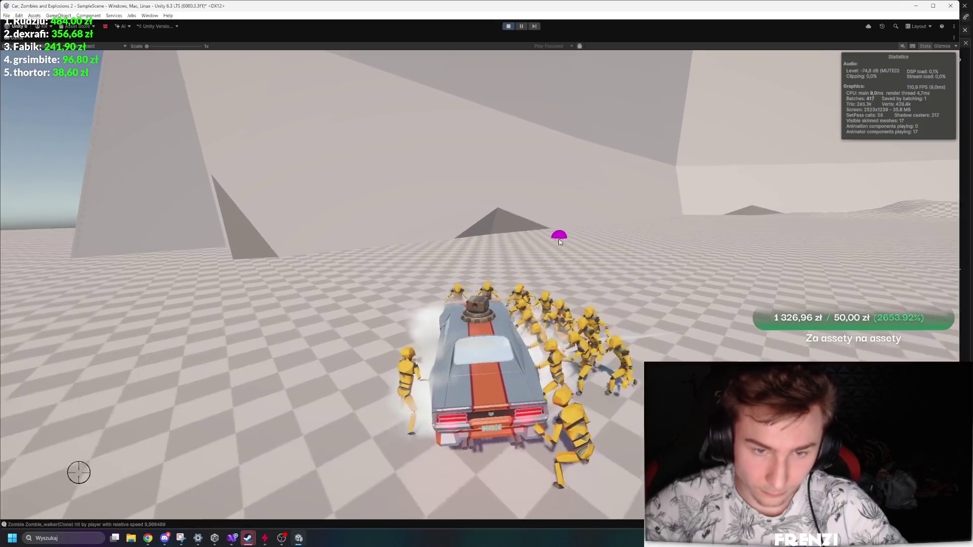
key(a)
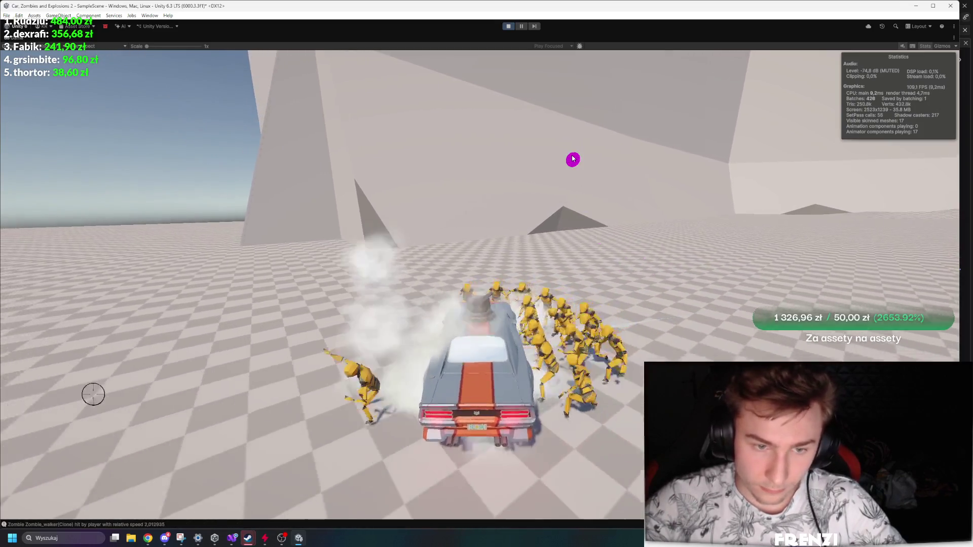
key(a)
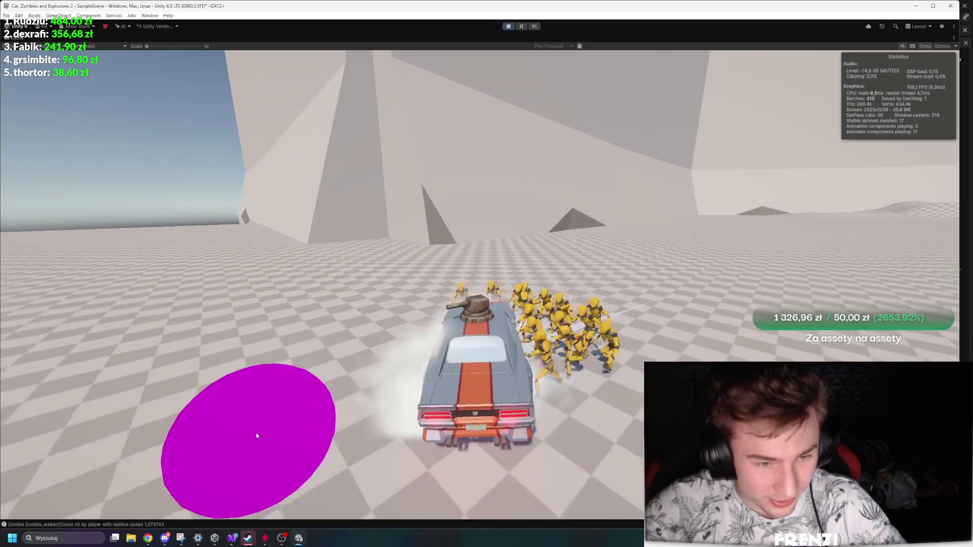
key(ctrl+shift+p)
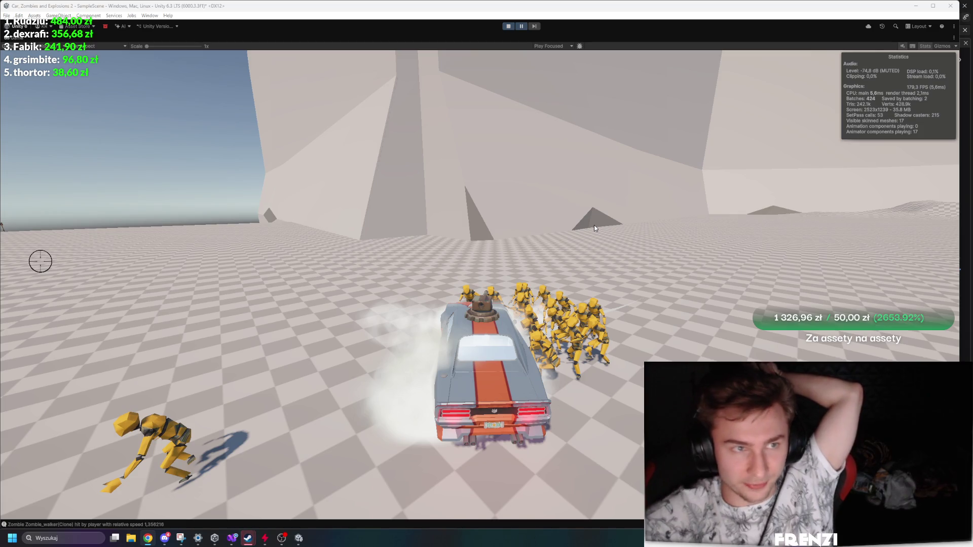
key(shift+space)
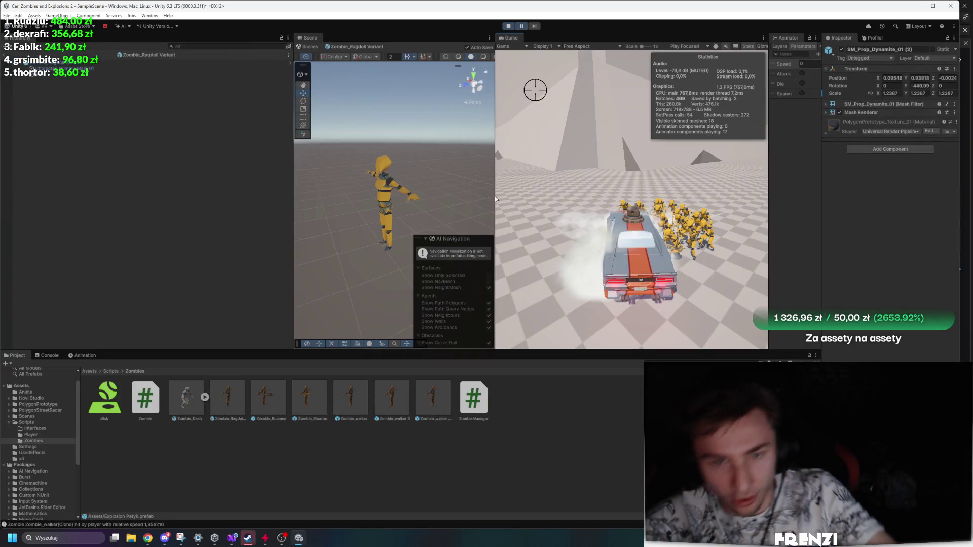
Return to the scene, select and frame a Zombie_walker(Clone), and widen the Game view.
click(6, 56)
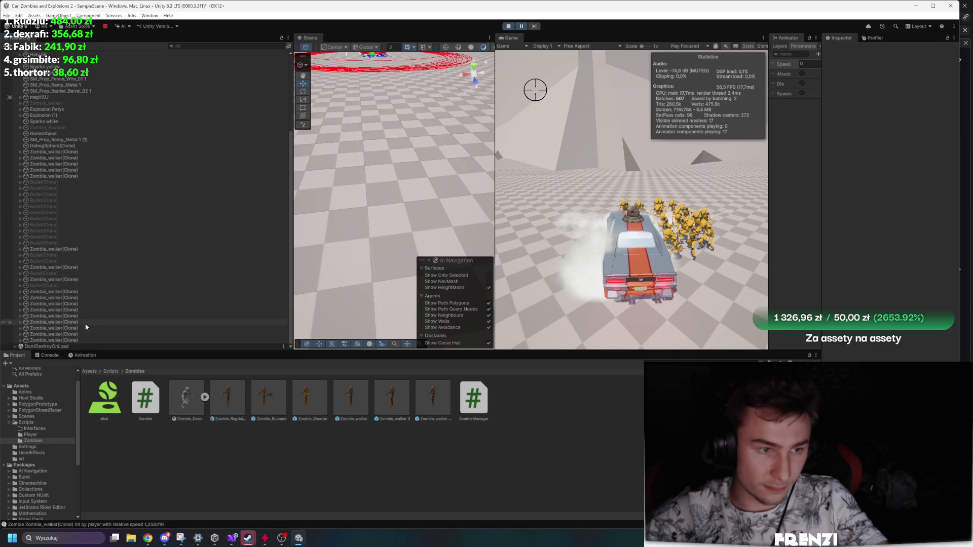
double_click(80, 341)
scroll(396, 203, down, 3)
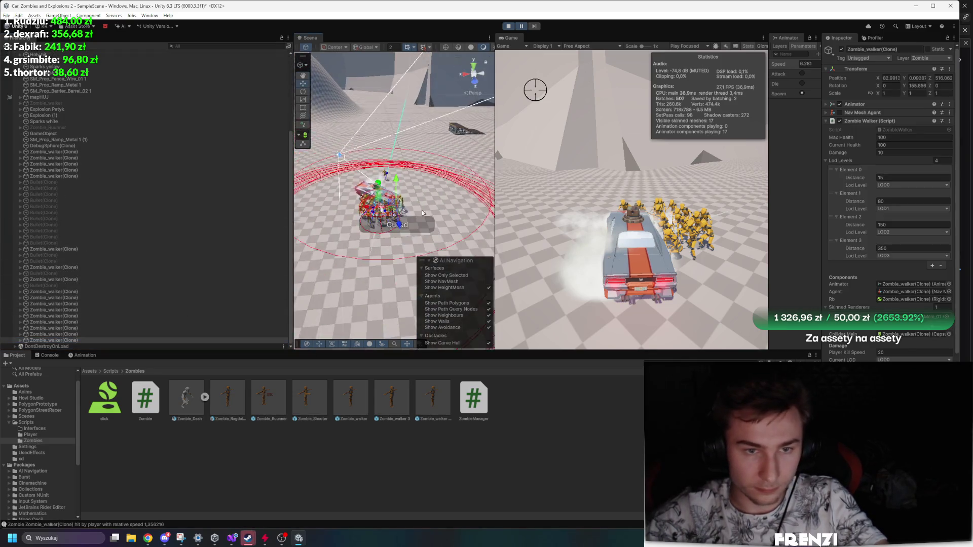
drag(495, 203, 647, 203)
scroll(485, 163, up, 5)
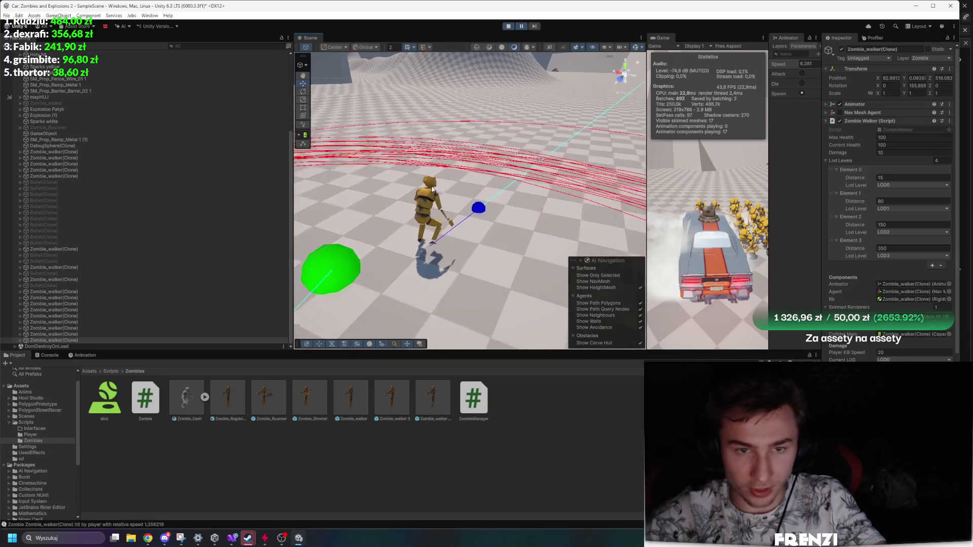
click(429, 212)
click(53, 151)
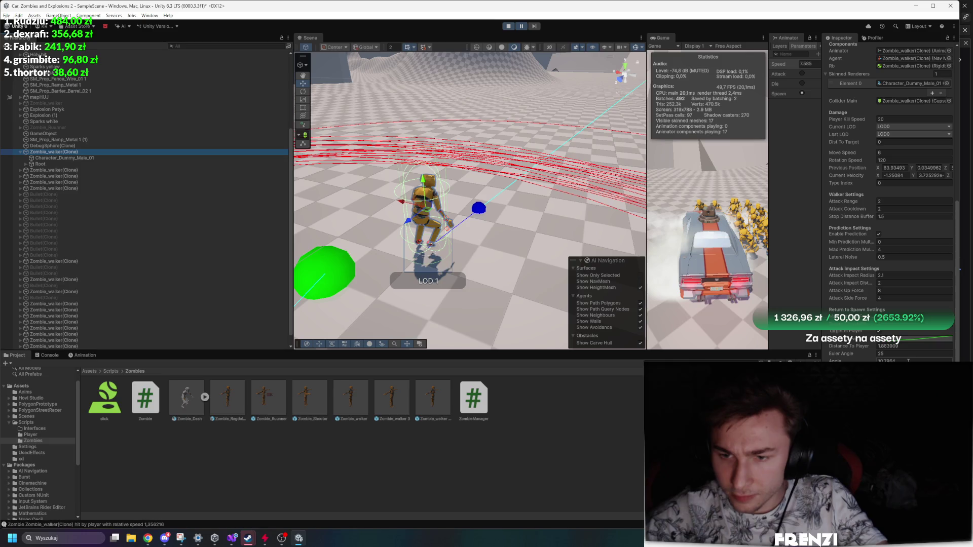
key(f)
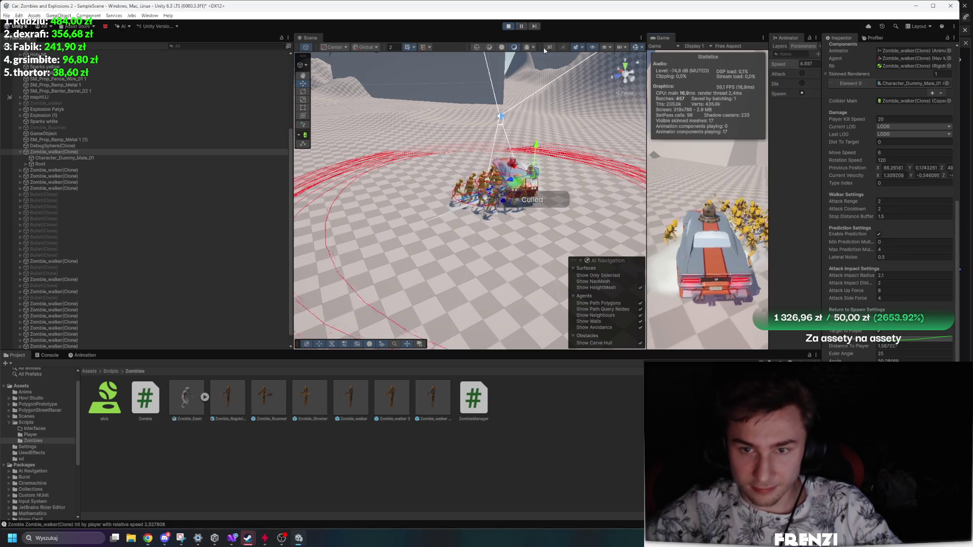
drag(645, 137, 296, 142)
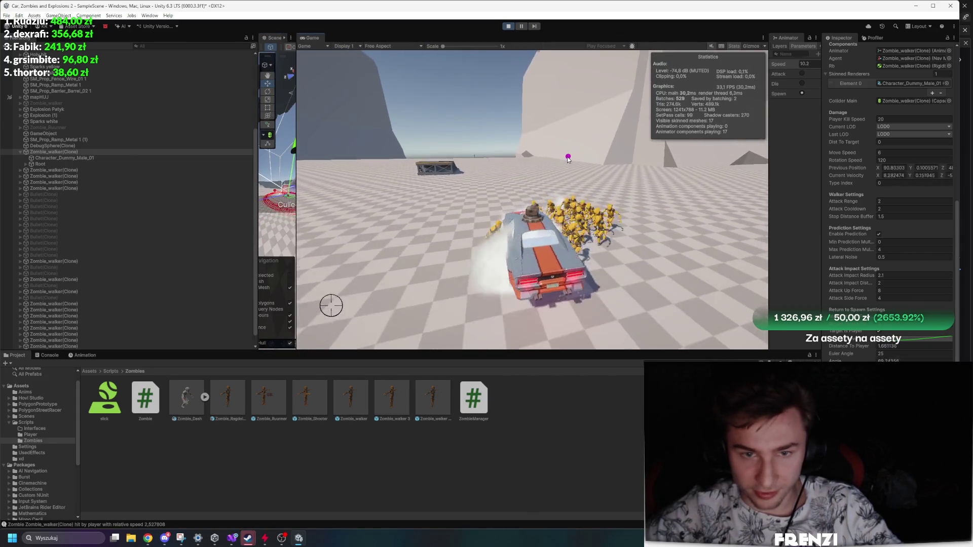
Drive the car through the zombies in a maximized Game view, then stop Play mode.
key(w)
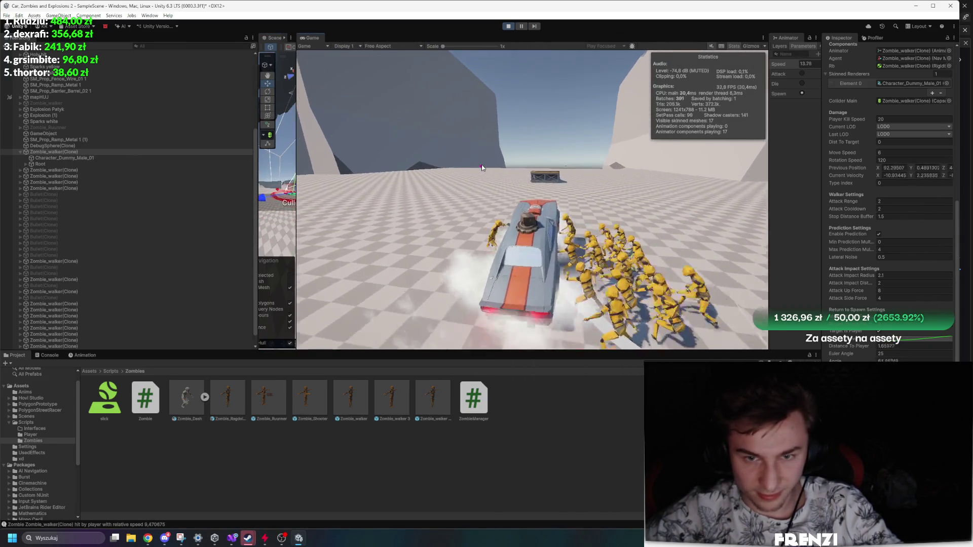
key(a)
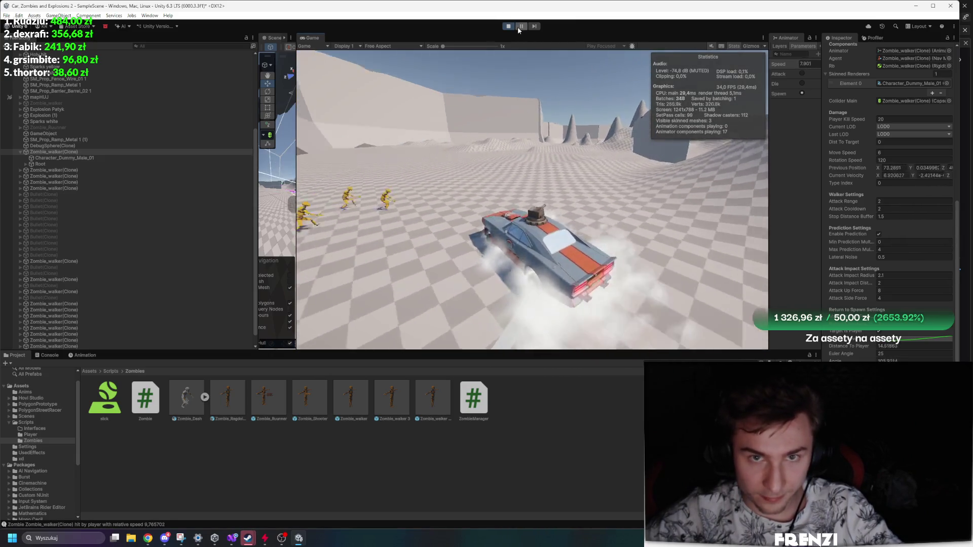
key(shift+space)
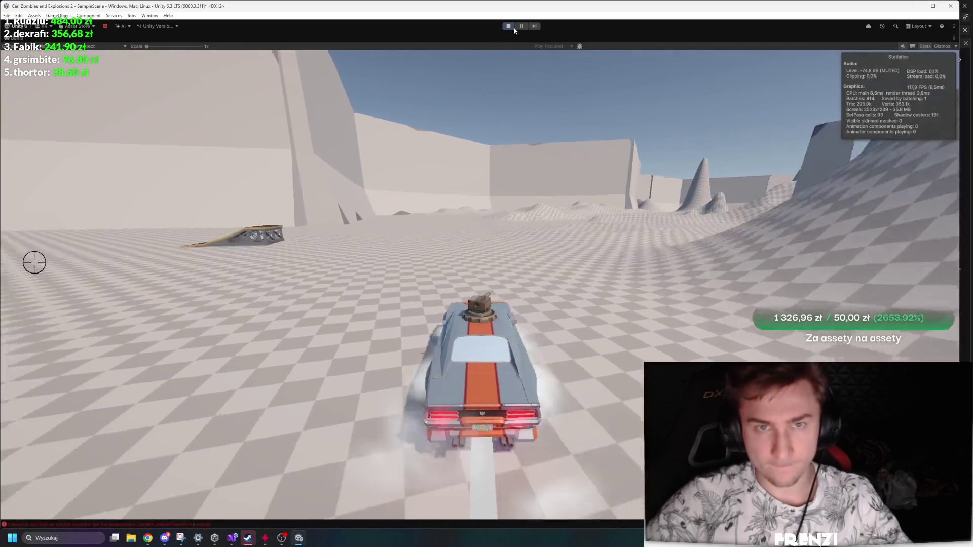
click(509, 27)
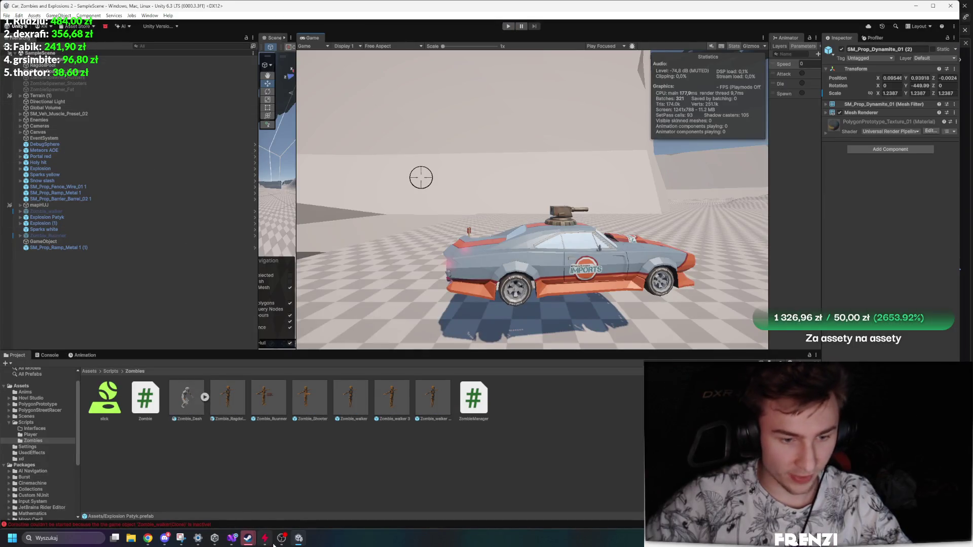
In ZombieWalker.cs, rename the Angle field to AngleToTarget.
click(232, 540)
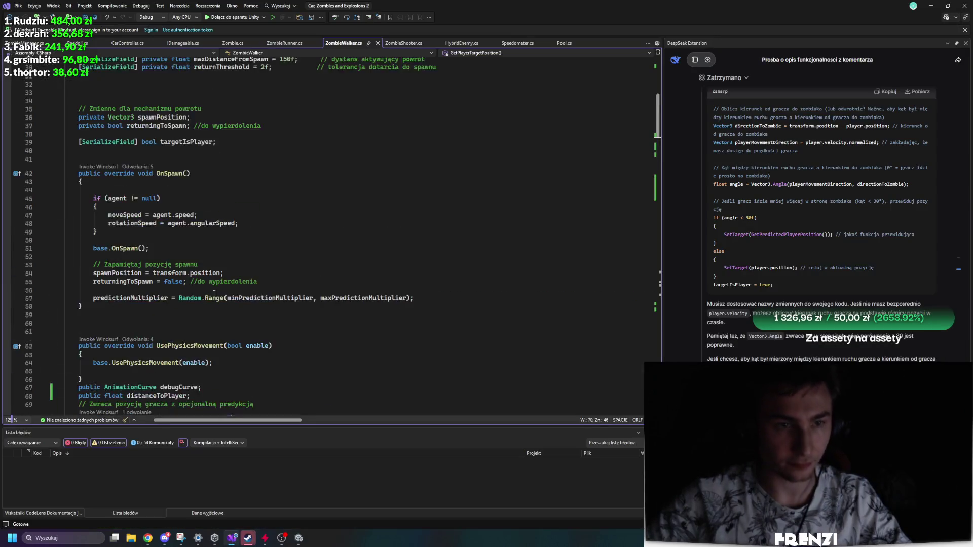
scroll(214, 294, up, 10)
scroll(234, 307, down, 20)
scroll(231, 324, up, 20)
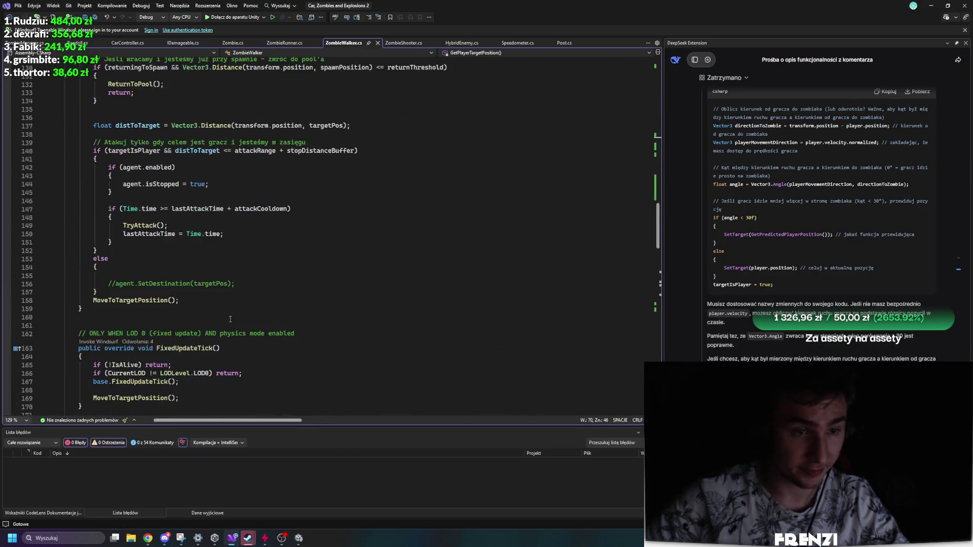
scroll(229, 336, down, 12)
ctrl+scroll(228, 336, up, 2)
scroll(218, 332, up, 18)
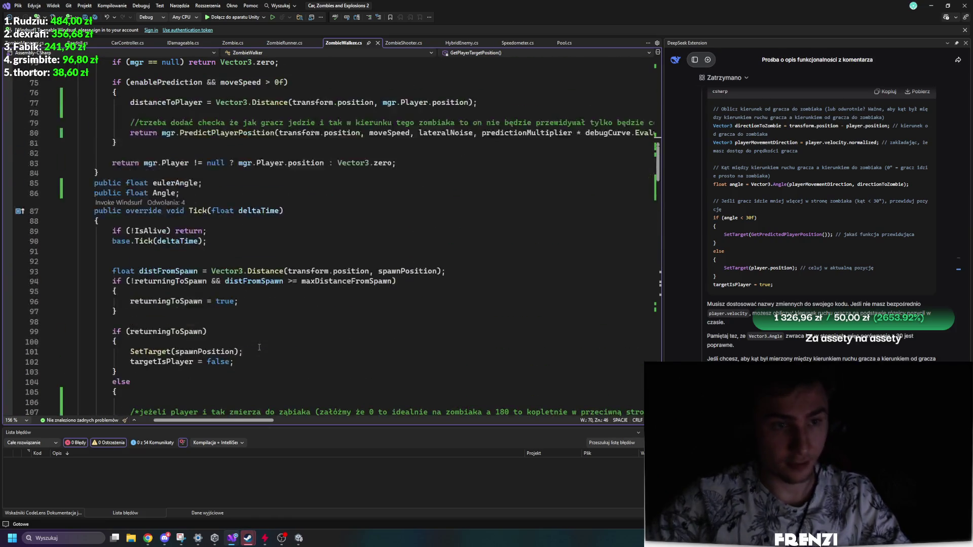
right_click(174, 253)
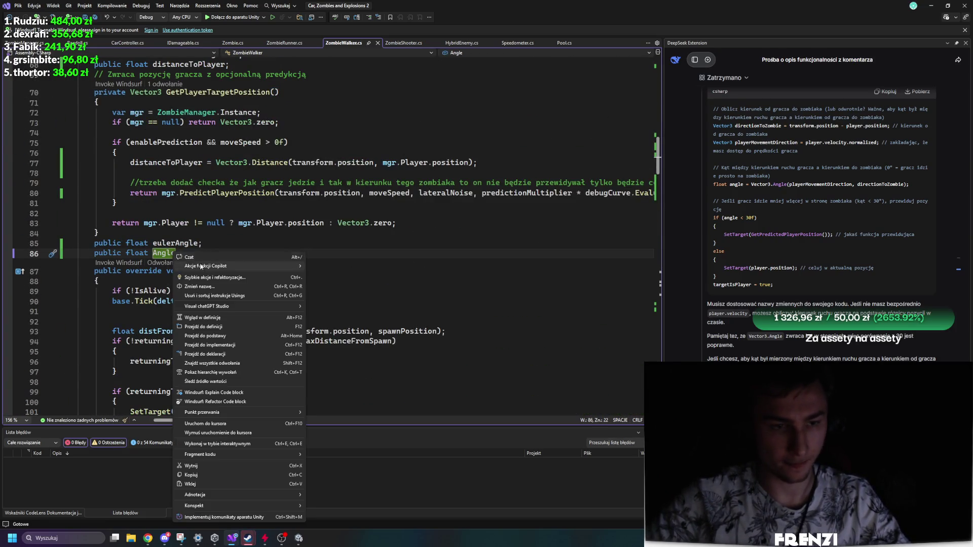
click(210, 287)
text(St)
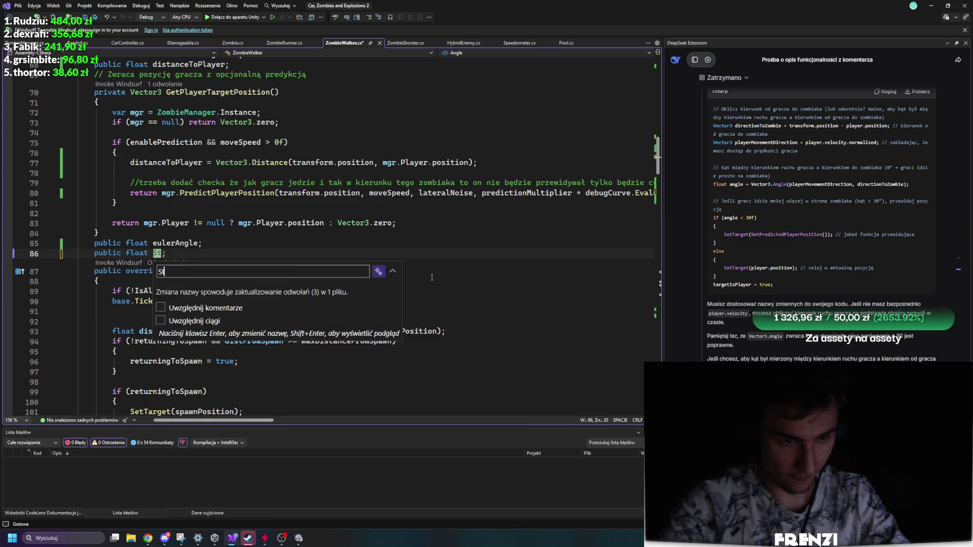
right_click(183, 243)
click(167, 253)
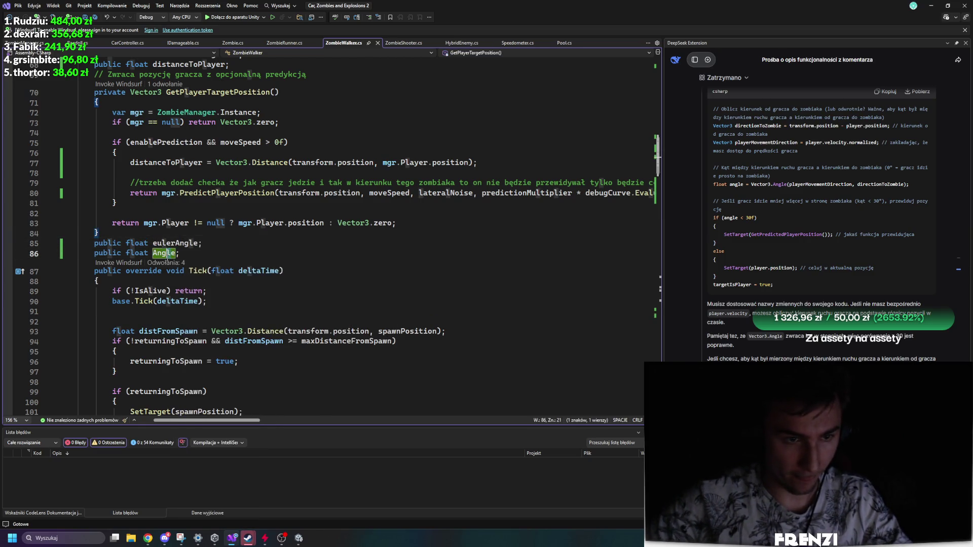
right_click(167, 253)
click(203, 287)
text(ToTarget)
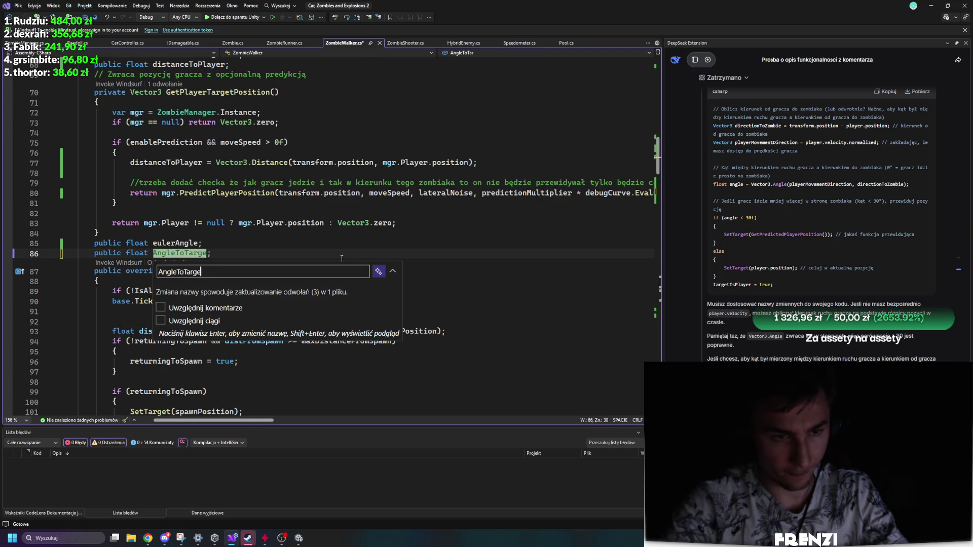
Rename eulerAngle to angleToStopGoingBackwardsWhilePredicting and return to Unity to recompile.
right_click(174, 243)
click(209, 277)
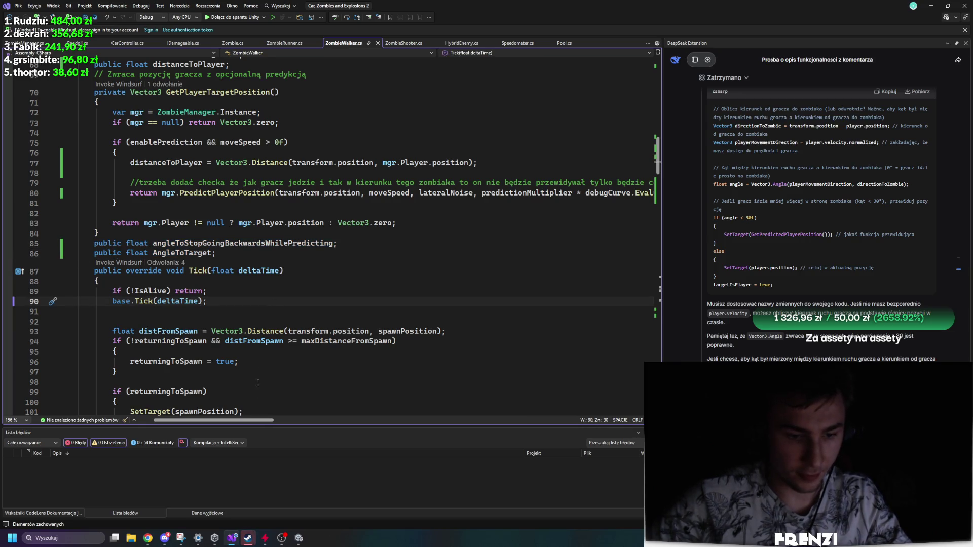
scroll(306, 404, down, 13)
scroll(292, 358, up, 14)
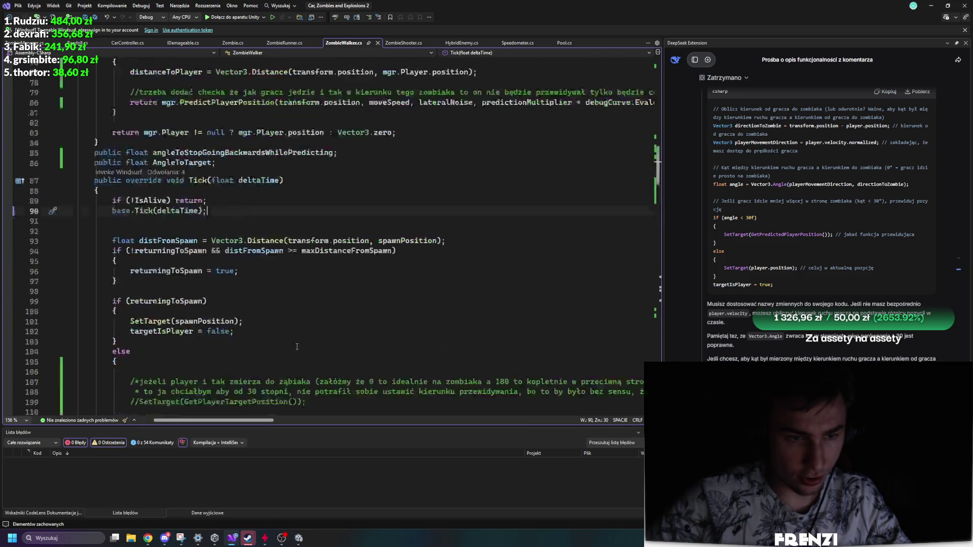
scroll(298, 349, up, 10)
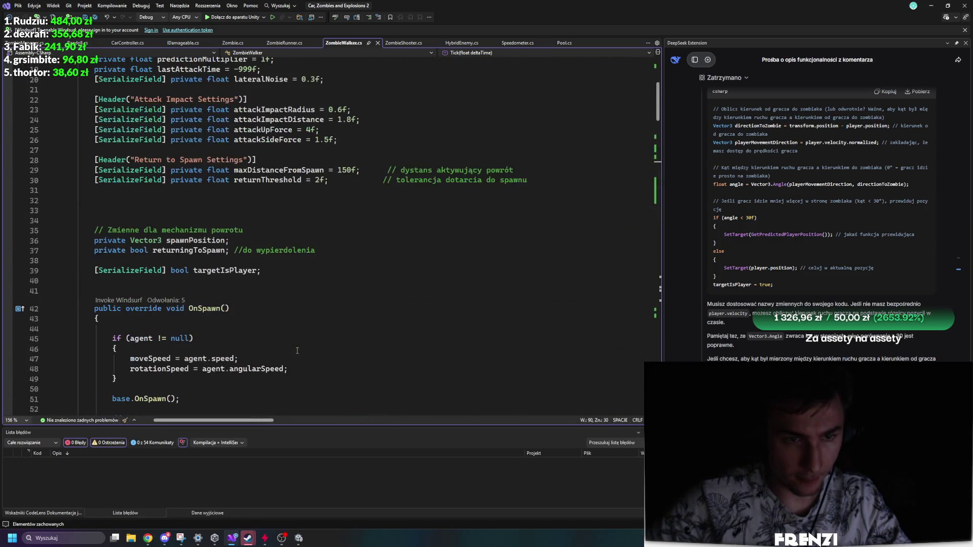
scroll(297, 350, up, 5)
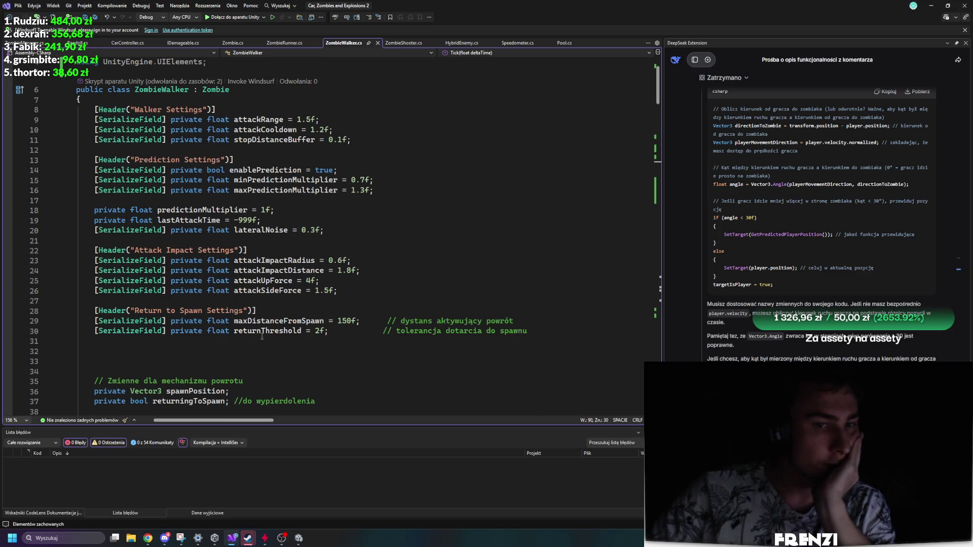
key(alt+Tab)
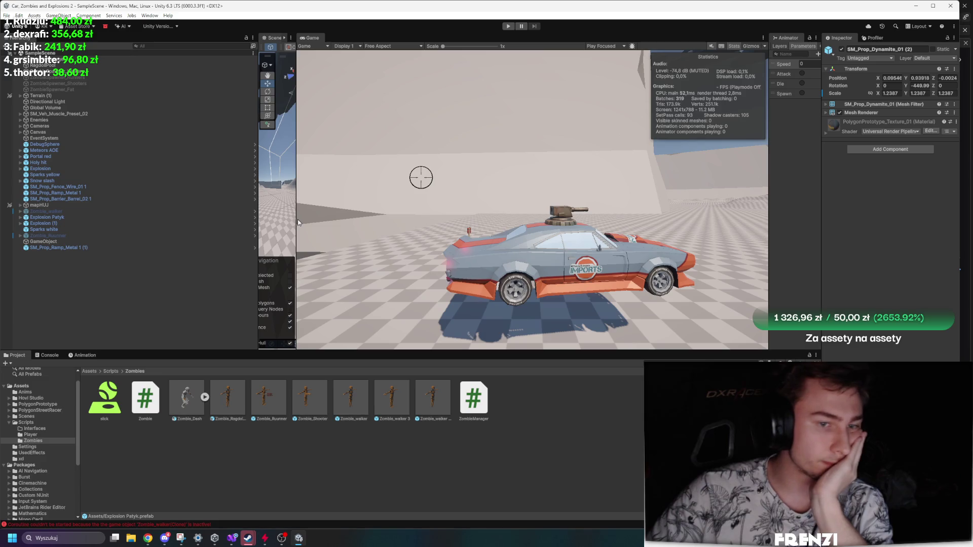
Dismiss the import dialog, clear console warnings, reshow the Zombies folder, and widen the Scene view.
click(49, 355)
click(7, 363)
click(14, 355)
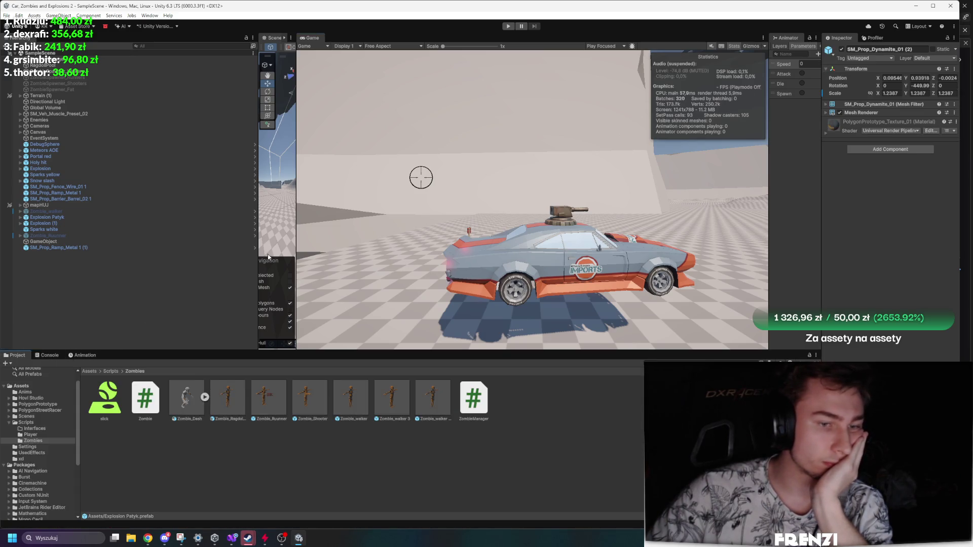
drag(296, 224, 592, 224)
click(161, 313)
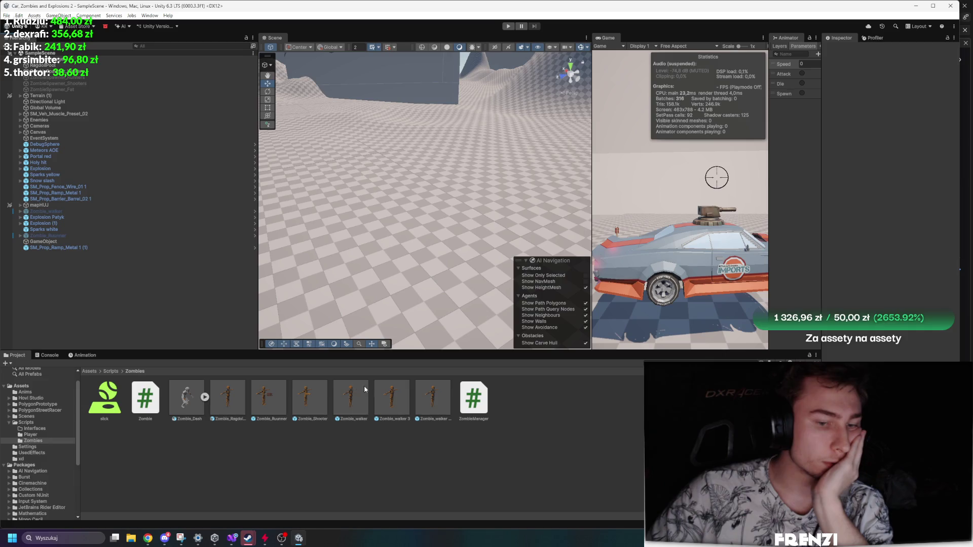
Open the Zombie_walker prefab and show its Nav Mesh Agent, editing Angular Speed 120.
double_click(337, 395)
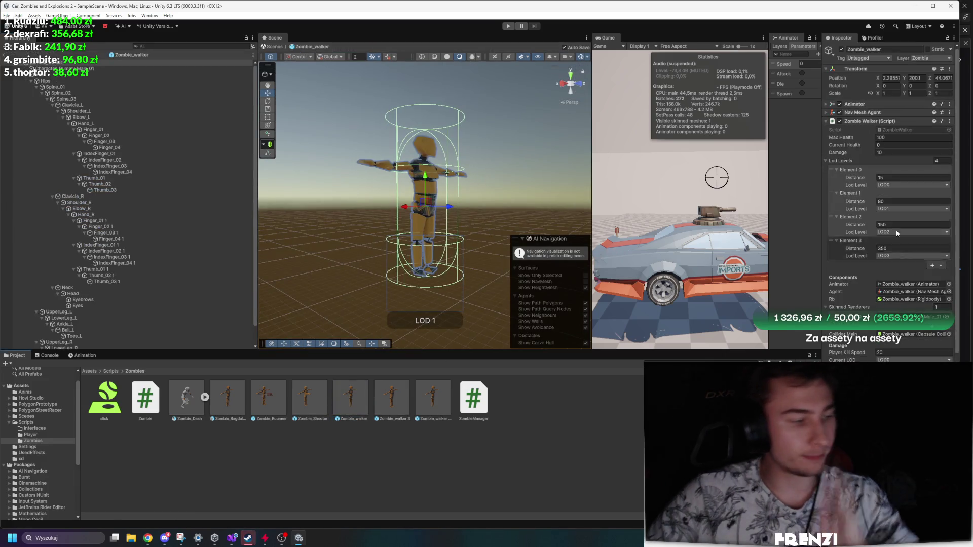
click(859, 120)
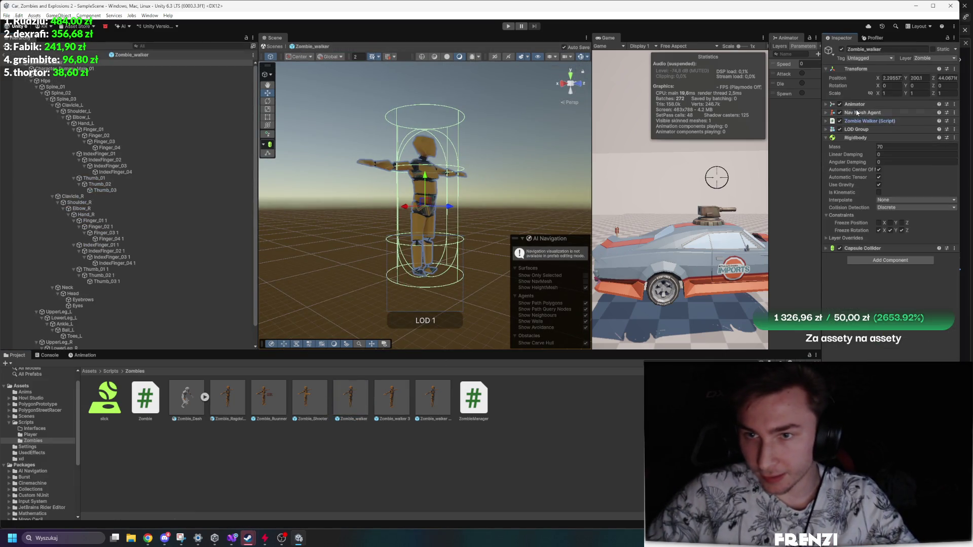
click(857, 113)
mouse_move(840, 159)
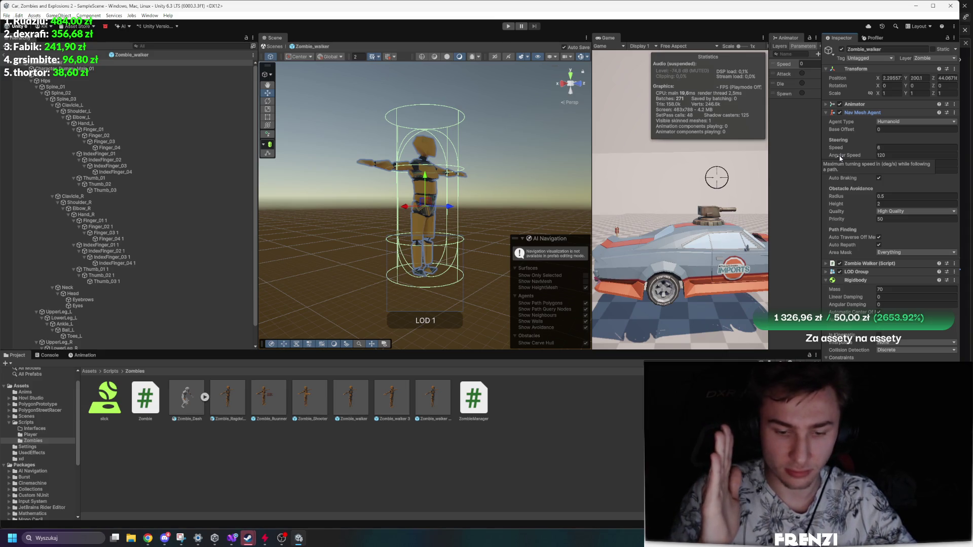
click(863, 157)
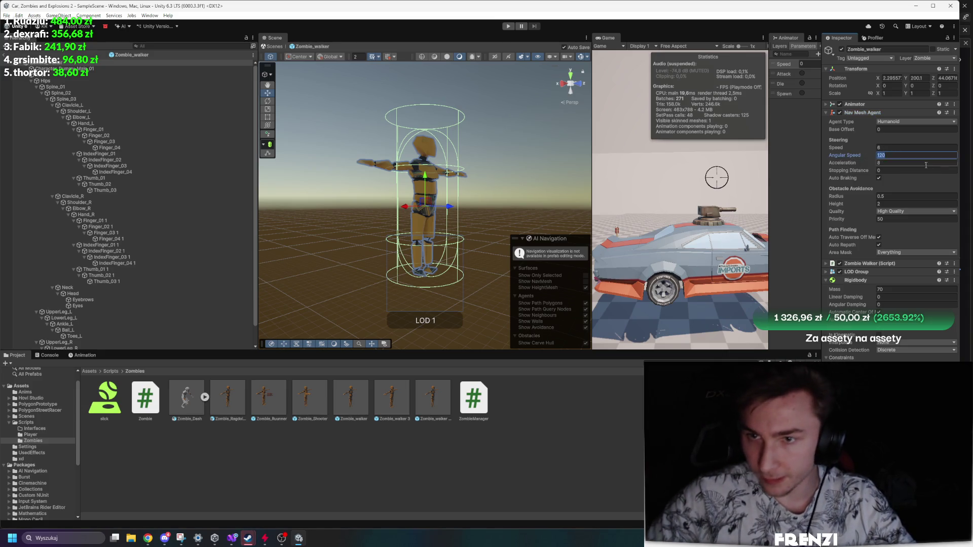
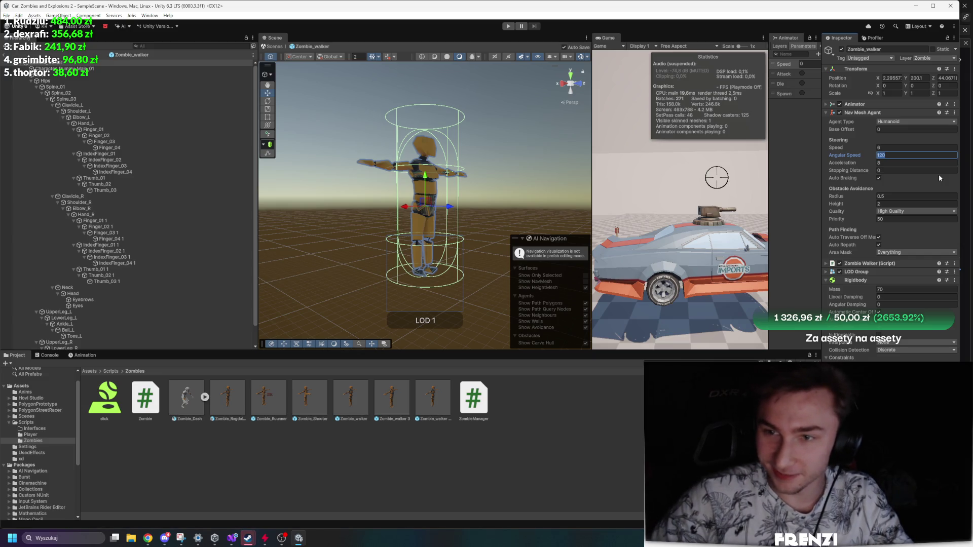
Set Nav Mesh Agent Angular Speed to 30 on the walker, runner and shooter zombie prefabs.
text(3)
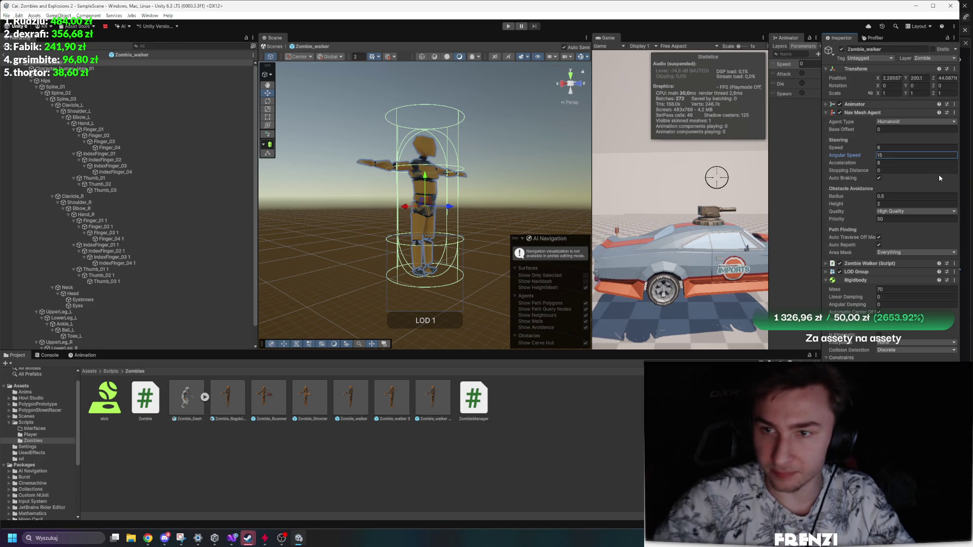
click(907, 155)
text(30)
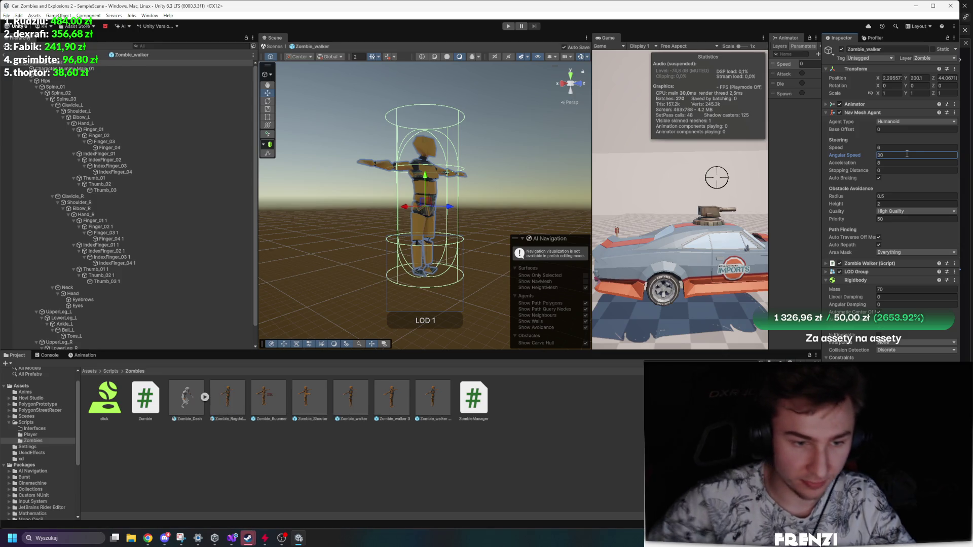
double_click(268, 398)
click(907, 164)
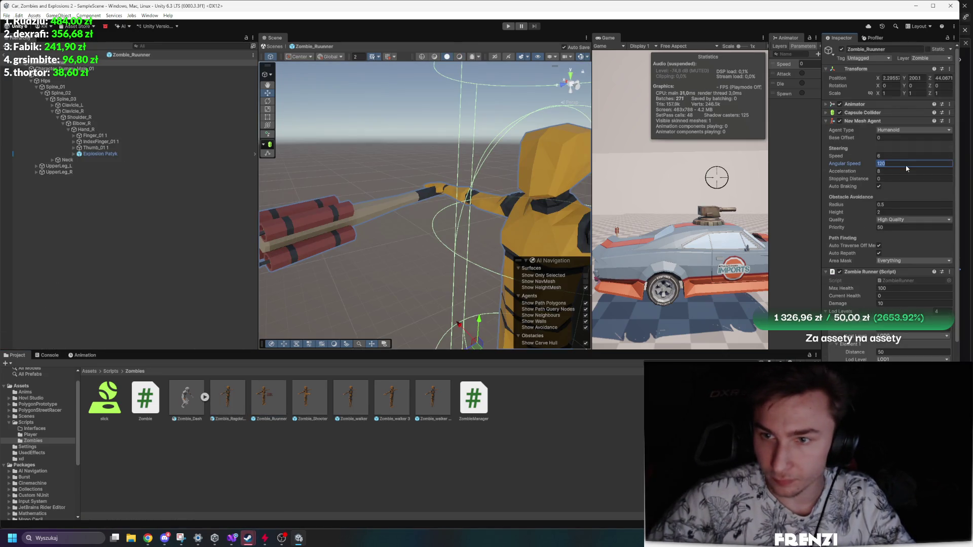
text(30)
double_click(305, 398)
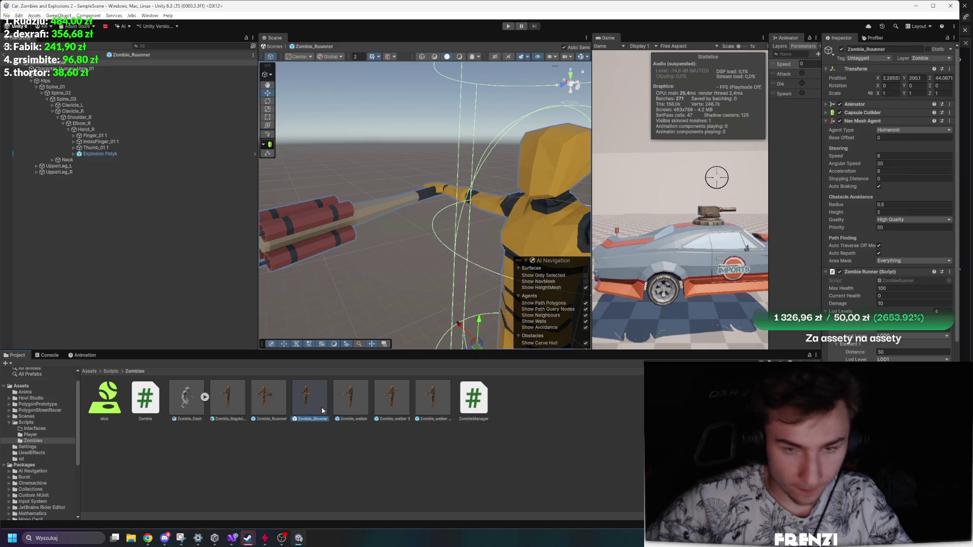
click(904, 163)
text(30)
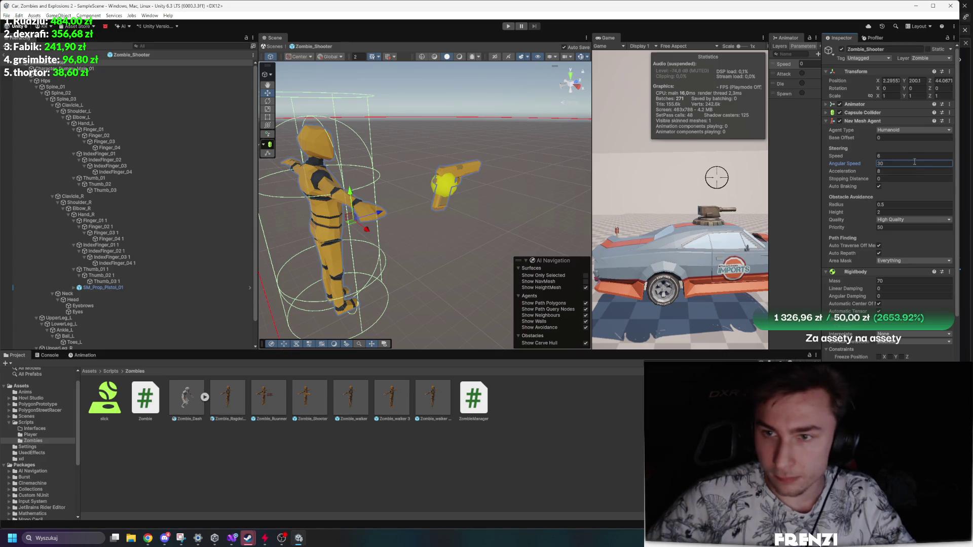
click(910, 156)
text(3)
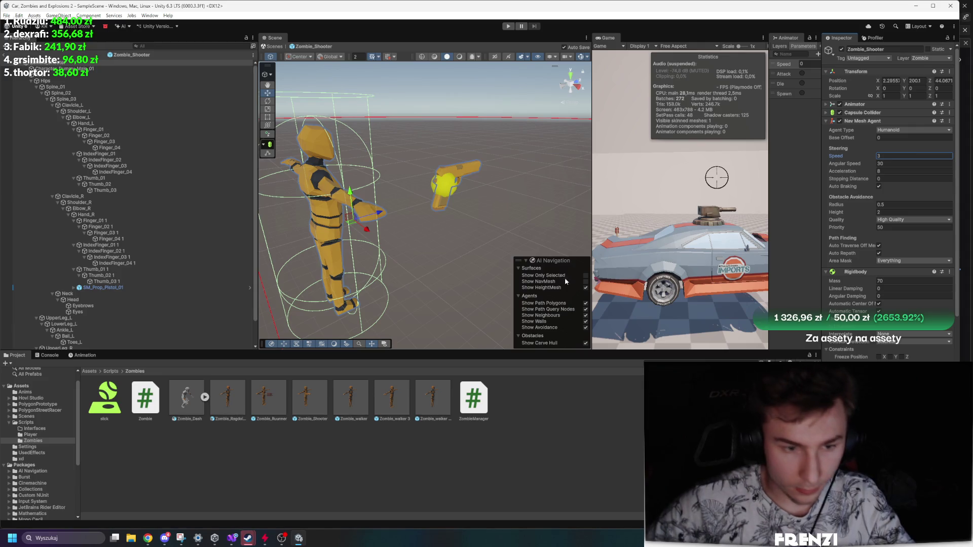
Set Zombie_Runner's Current Health to 100, then return to Visual Studio.
double_click(279, 400)
double_click(351, 388)
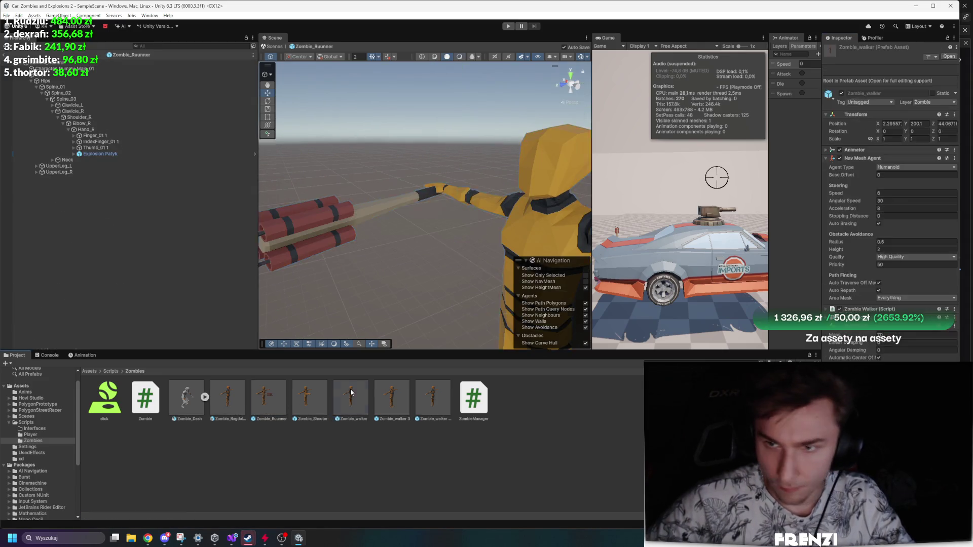
double_click(280, 395)
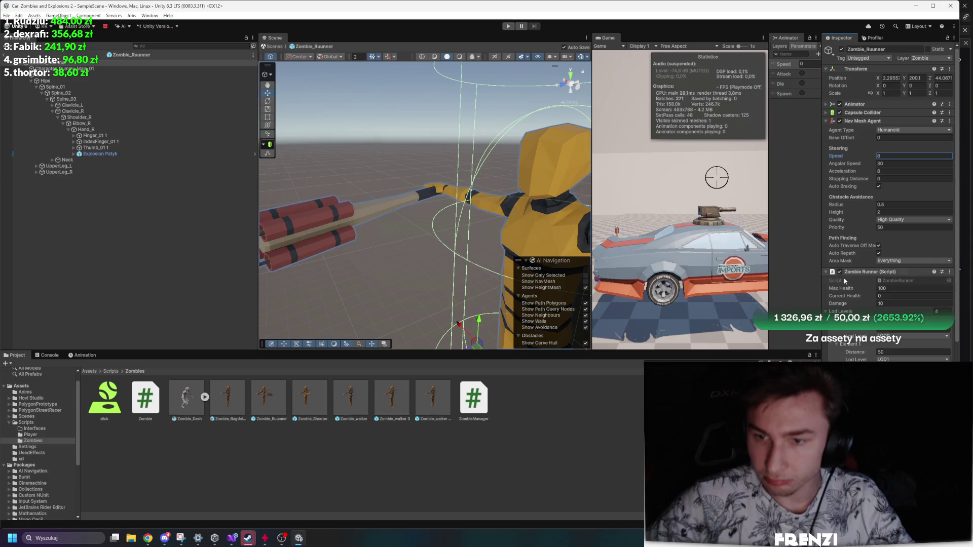
click(899, 294)
text(100)
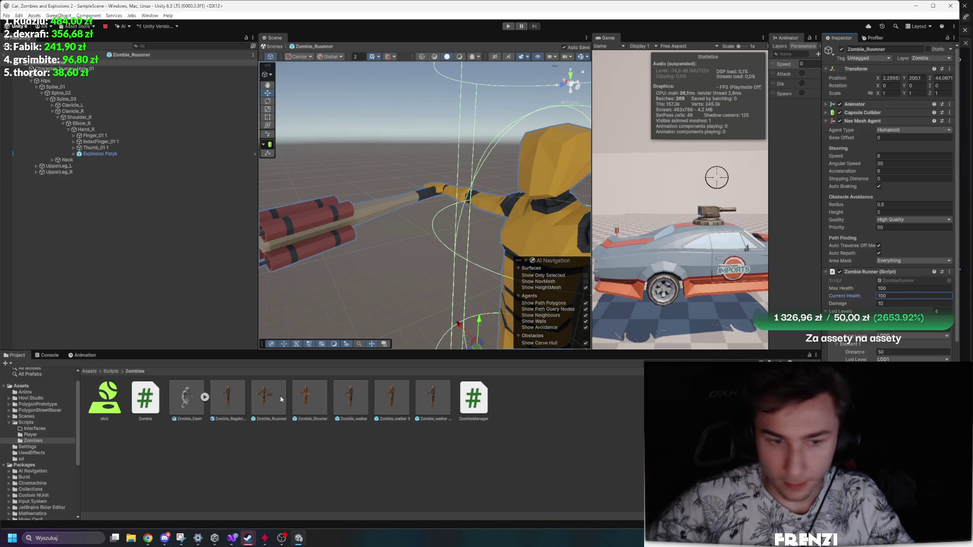
click(235, 536)
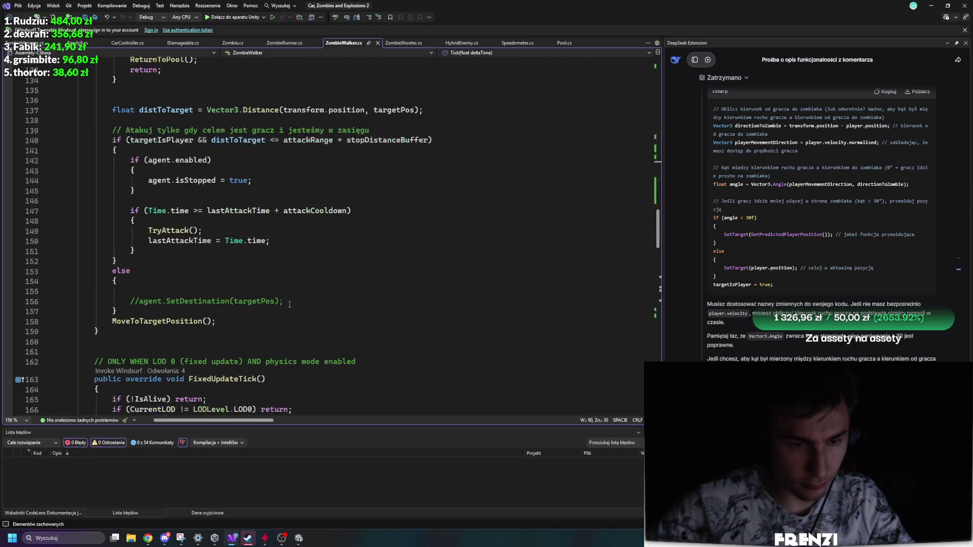
In CarController.cs, append ', IDamageable' after MonoBehaviour in the class declaration.
scroll(289, 304, up, 20)
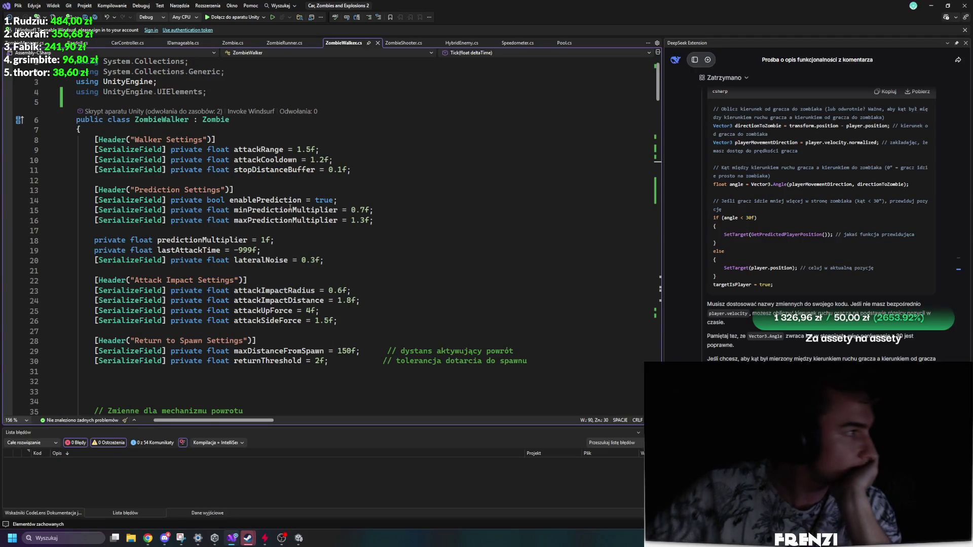
scroll(300, 261, down, 20)
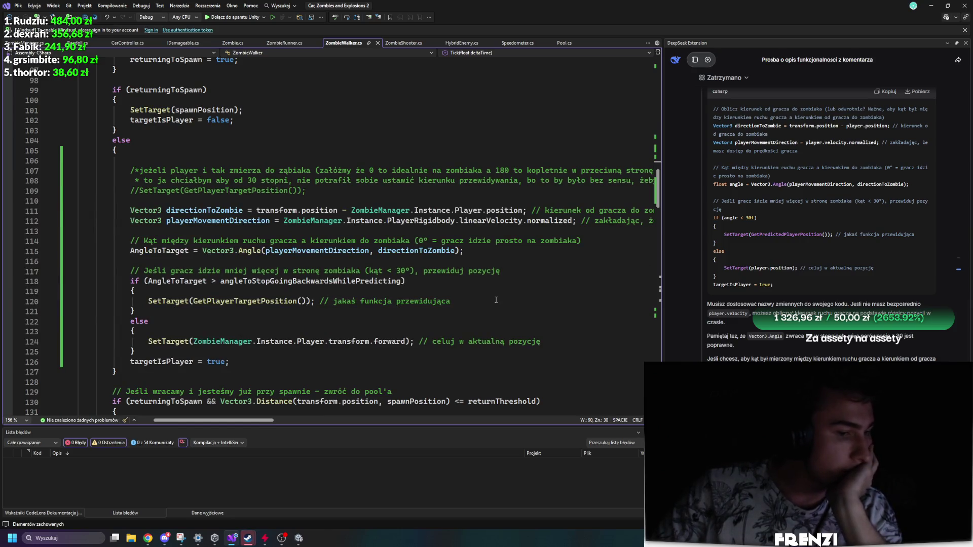
scroll(496, 300, up, 15)
click(127, 43)
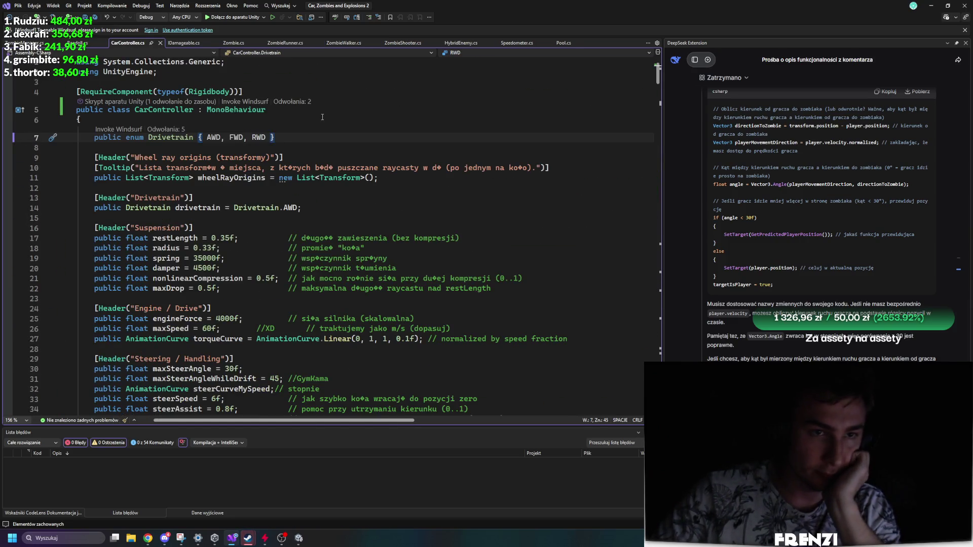
drag(312, 111, 202, 110)
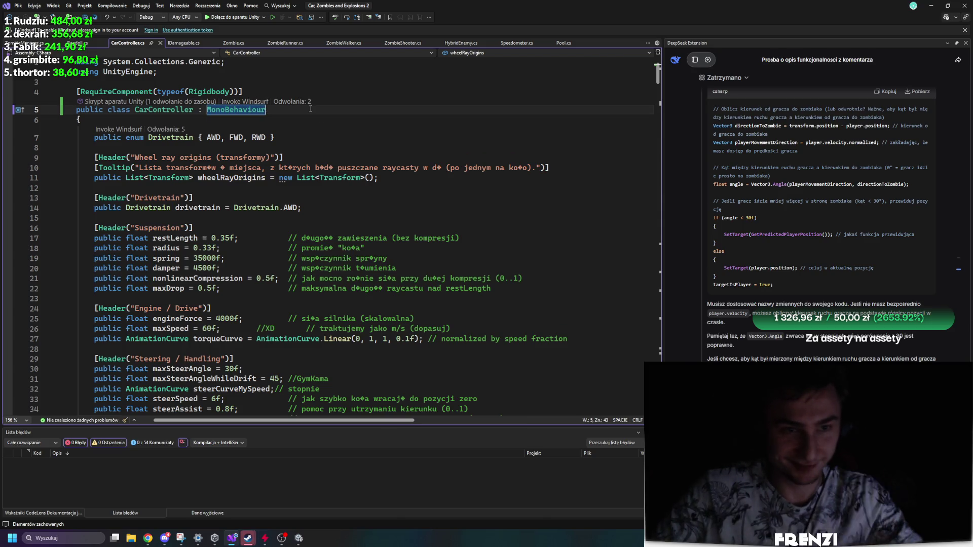
key(End)
text(, IDamageable)
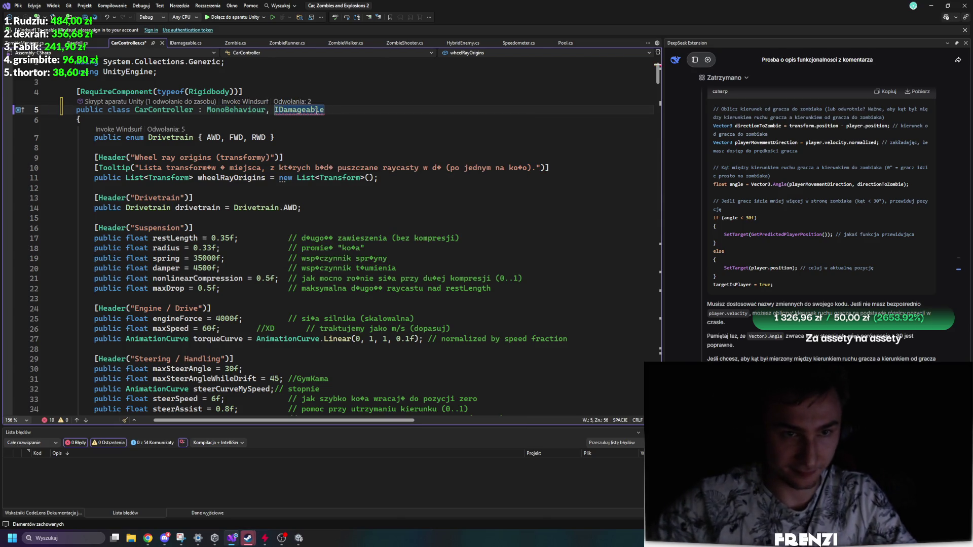
Generate CarController's IDamageable member stubs with the Implement interface quick action.
right_click(315, 110)
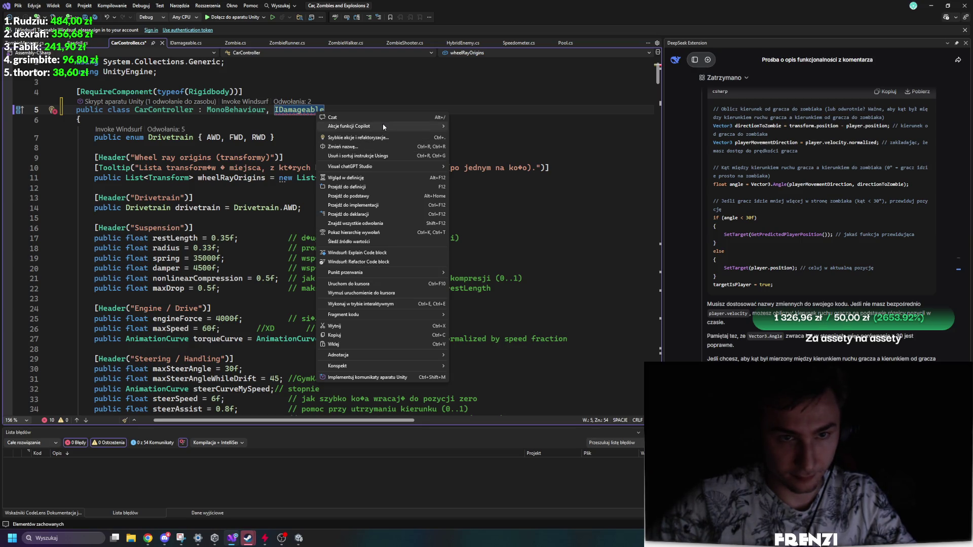
click(375, 137)
click(147, 125)
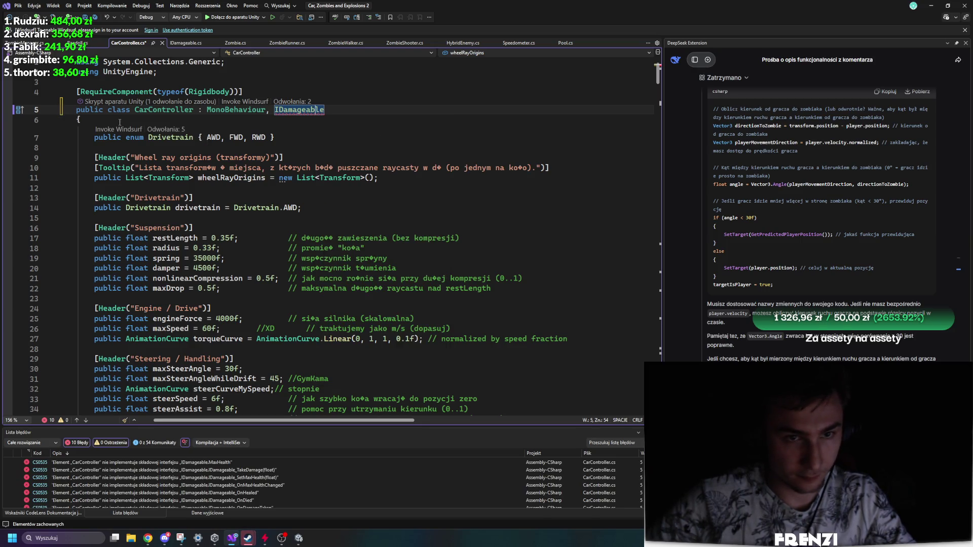
Review the generated TakeDamage, Heal, SetMaxHealth and Die stubs throwing NotImplementedException.
scroll(330, 247, down, 20)
scroll(330, 248, down, 6)
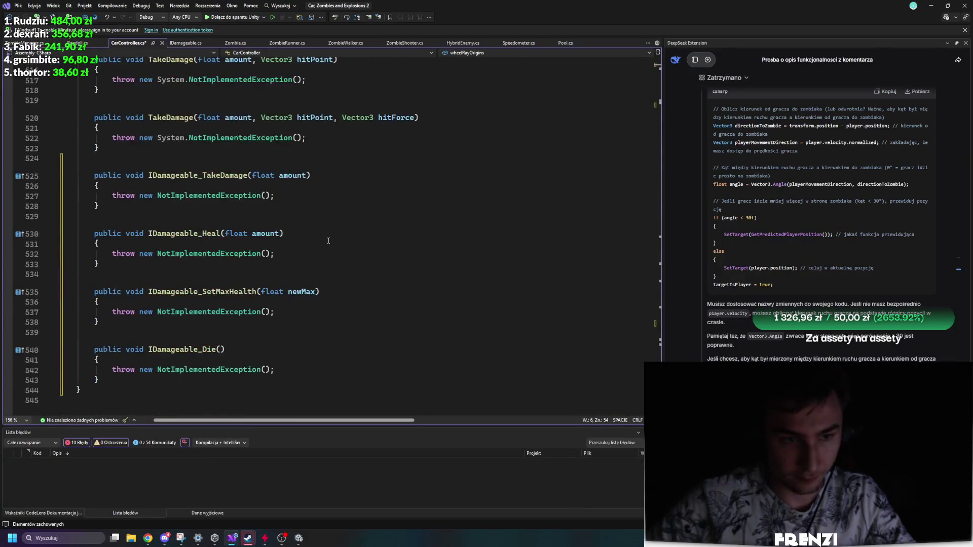
drag(282, 364, 81, 380)
drag(274, 311, 46, 311)
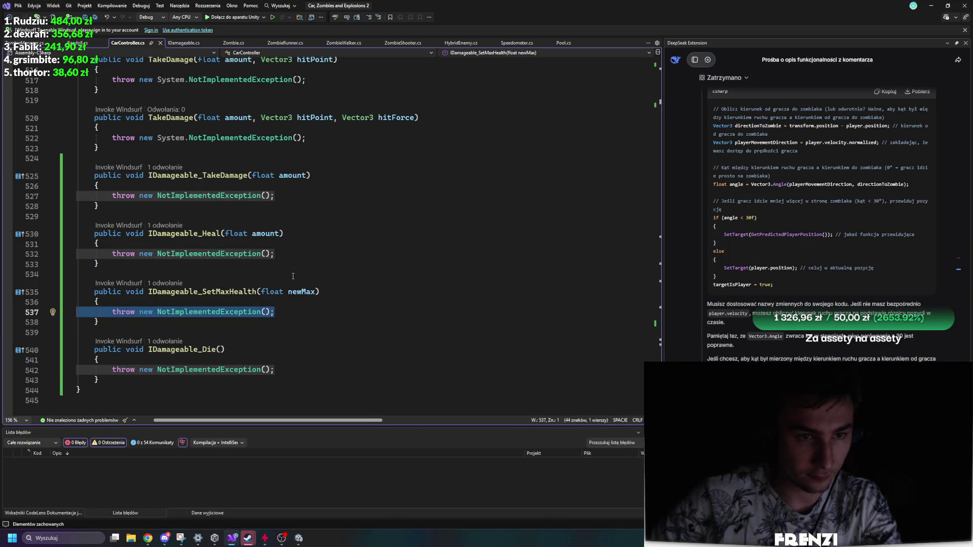
scroll(172, 312, up, 3)
scroll(165, 316, down, 4)
mouse_move(168, 358)
mouse_down()
mouse_move(152, 147)
mouse_move(77, 71)
mouse_up()
scroll(170, 248, up, 5)
scroll(169, 248, down, 7)
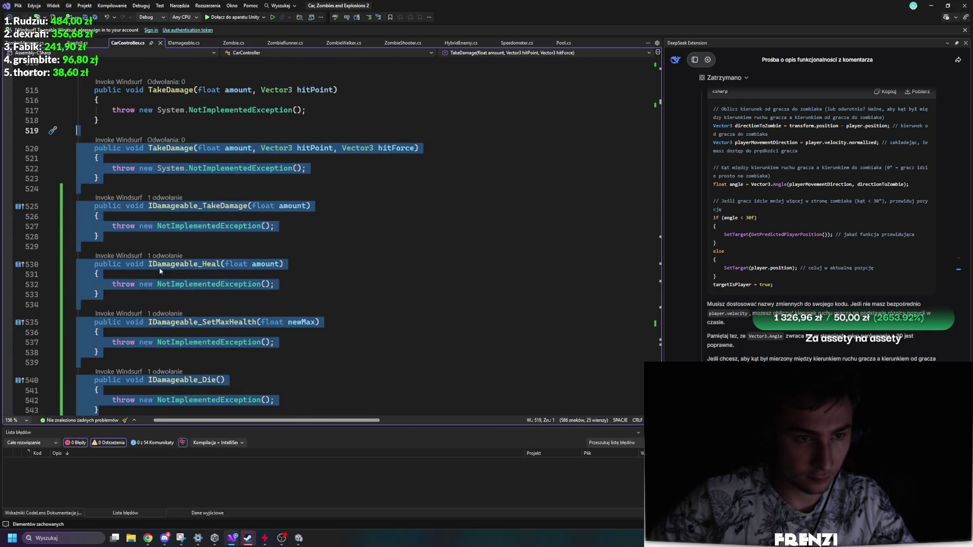
click(153, 274)
scroll(153, 274, up, 3)
mouse_move(153, 347)
mouse_down()
mouse_move(152, 271)
mouse_move(297, 213)
mouse_move(112, 200)
mouse_up()
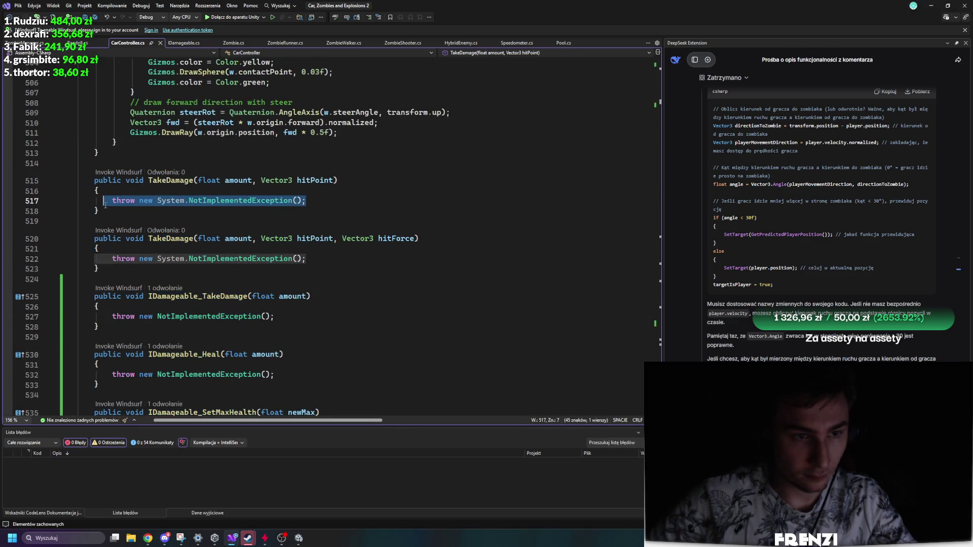
click(233, 43)
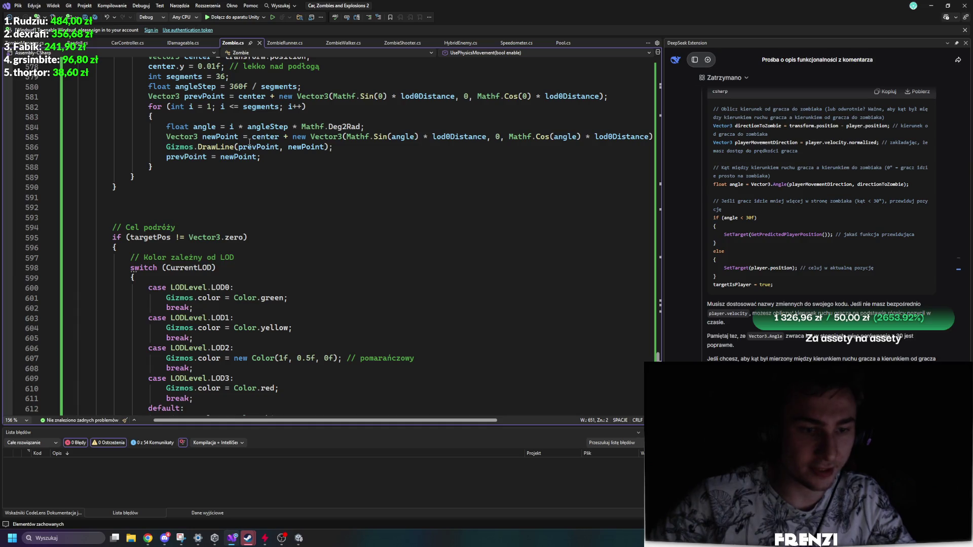
scroll(202, 230, up, 15)
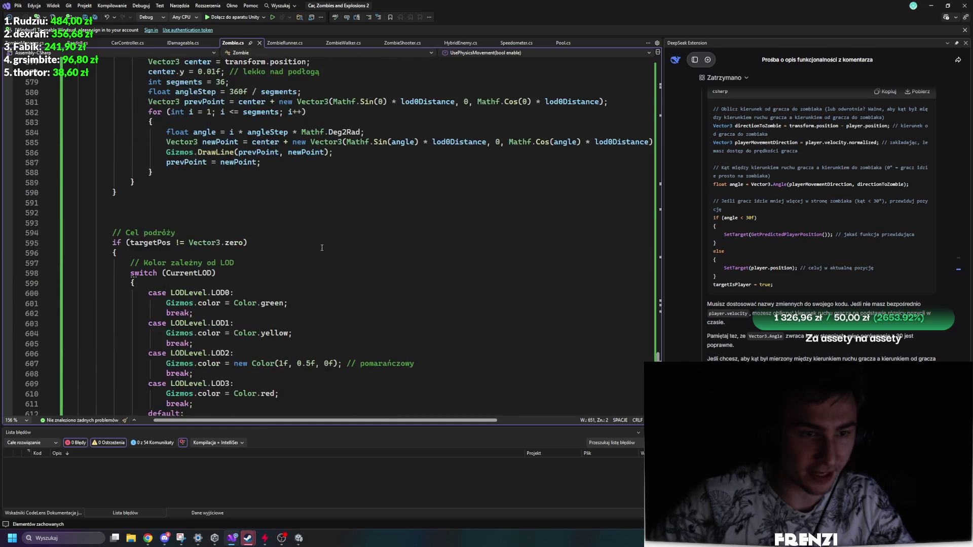
ctrl+scroll(201, 230, down, 5)
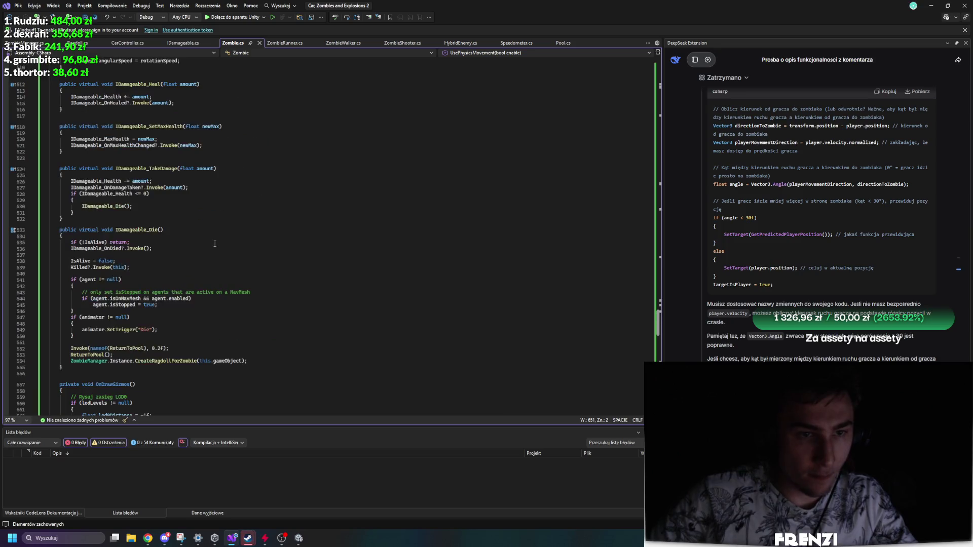
mouse_move(238, 369)
mouse_down()
mouse_move(50, 325)
mouse_move(51, 284)
mouse_move(50, 339)
mouse_move(49, 235)
mouse_up()
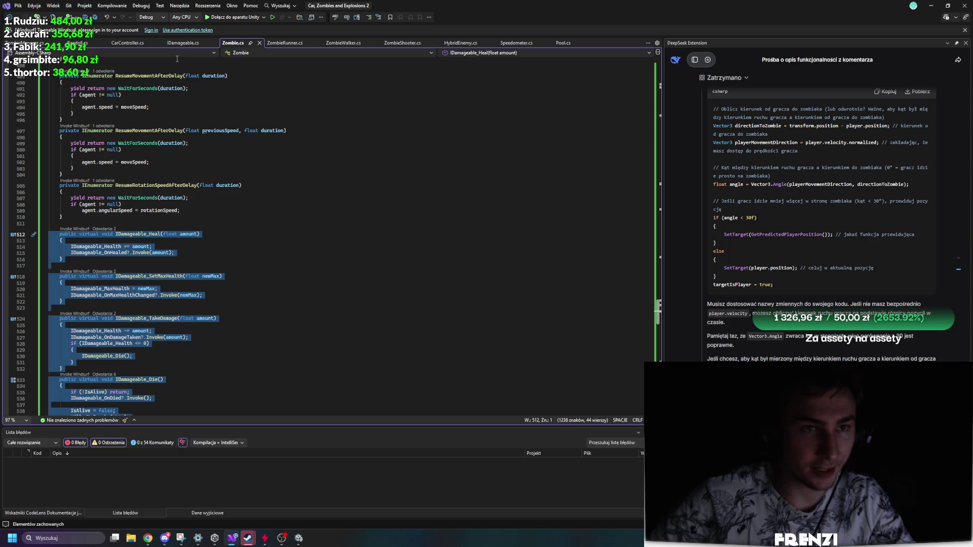
click(184, 43)
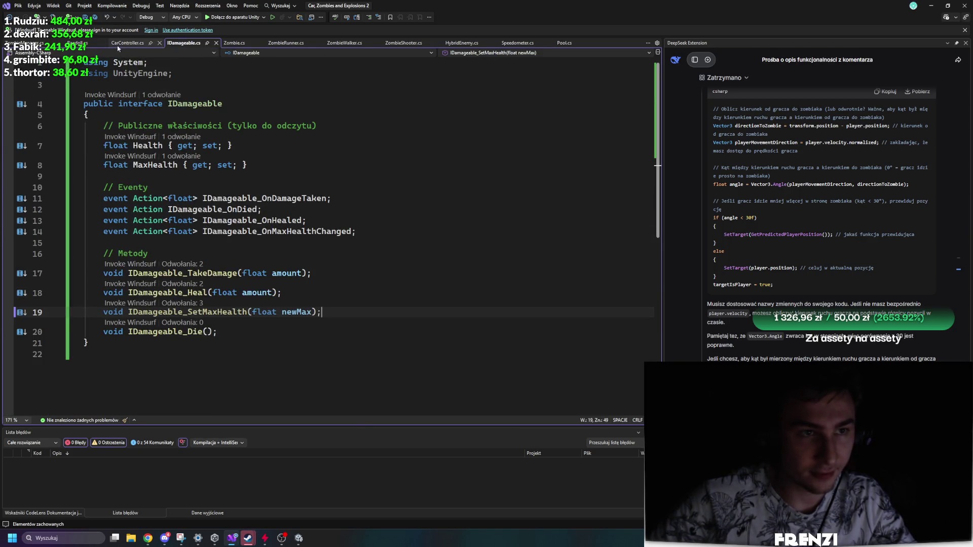
click(127, 43)
scroll(146, 216, up, 5)
Replace CarController's IDamageable stubs with the damage-handling code copied from Zombie.
scroll(146, 216, down, 5)
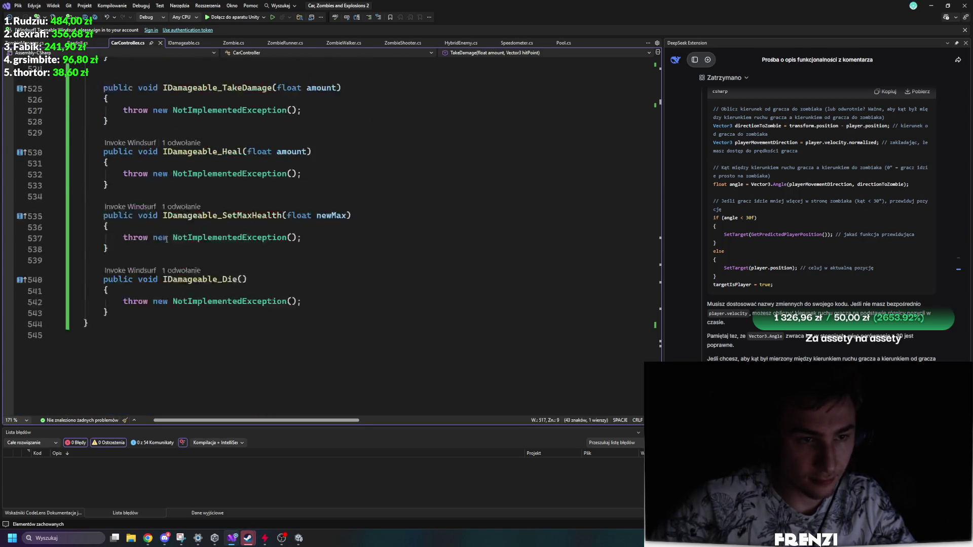
scroll(130, 346, up, 2)
click(130, 346)
key(shift+Up)
key(shift+Up)
key(shift+Up)
key(ctrl+v)
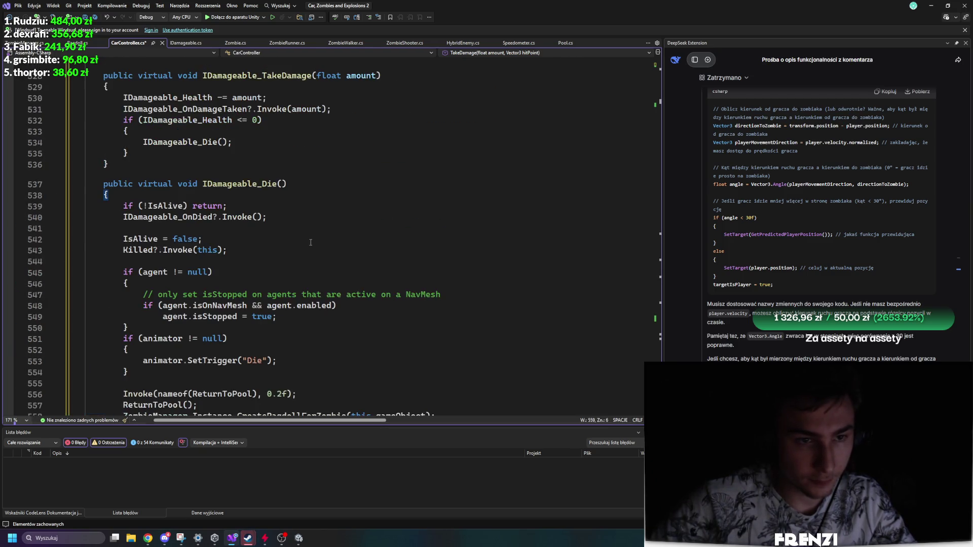
Delete the IsAlive, Killed, agent, animator, ReturnToPool and ragdoll lines from IDamageable_Die.
scroll(307, 244, up, 5)
scroll(278, 251, down, 5)
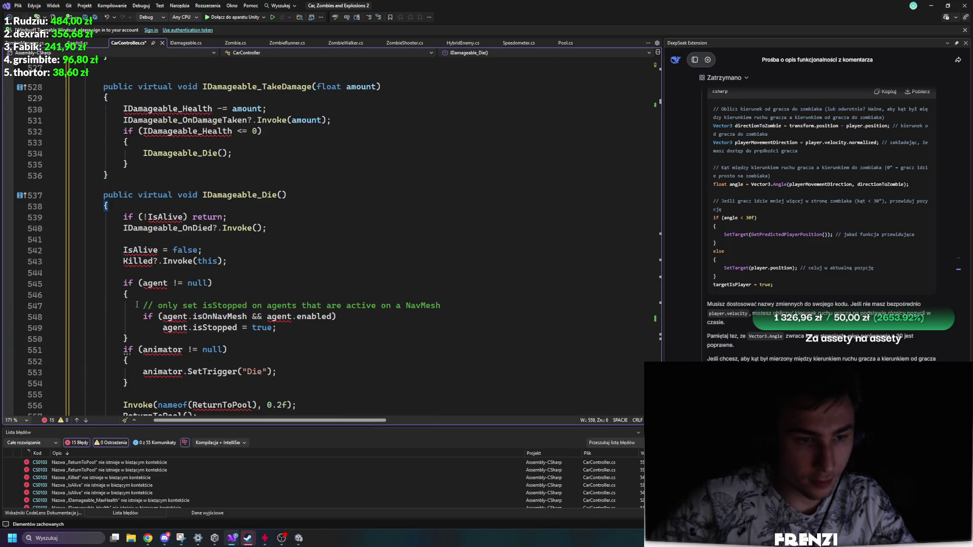
scroll(254, 257, up, 2)
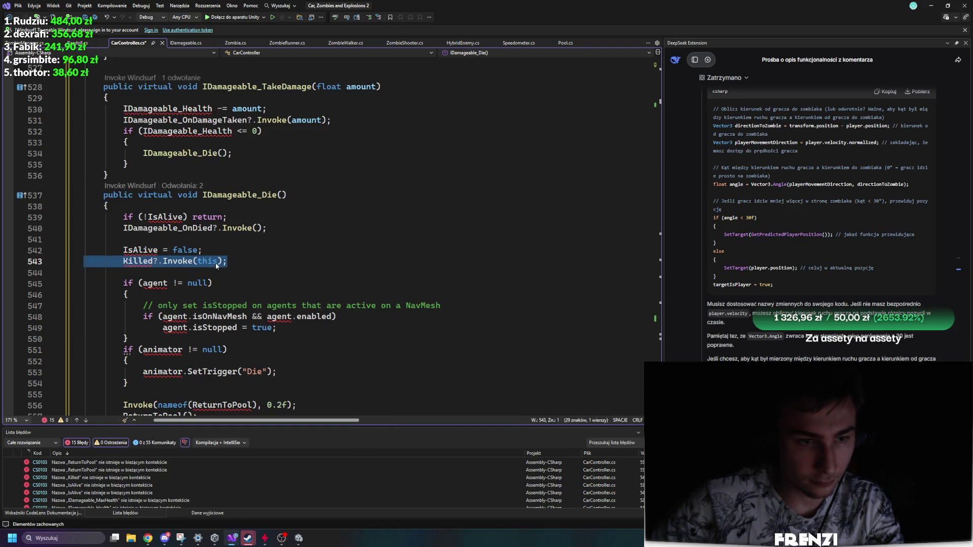
drag(227, 261, 83, 250)
key(Delete)
key(BackSpace)
key(BackSpace)
drag(227, 217, 83, 217)
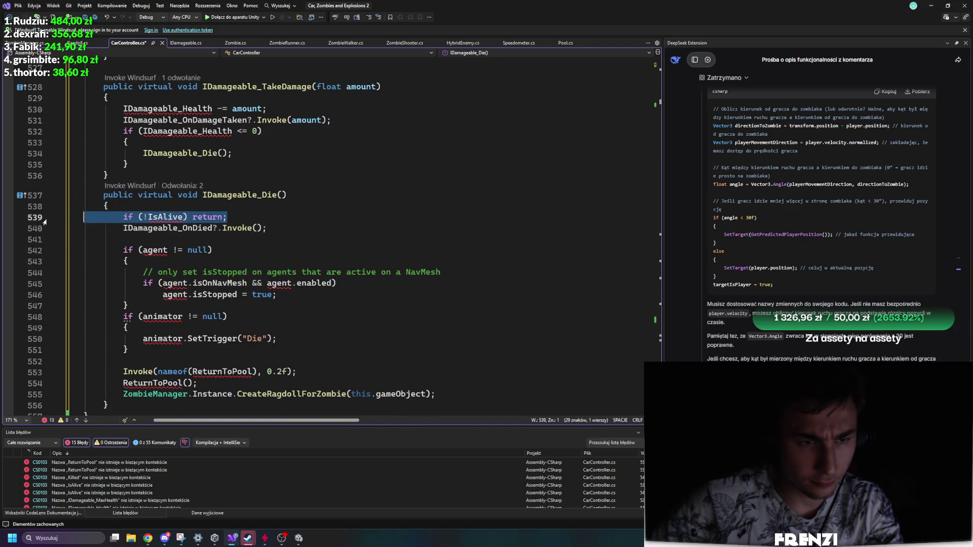
key(Delete)
key(Delete)
drag(130, 295, 84, 240)
key(Delete)
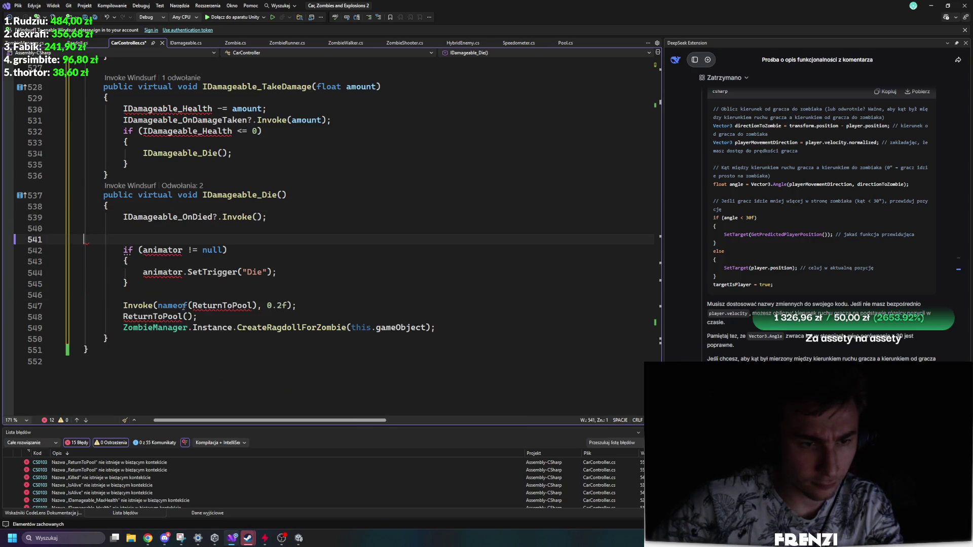
drag(127, 296, 84, 239)
key(Delete)
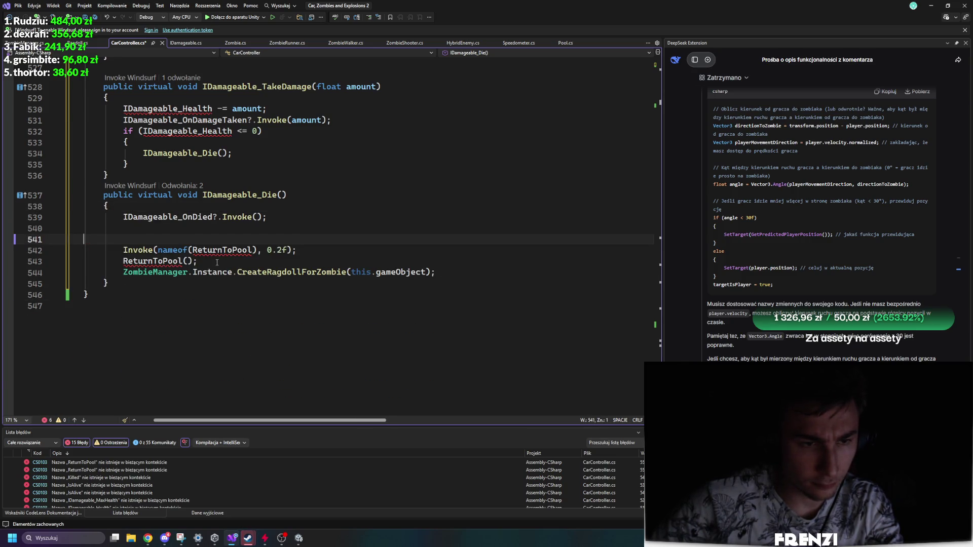
mouse_move(217, 263)
mouse_down()
mouse_move(83, 239)
mouse_move(83, 228)
mouse_up()
key(Delete)
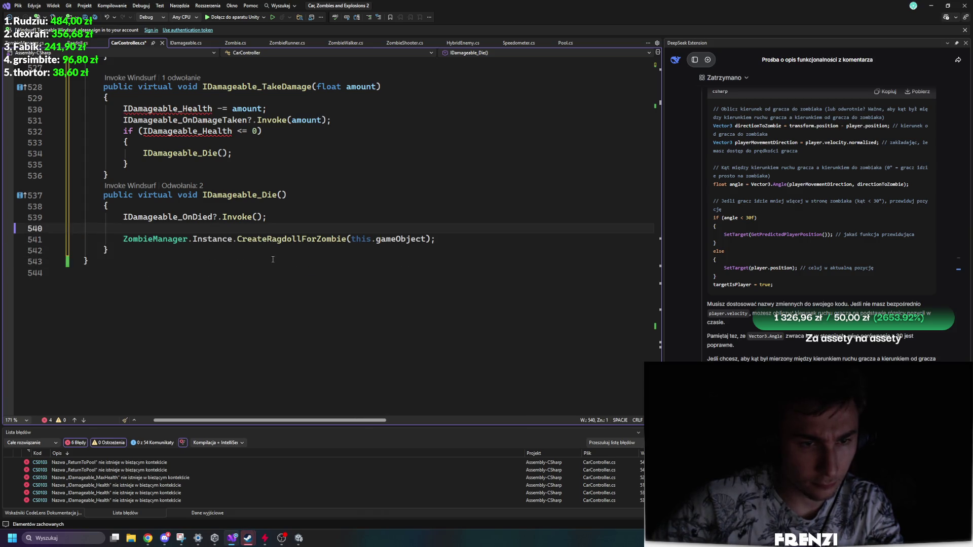
drag(436, 239, 83, 229)
key(Delete)
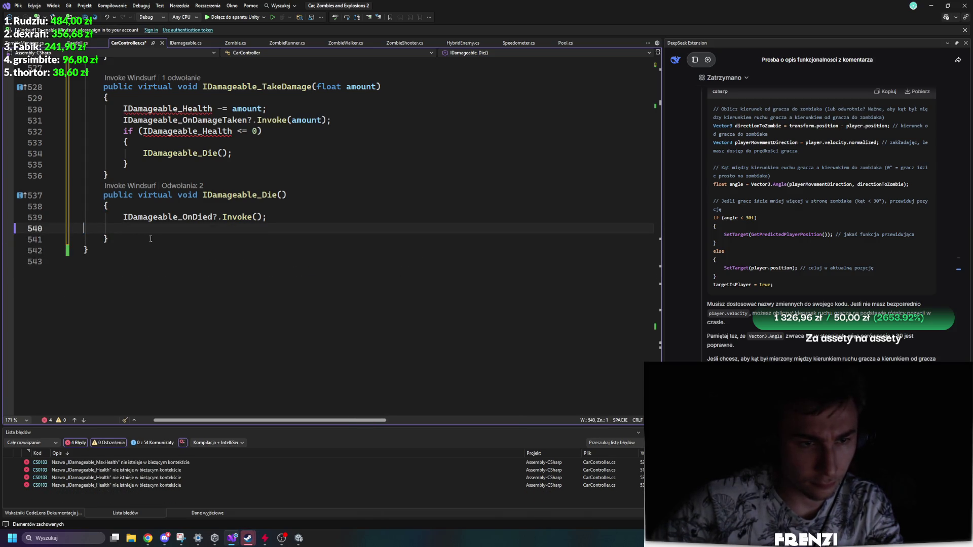
key(BackSpace)
Retype the semicolon after IDamageable_OnDied?.Invoke() and check the OnDamageTaken call.
scroll(259, 251, up, 3)
scroll(274, 233, up, 1)
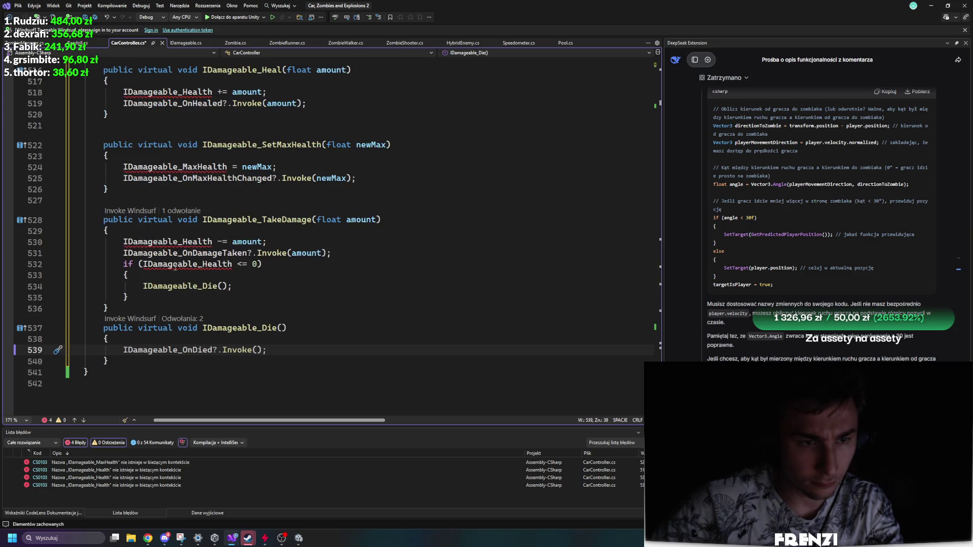
key(BackSpace)
text(;)
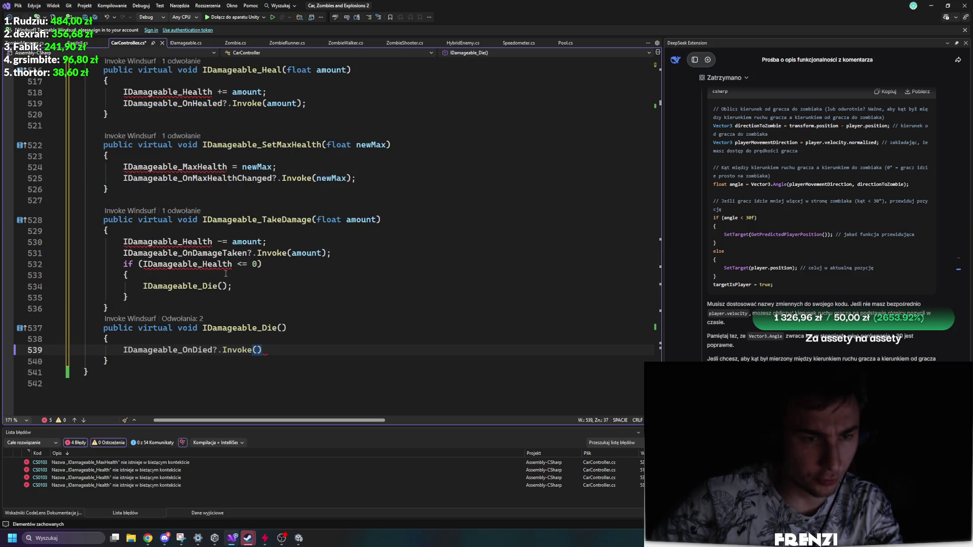
click(198, 253)
Save CarController.cs.
ctrl+scroll(217, 262, down, 3)
scroll(254, 284, up, 20)
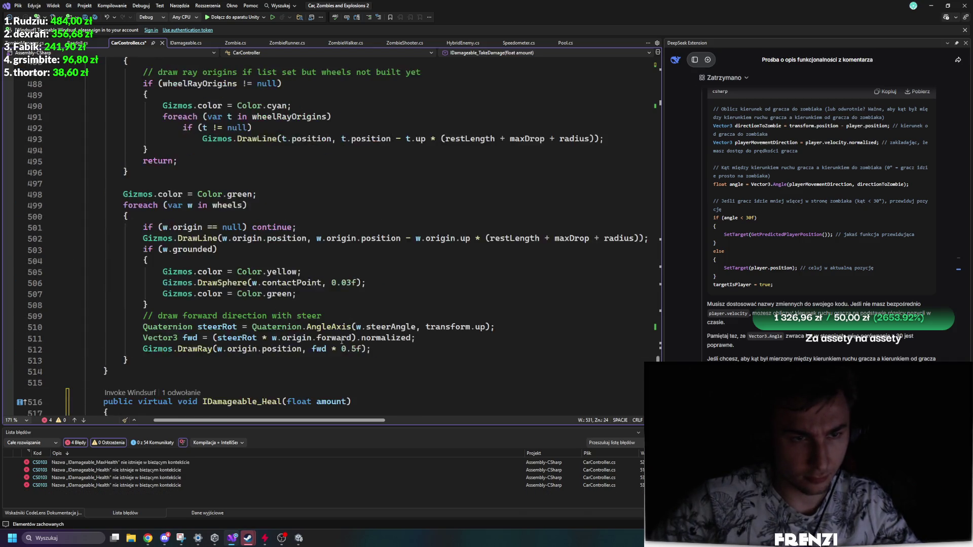
scroll(299, 310, up, 20)
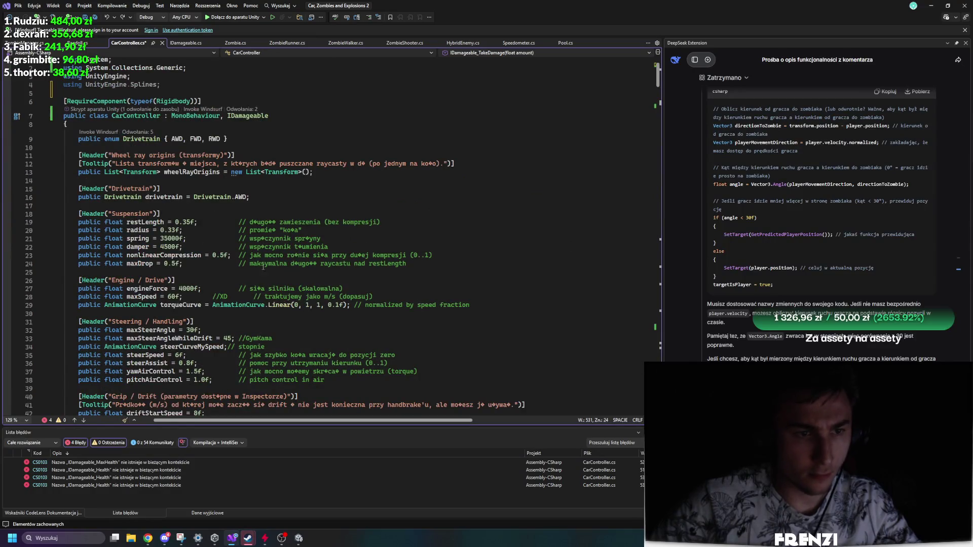
key(ctrl+s)
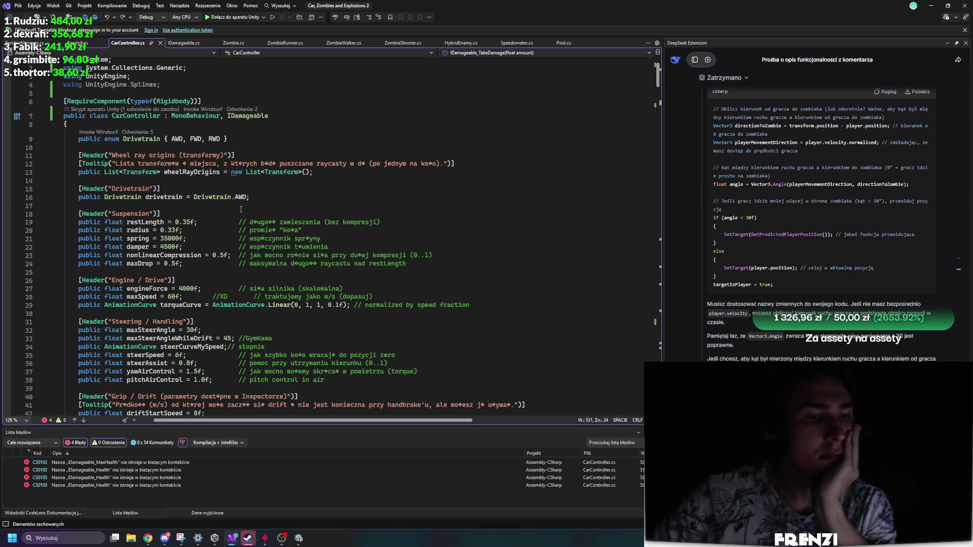
Preview the Generate property fix for IDamageable_Health without applying it, then go to Zombie.cs.
scroll(364, 253, down, 20)
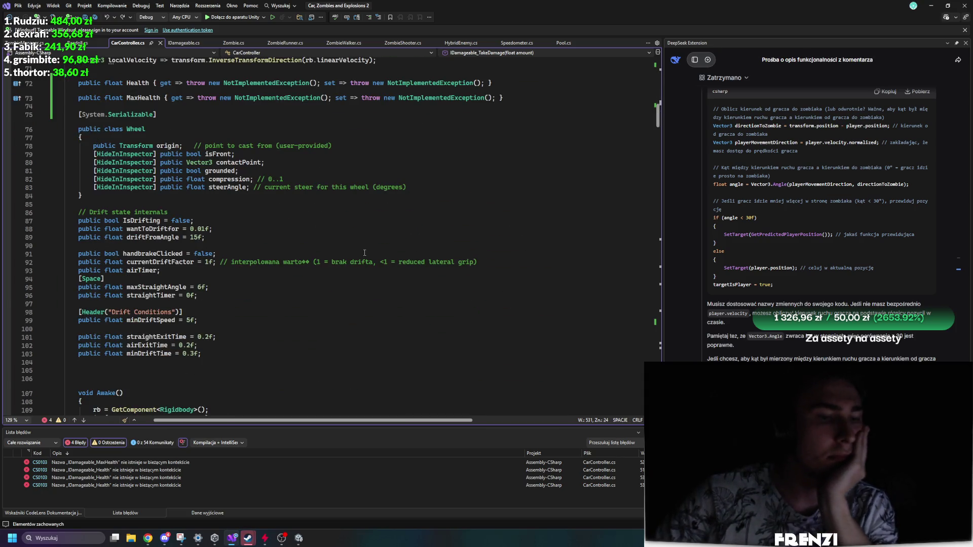
key(Right)
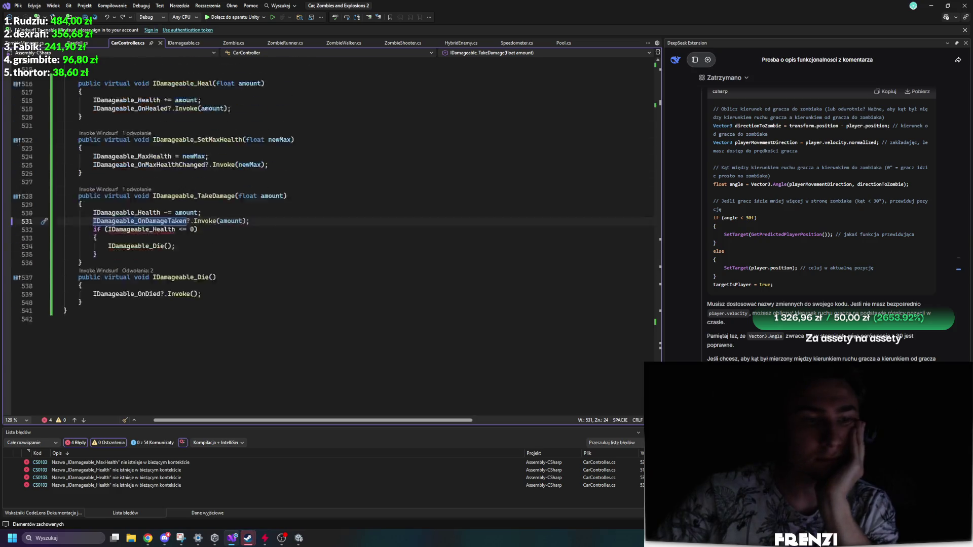
scroll(150, 330, up, 5)
click(150, 330)
right_click(151, 330)
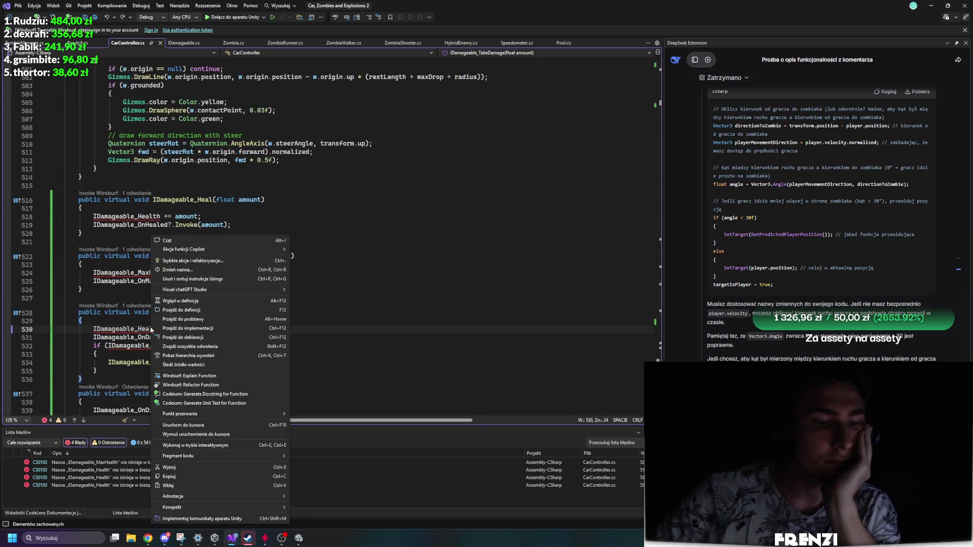
click(183, 261)
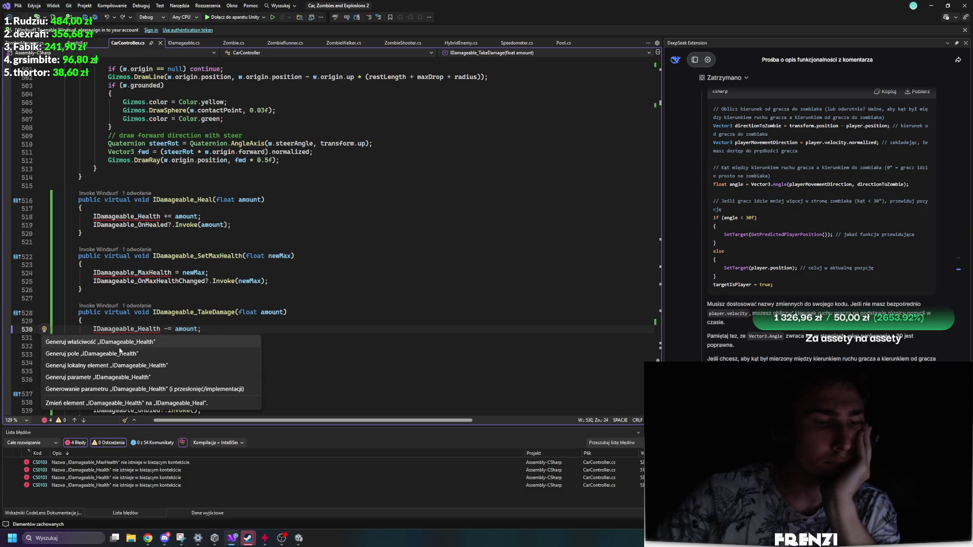
mouse_move(121, 344)
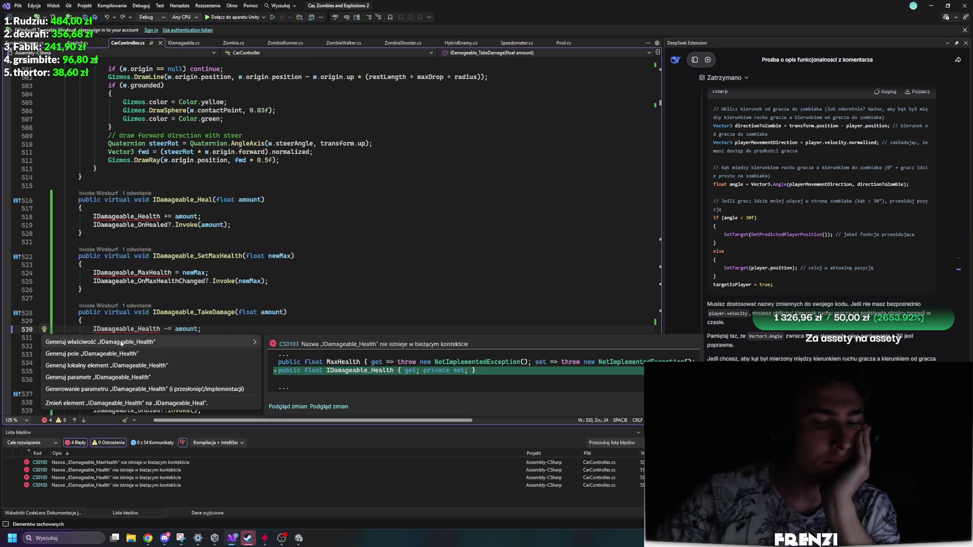
key(Escape)
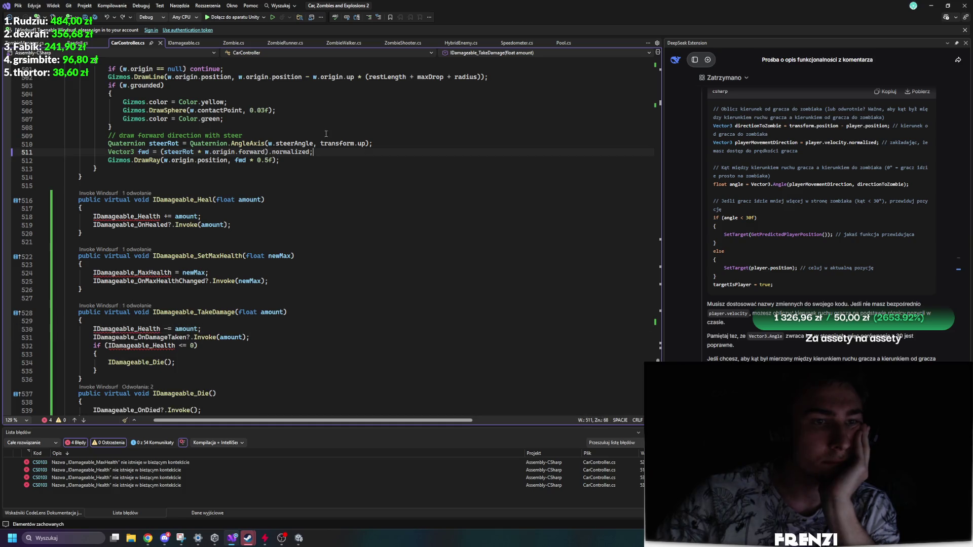
key(ctrl+Tab)
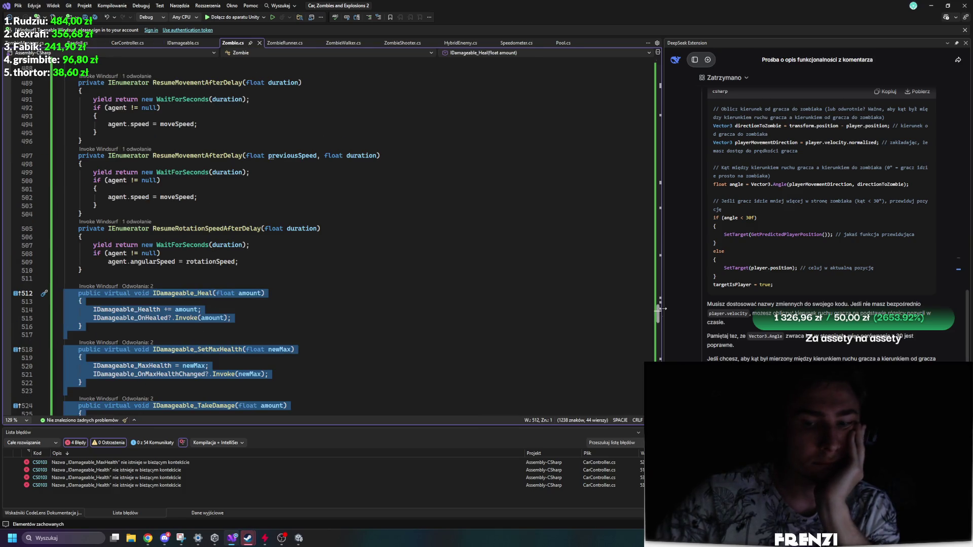
Inspect the maxHealth and currentHealth field declarations in Zombie.cs.
key(ctrl+minus)
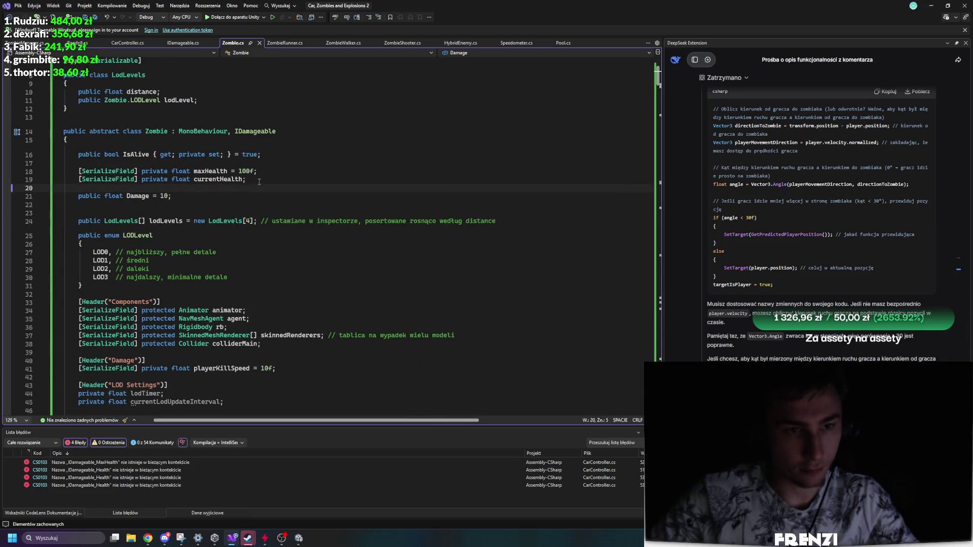
key(ctrl+minus)
drag(246, 178, 64, 162)
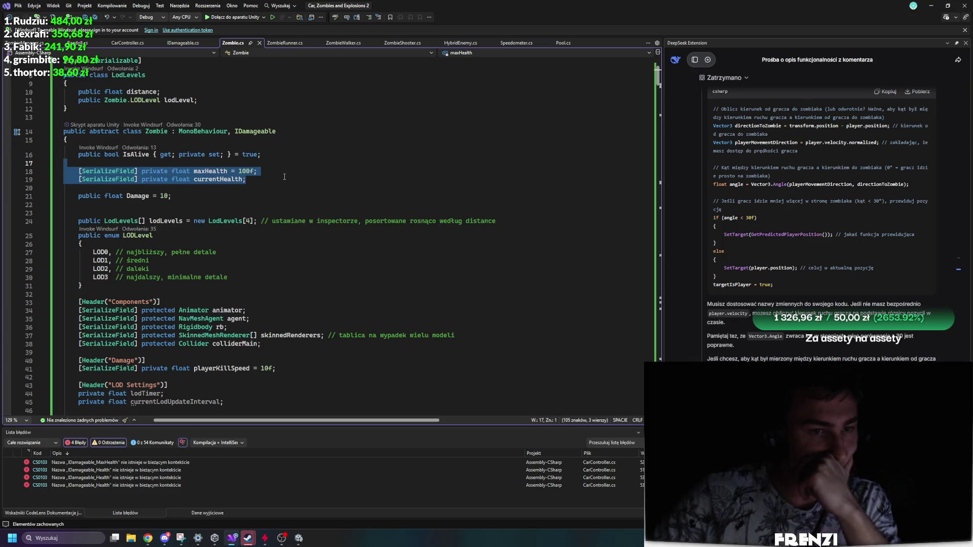
scroll(285, 177, down, 6)
scroll(209, 109, down, 12)
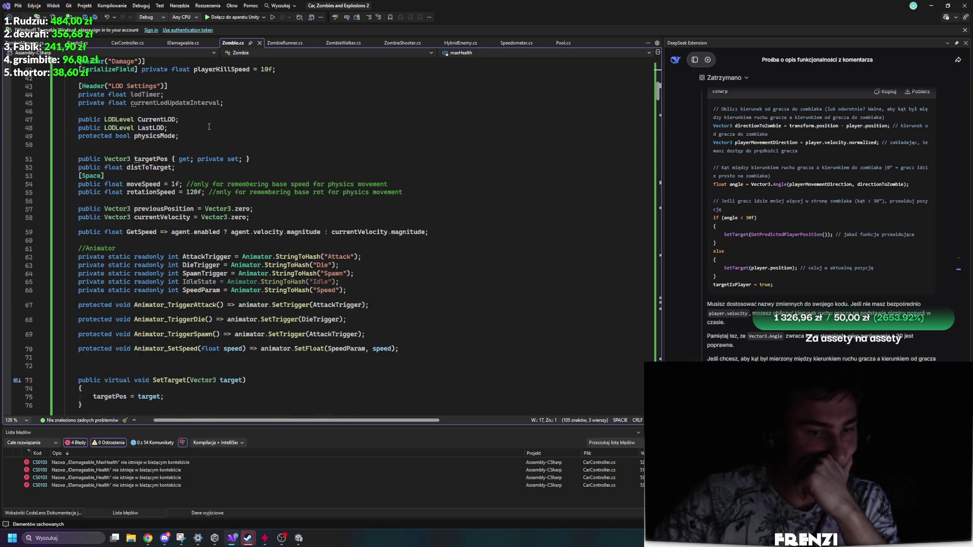
scroll(171, 60, up, 15)
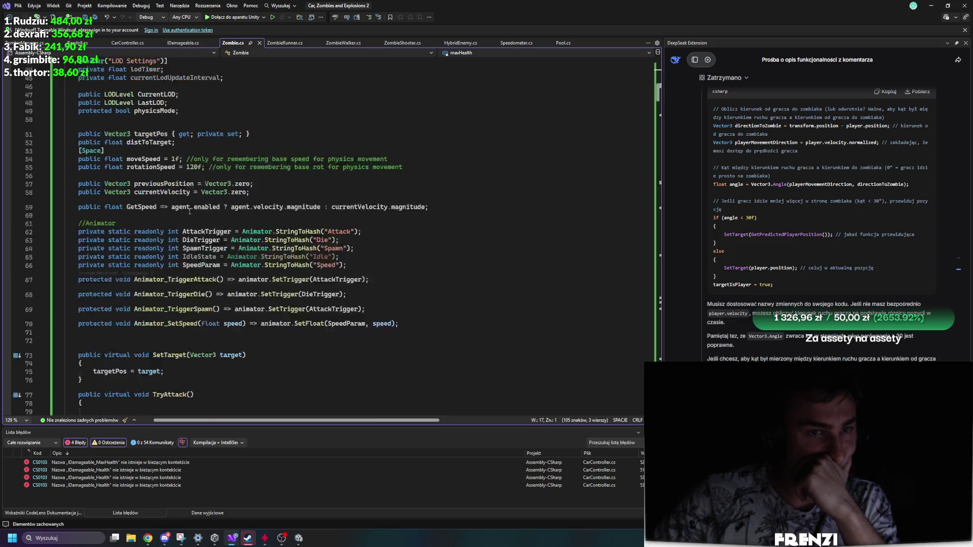
scroll(316, 274, down, 6)
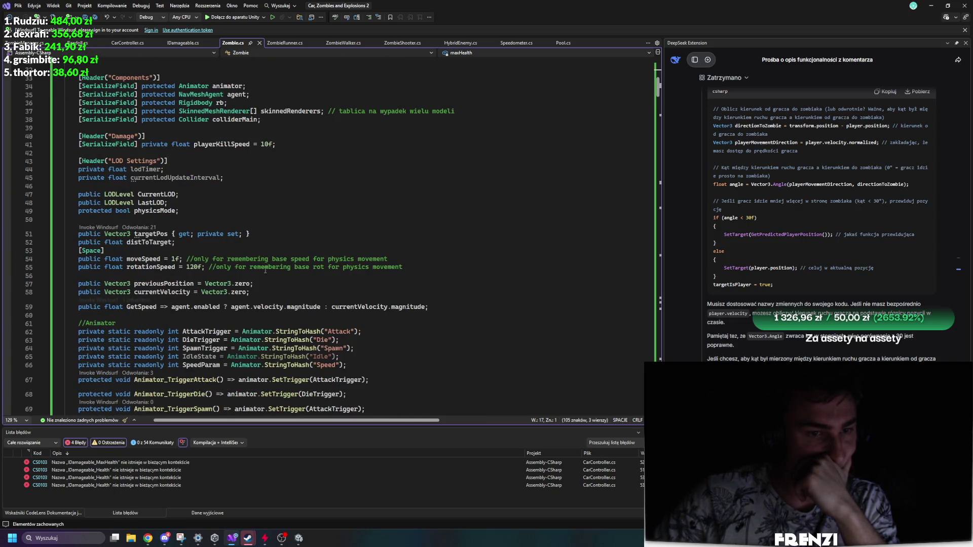
scroll(265, 270, up, 8)
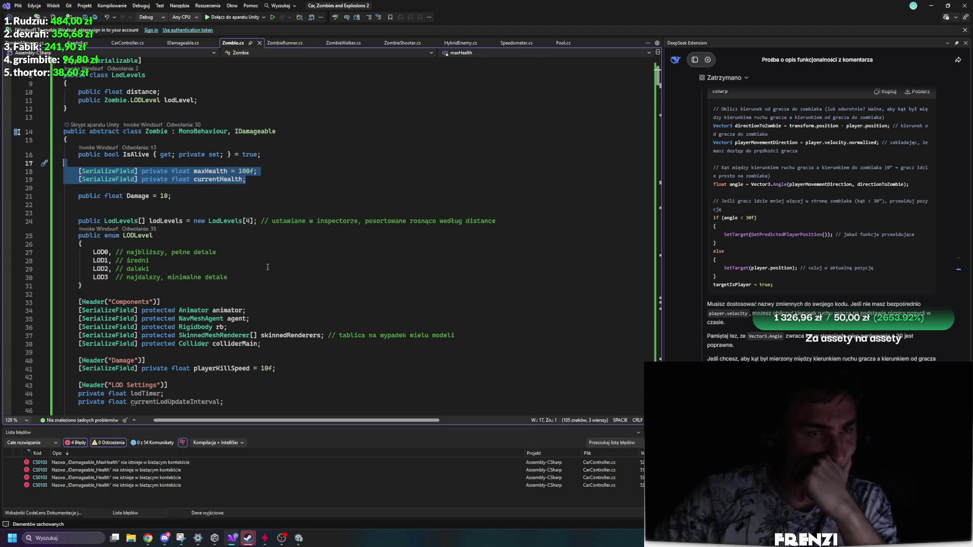
scroll(267, 267, down, 20)
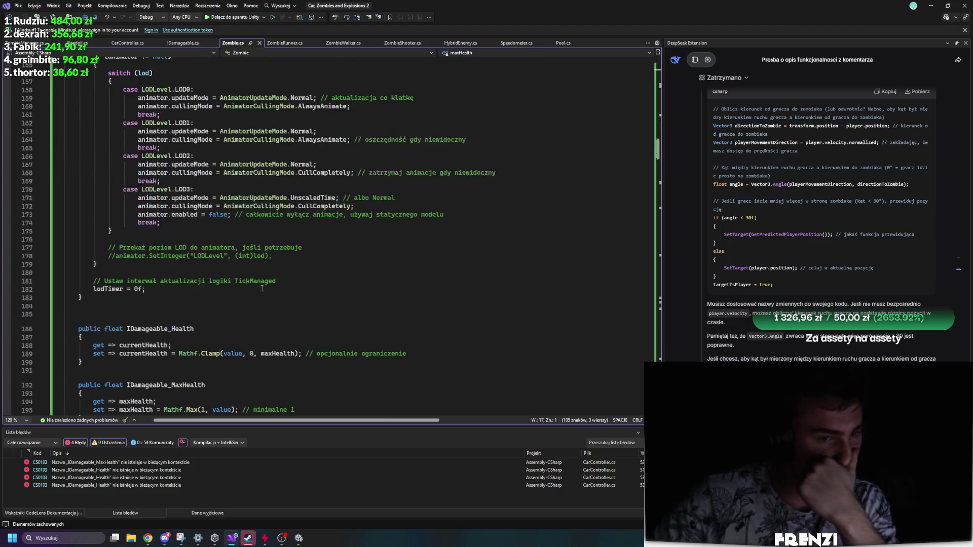
scroll(262, 289, down, 11)
scroll(152, 289, up, 6)
Select the IDamageable_Health and IDamageable_MaxHealth property code.
click(100, 286)
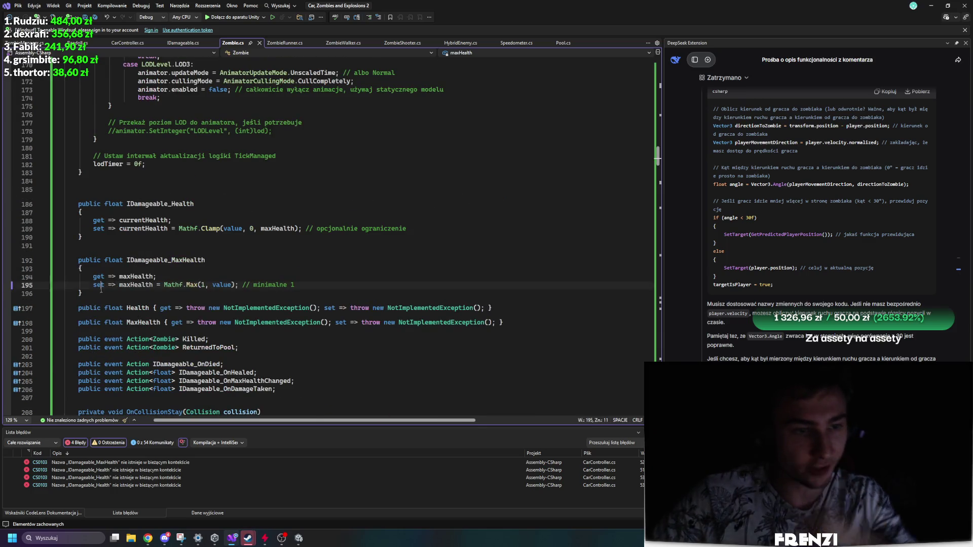
drag(101, 289, 63, 202)
click(544, 327)
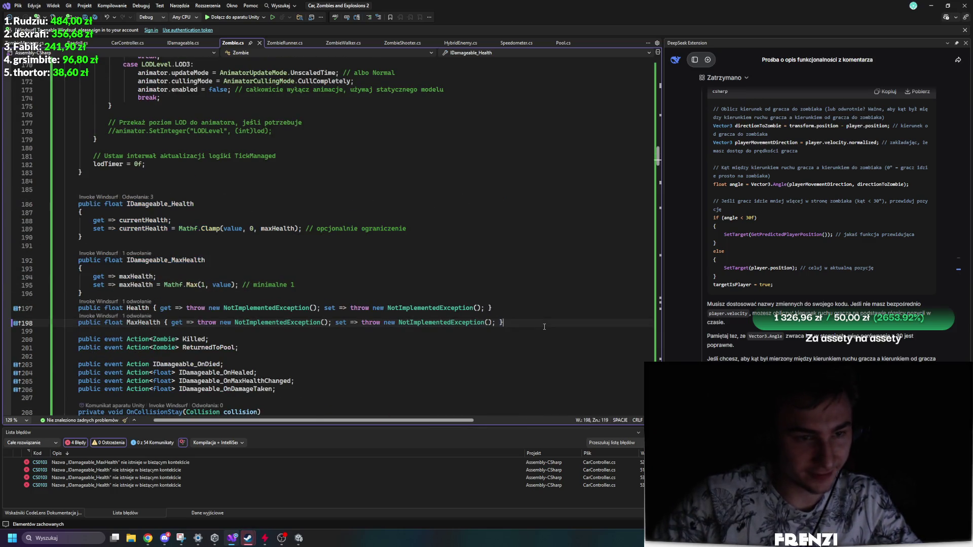
drag(544, 327, 64, 189)
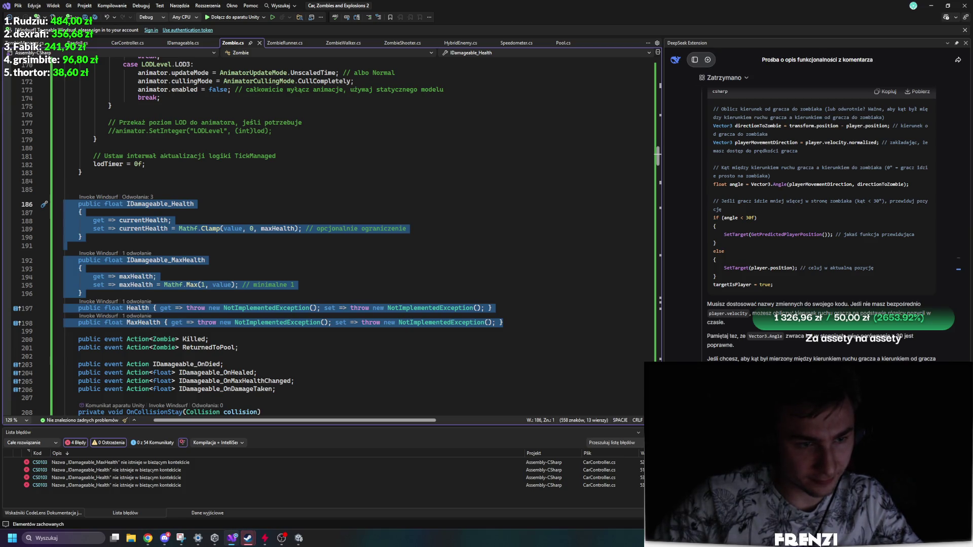
click(315, 271)
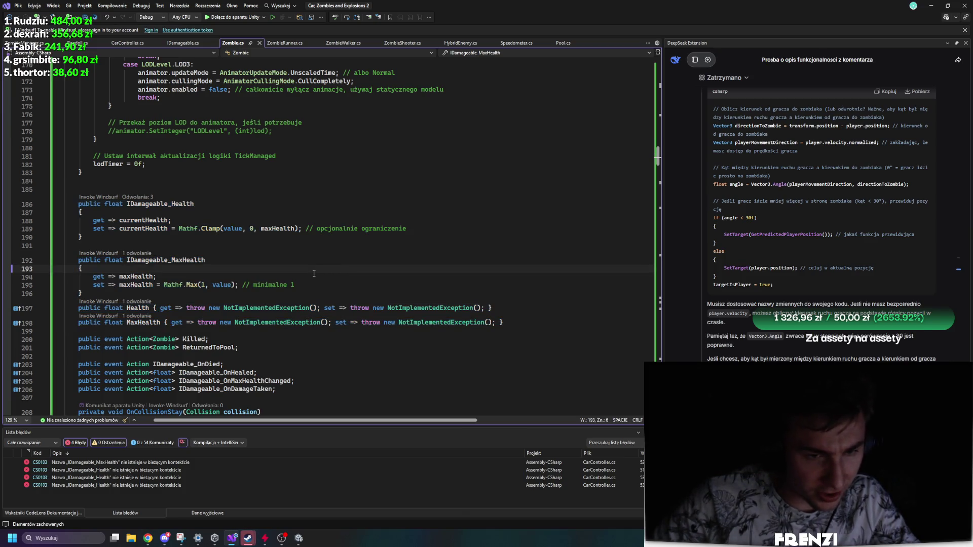
Check where the stub Health property is referenced and select the stub Health and MaxHealth lines.
click(145, 302)
mouse_move(163, 280)
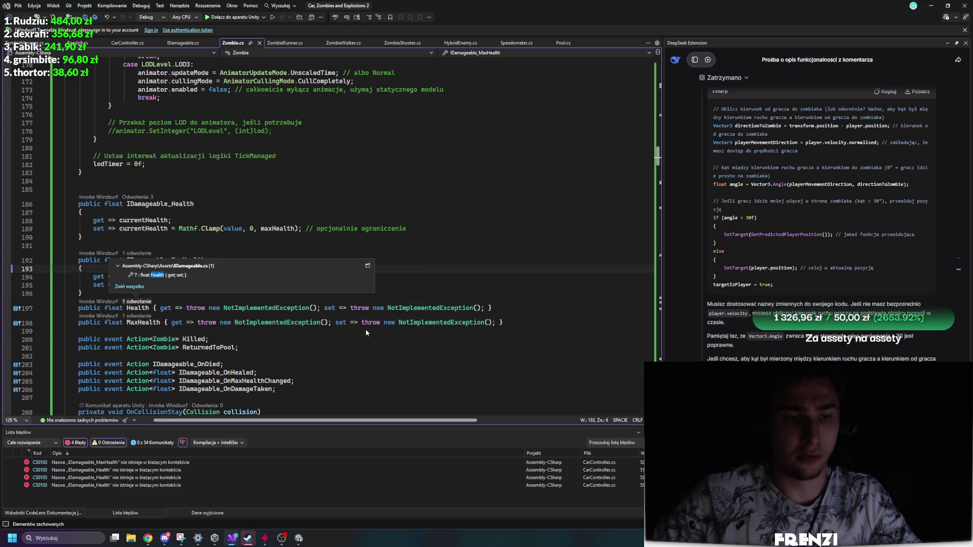
click(187, 259)
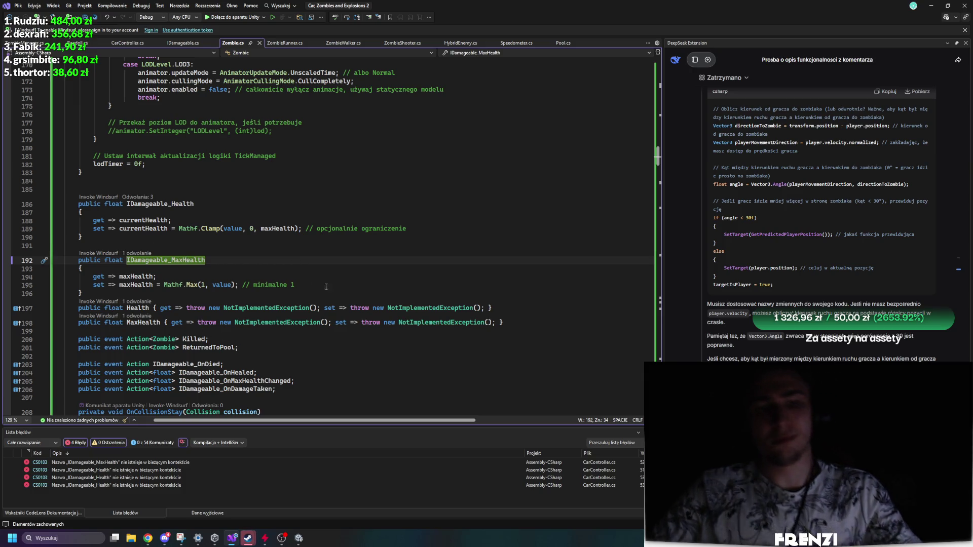
drag(502, 323, 63, 304)
Delete the stub Health and MaxHealth properties, save, then undo the deletion after the error.
key(Delete)
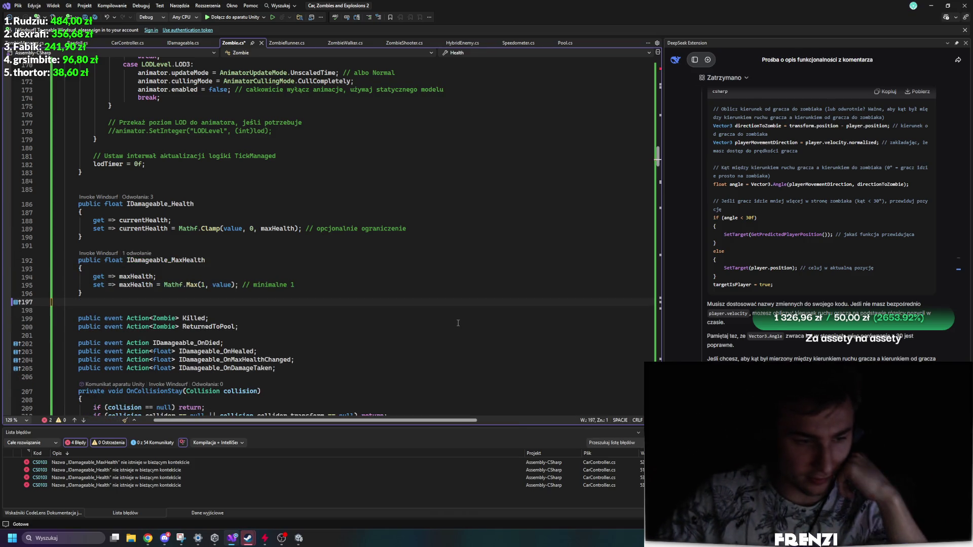
key(ctrl+s)
drag(659, 165, 659, 71)
mouse_move(255, 181)
key(ctrl+z)
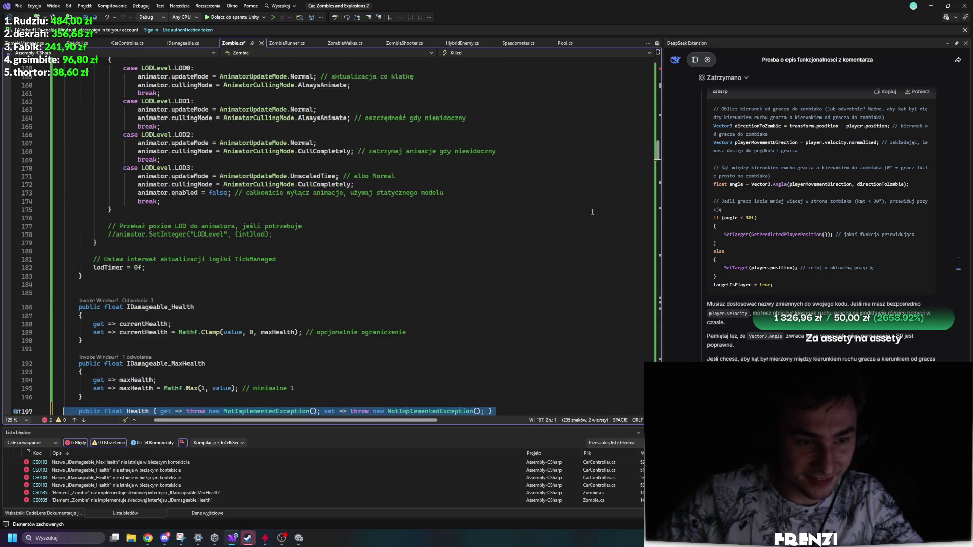
Compare the IDamageable_Health and Health names, then go to the IDamageable interface definition.
double_click(187, 158)
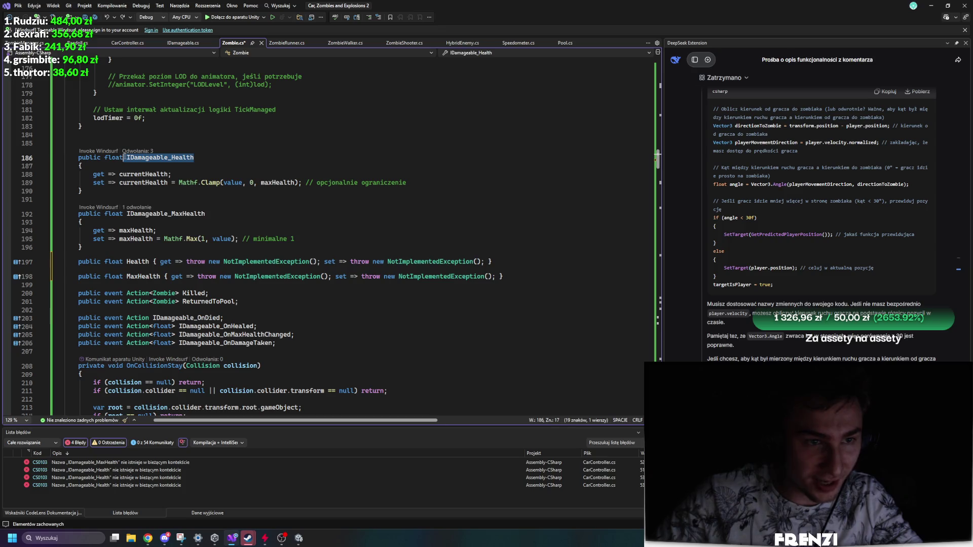
double_click(137, 261)
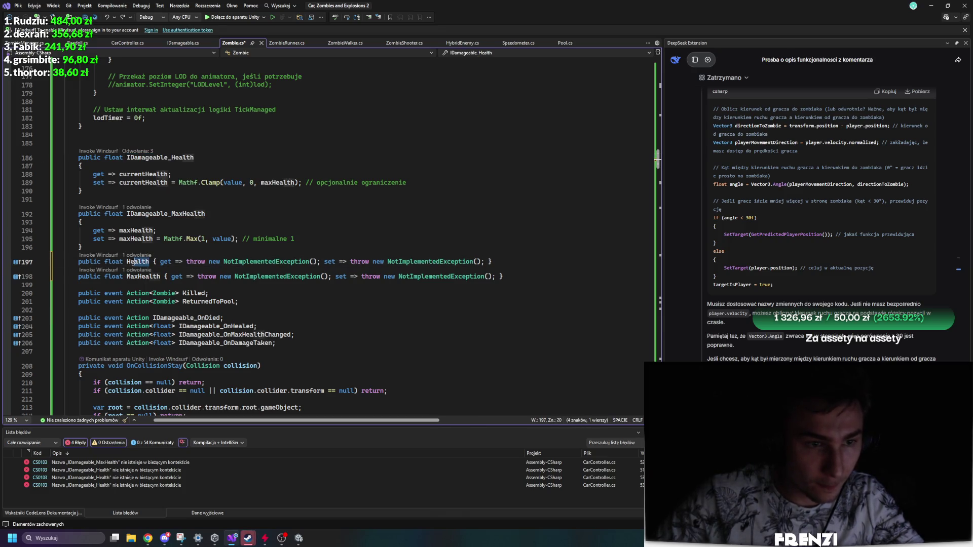
scroll(246, 263, up, 20)
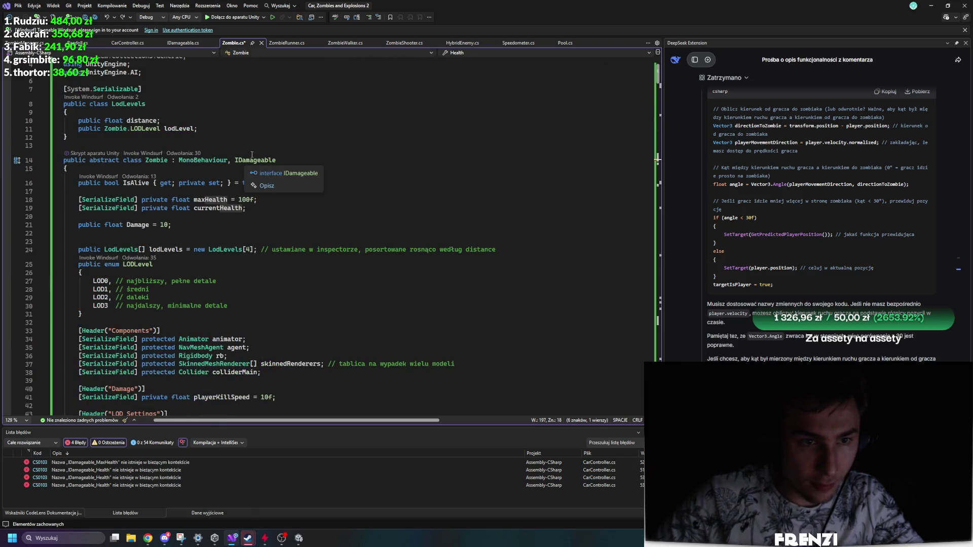
ctrl+click(249, 161)
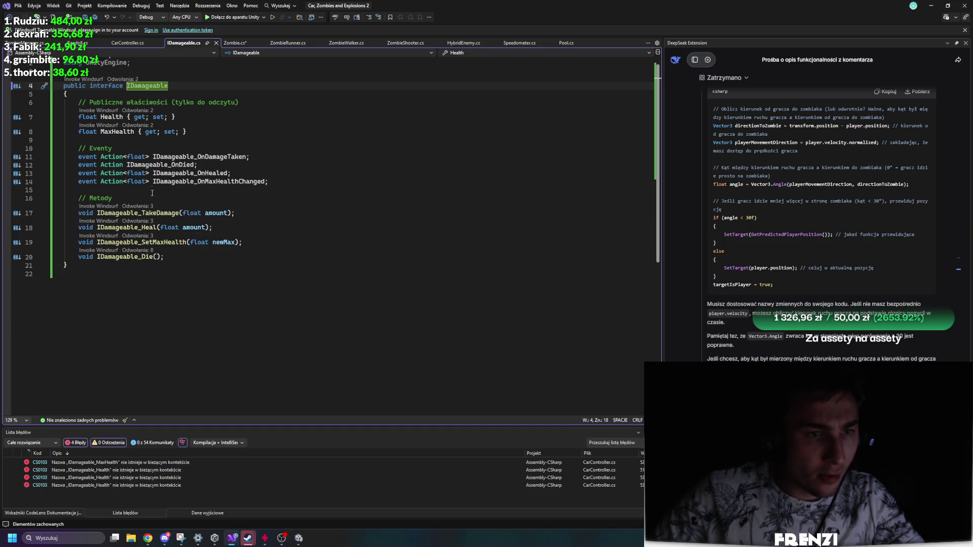
Rename the interface properties Health and MaxHealth to IDamageable_Health and IDamageable_MaxHealth.
double_click(136, 213)
right_click(107, 117)
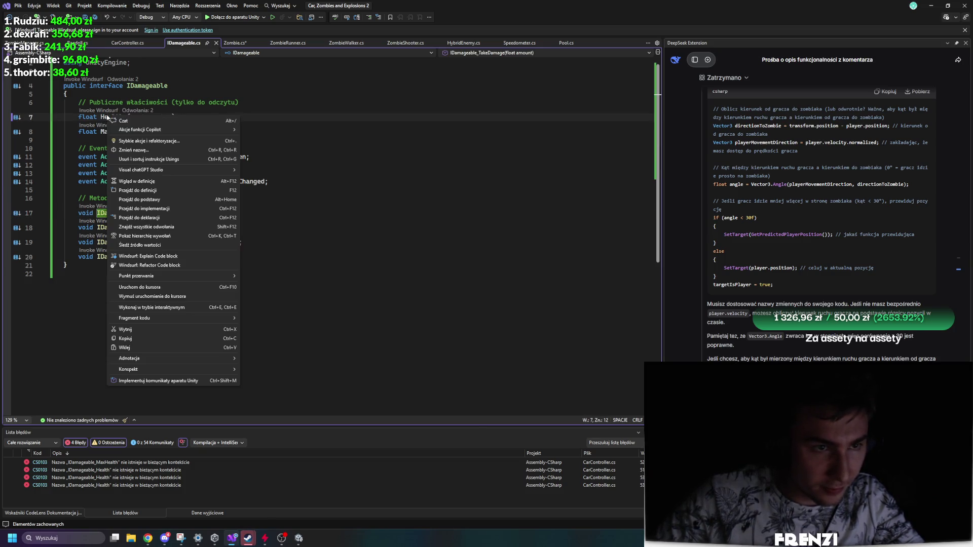
click(134, 150)
text(IDamageable_Health)
key(Return)
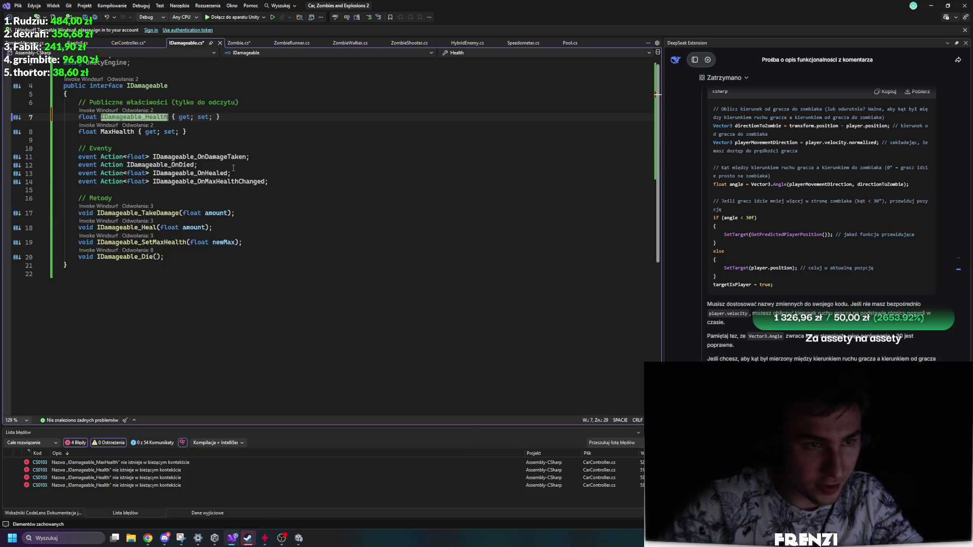
right_click(119, 133)
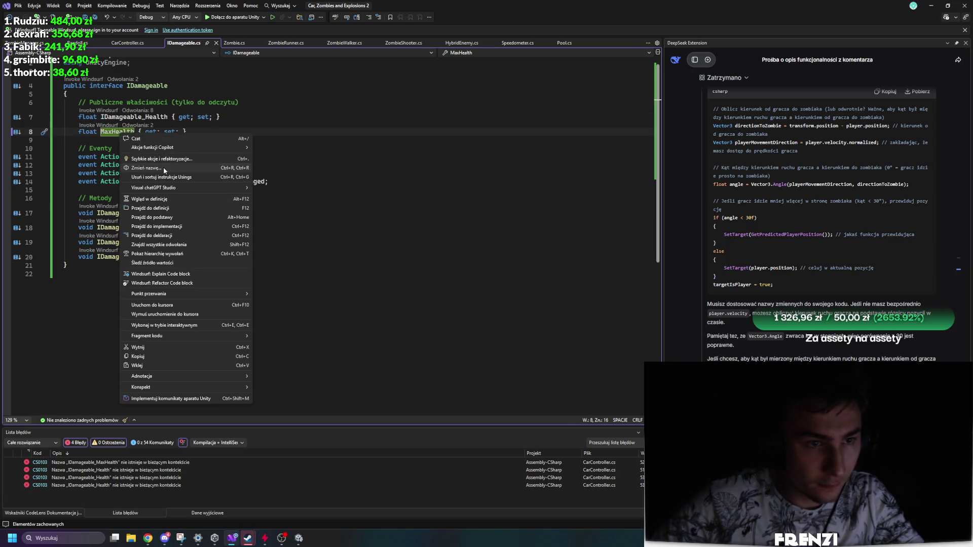
click(164, 168)
text(IDamageable_MaxHealth)
key(Return)
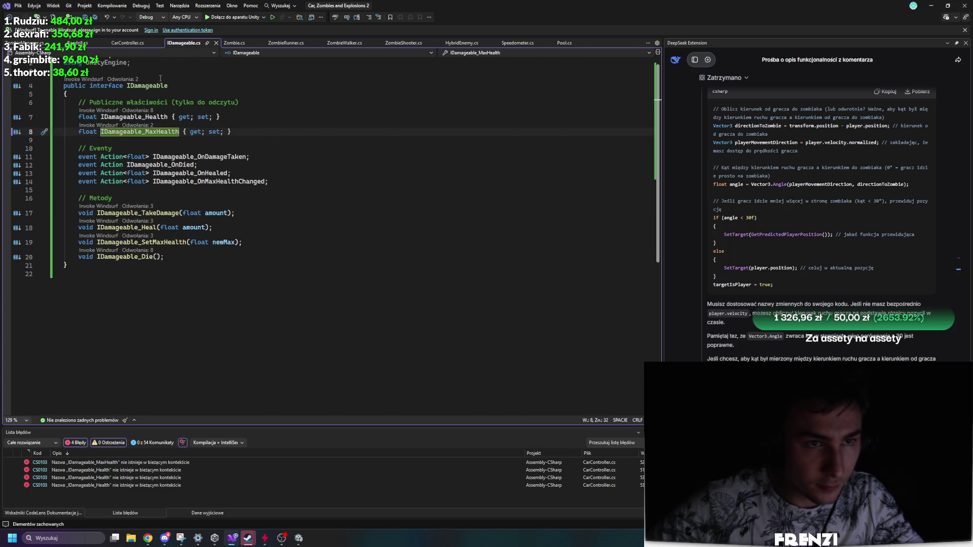
Delete Zombie.cs's duplicate NotImplemented properties and jump to the remaining CarController error.
click(234, 43)
scroll(274, 180, down, 20)
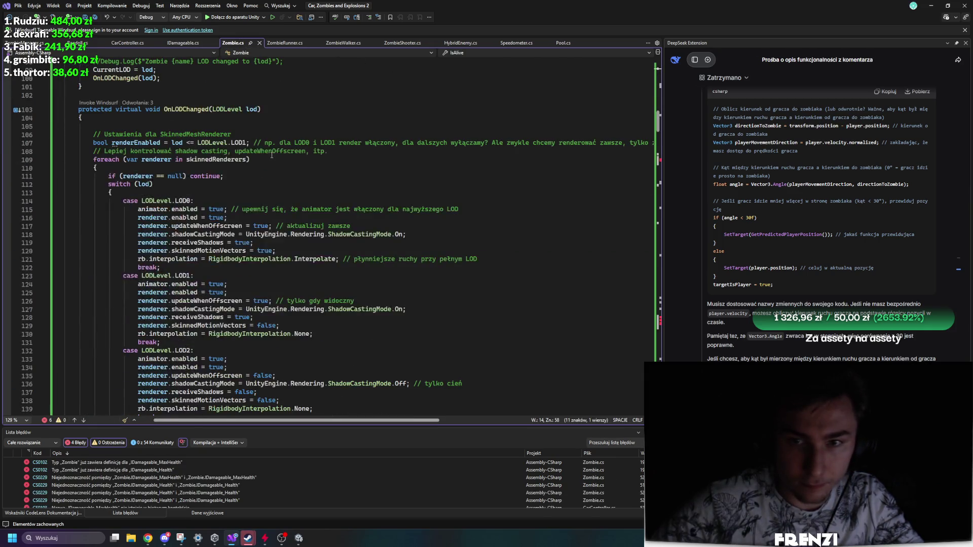
scroll(275, 180, up, 20)
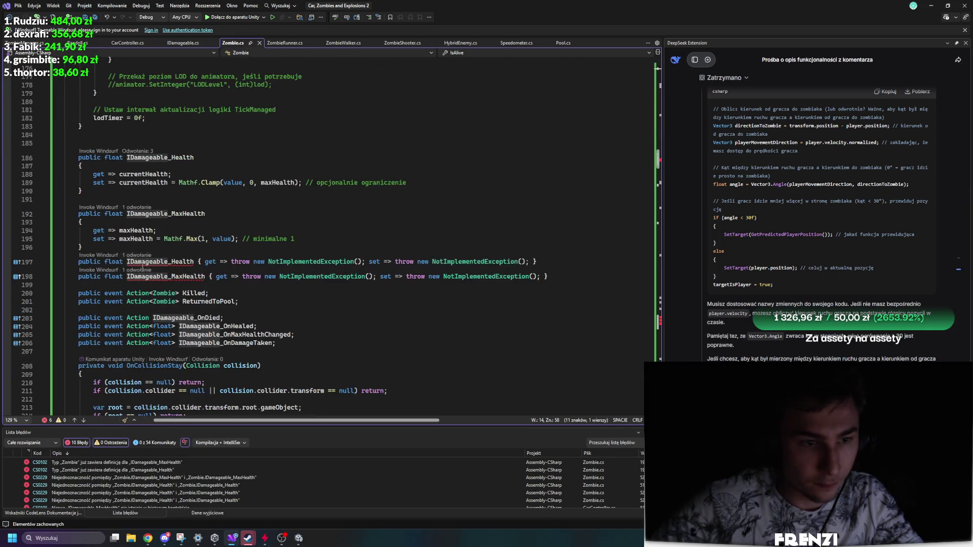
drag(548, 276, 64, 262)
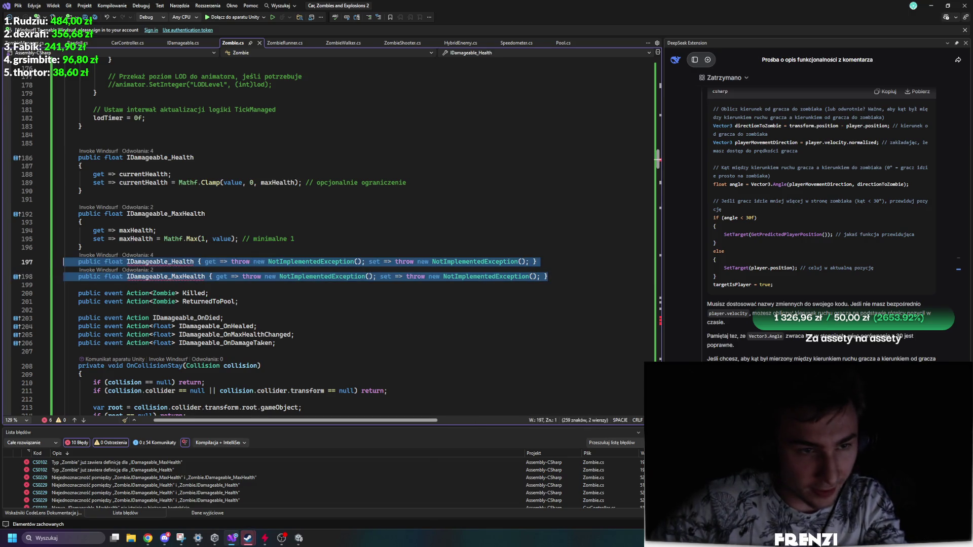
key(BackSpace)
key(BackSpace)
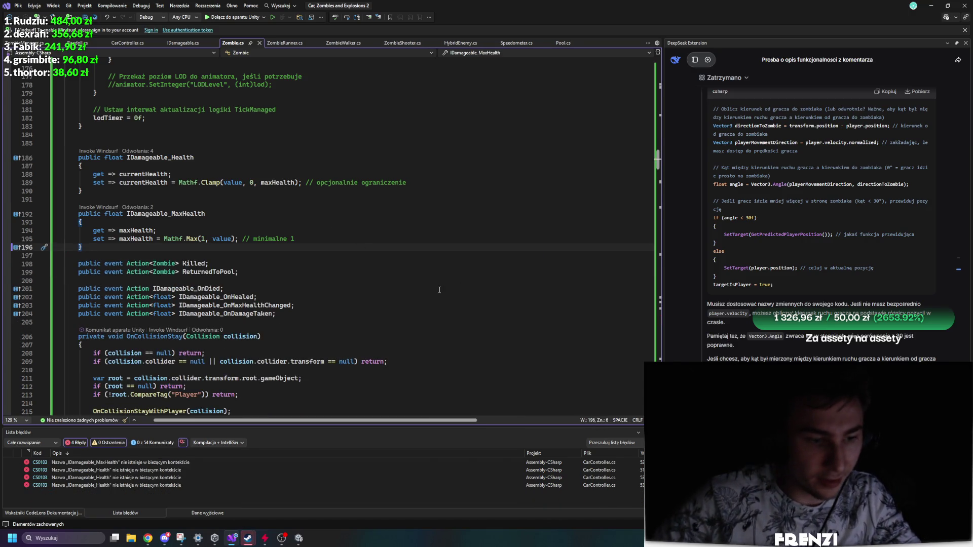
double_click(151, 470)
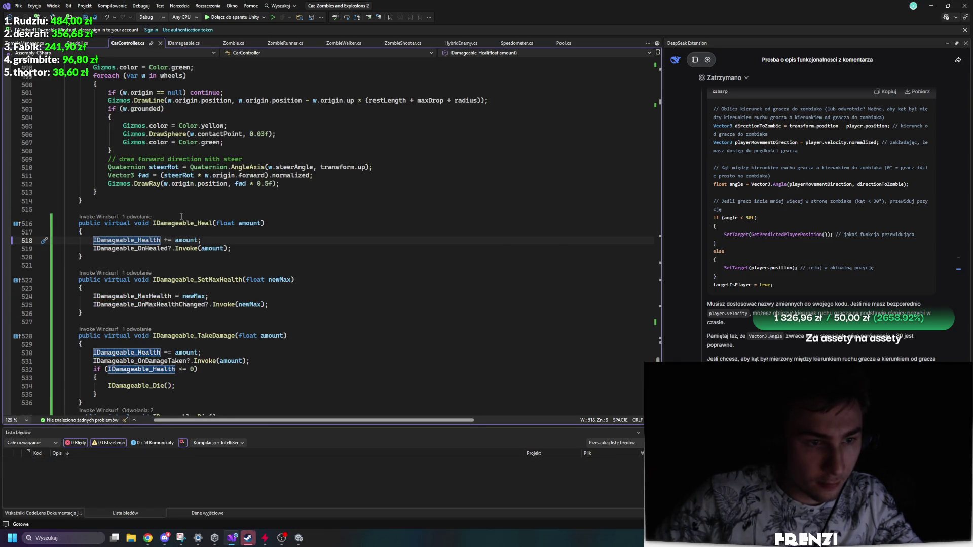
Review IDamageable_Health references and the engineForce field declaration in CarController.cs.
click(261, 248)
click(142, 240)
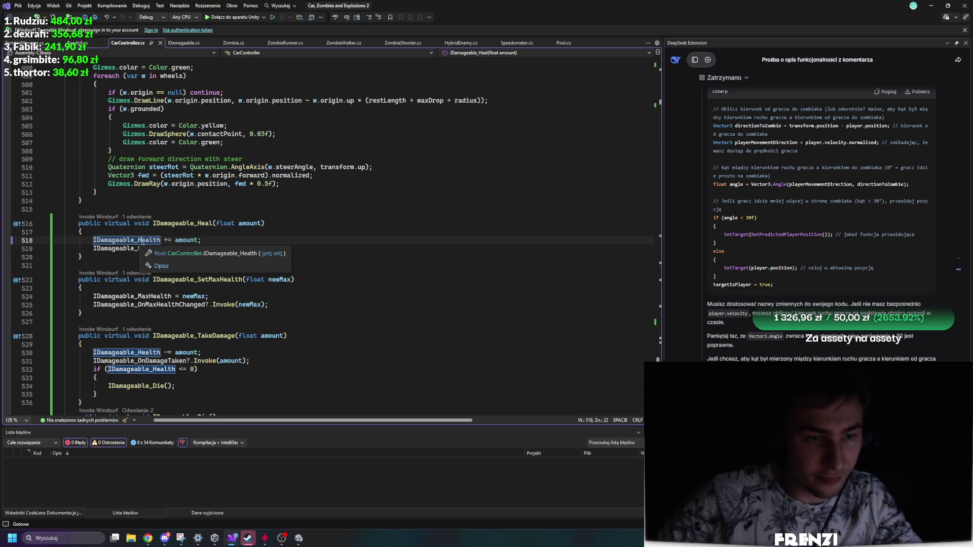
scroll(238, 223, down, 8)
scroll(249, 304, up, 20)
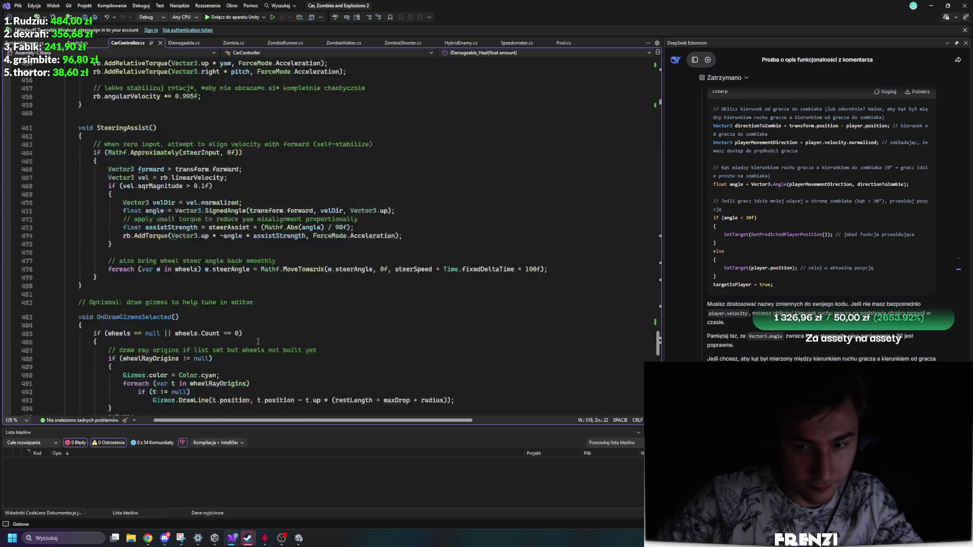
scroll(252, 322, up, 20)
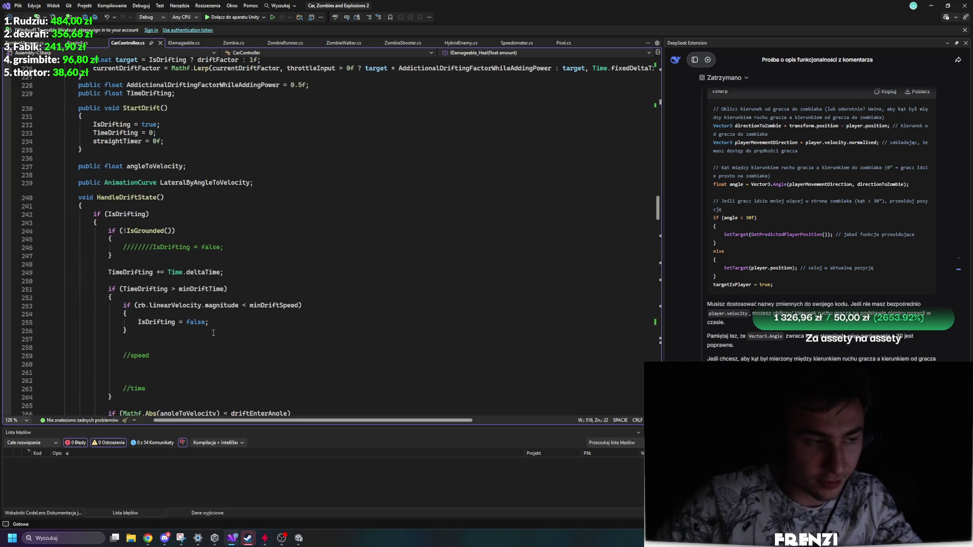
scroll(236, 326, up, 17)
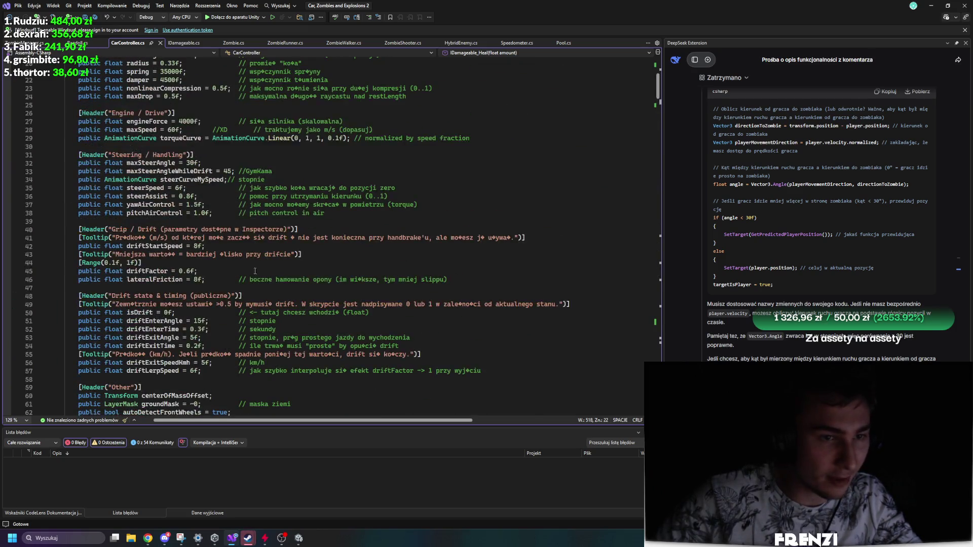
scroll(252, 264, up, 7)
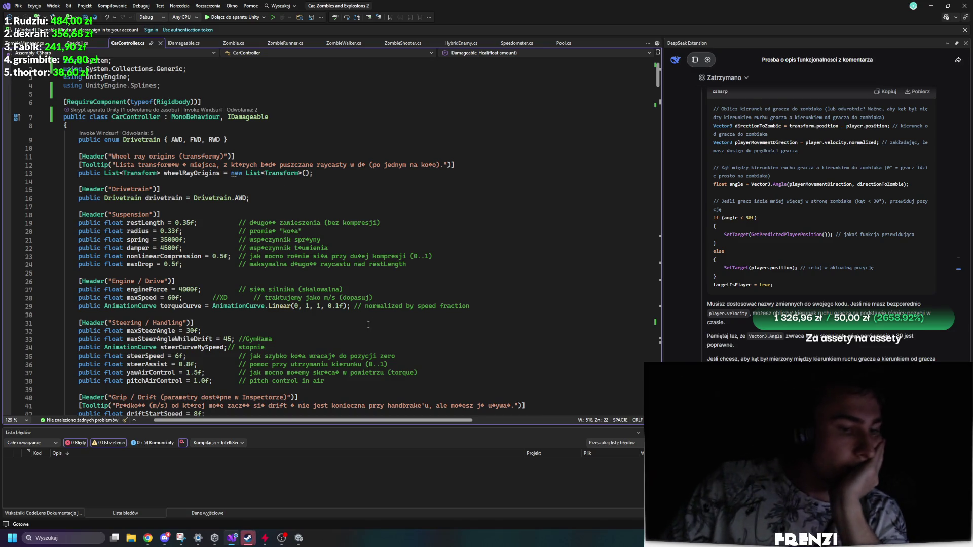
scroll(216, 372, down, 4)
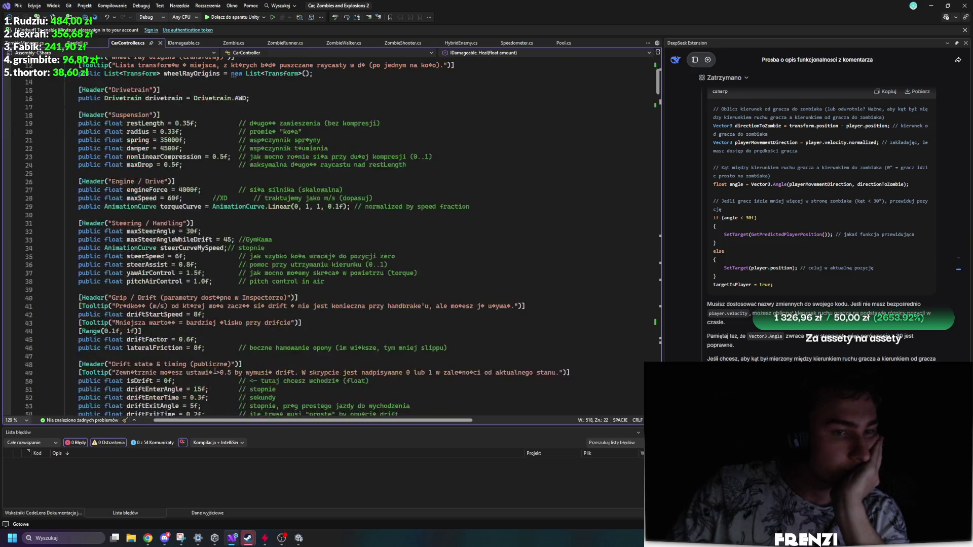
scroll(216, 371, up, 2)
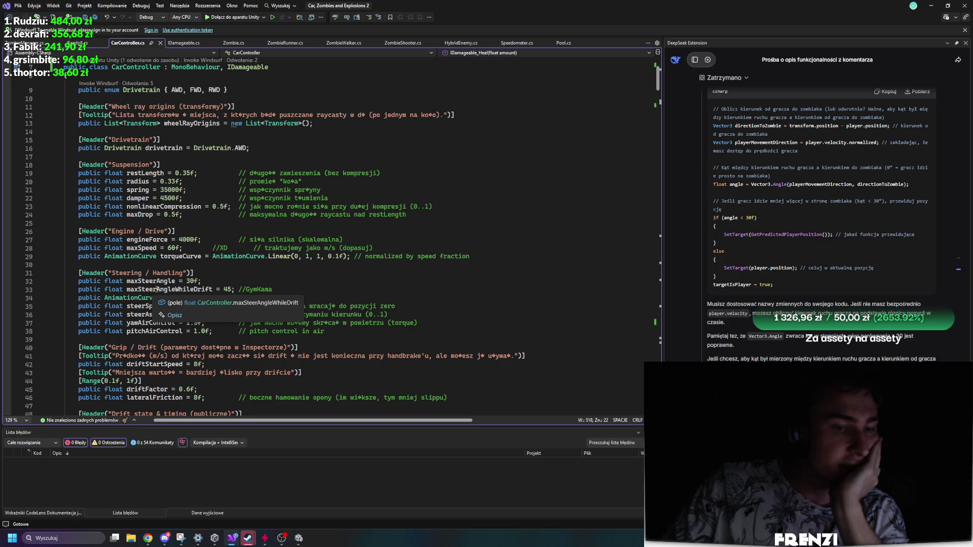
click(134, 240)
scroll(296, 348, down, 20)
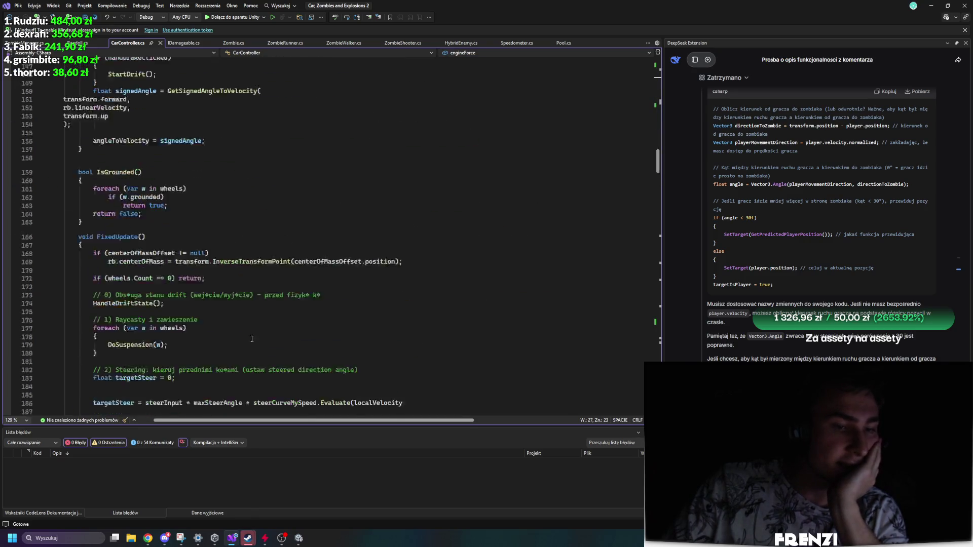
scroll(229, 291, down, 2)
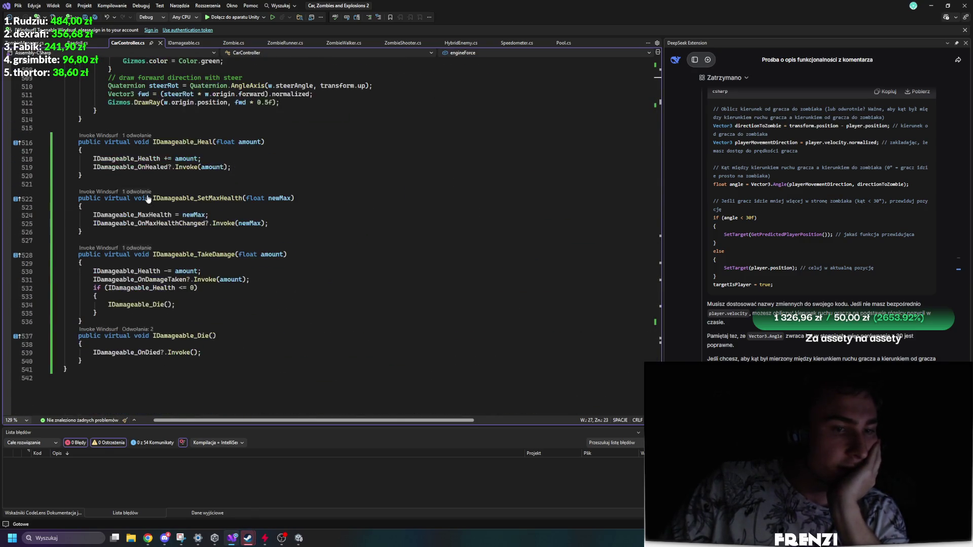
Add a 'float startEngineForce;' field on a new line above IDamageable_Heal.
click(116, 174)
key(Return)
key(Return)
text(float)
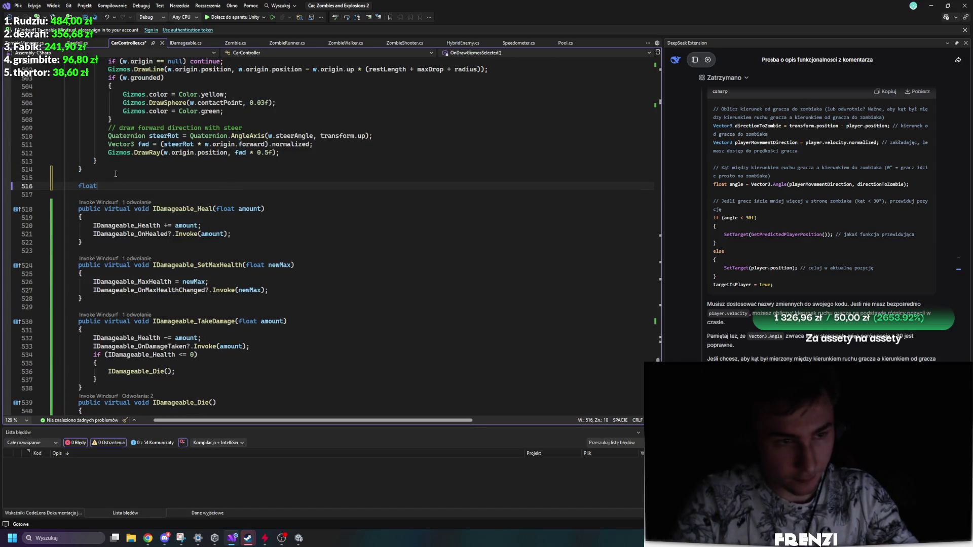
text( startEngineForce;)
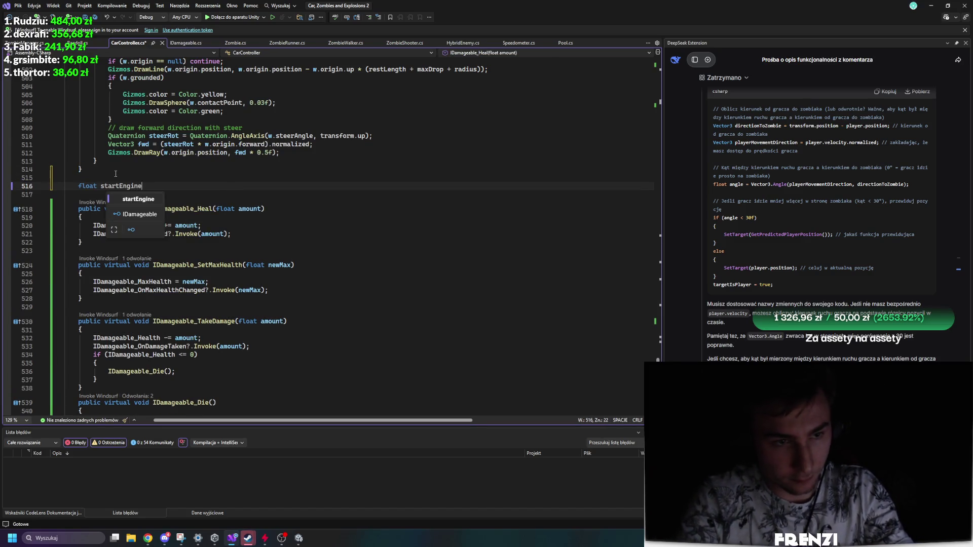
Save CarController.cs.
key(ctrl+s)
scroll(203, 203, up, 5)
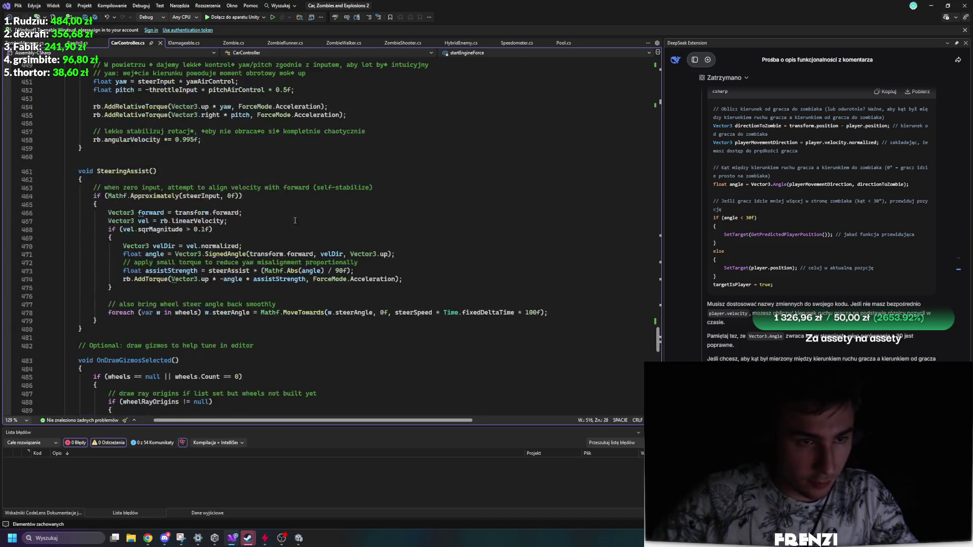
scroll(250, 207, down, 10)
scroll(249, 208, up, 8)
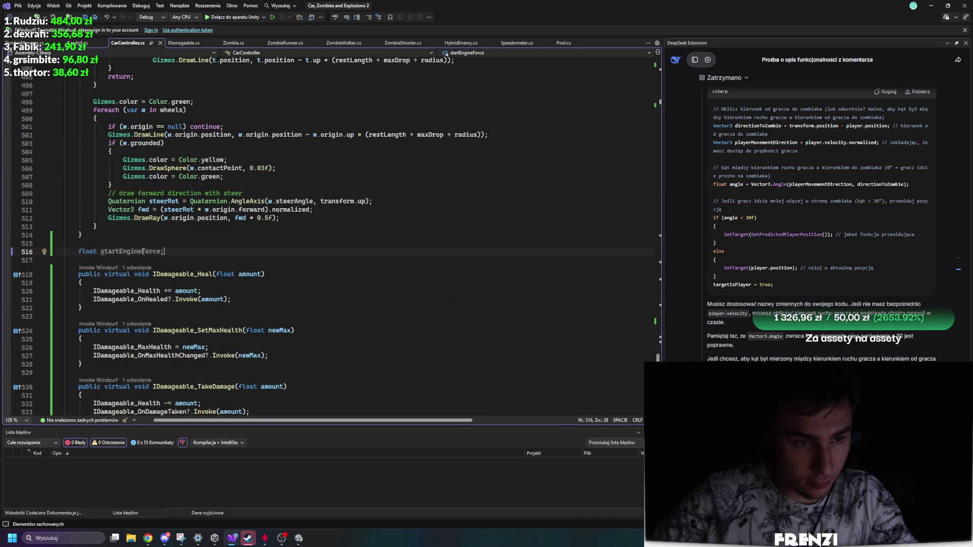
Remove the stray 'pu' on line 516 and move to the end of the Awake setup code.
click(137, 236)
key(Return)
key(Return)
text(public)
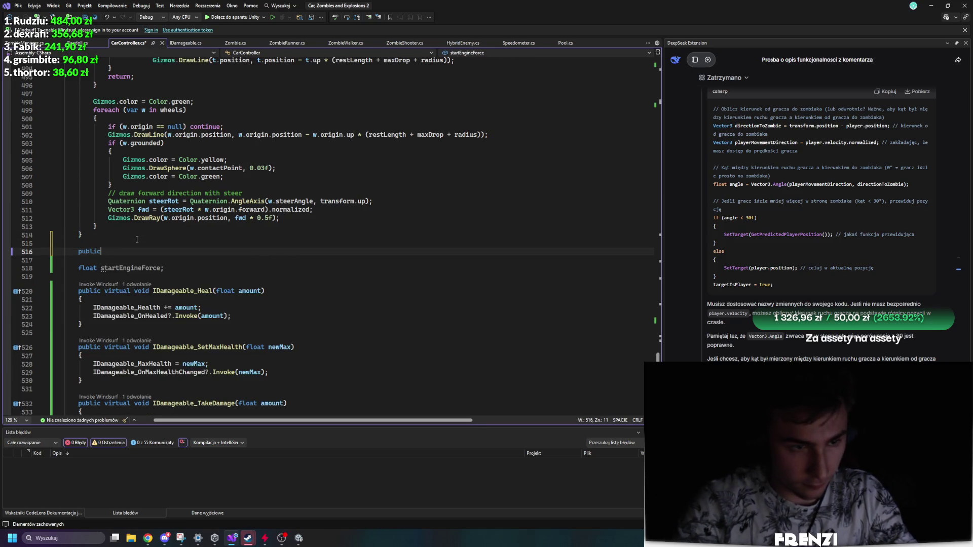
key(BackSpace)
key(BackSpace)
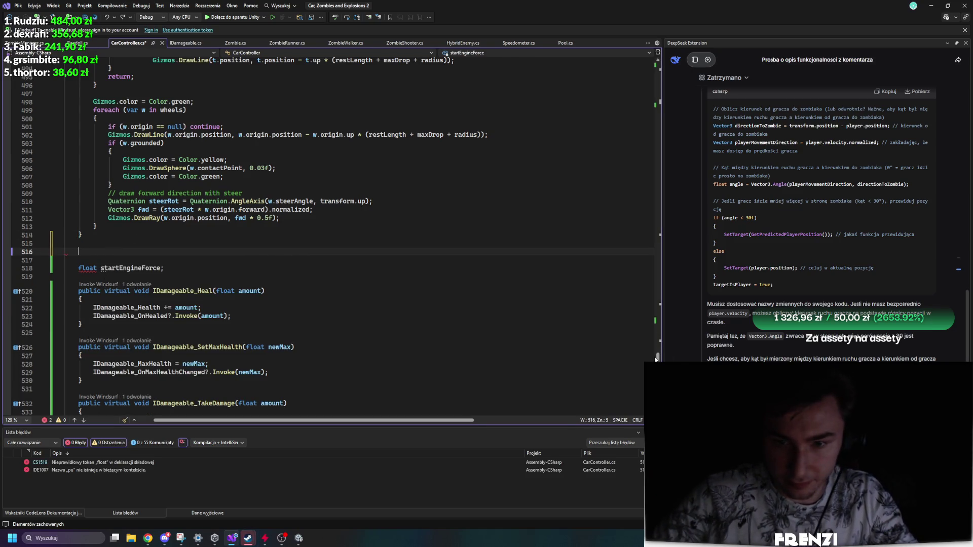
mouse_move(679, 355)
mouse_down()
mouse_move(679, 73)
mouse_move(674, 133)
mouse_up()
click(278, 234)
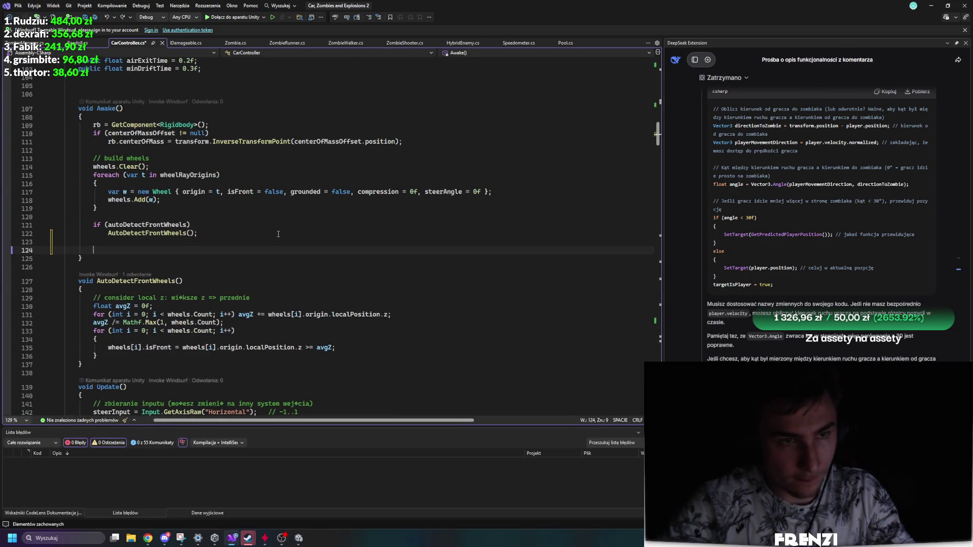
Copy the IDamageable_SetMaxHealth and IDamageable_Heal calls from Zombie.cs OnSpawn.
key(ctrl+Tab)
click(275, 215)
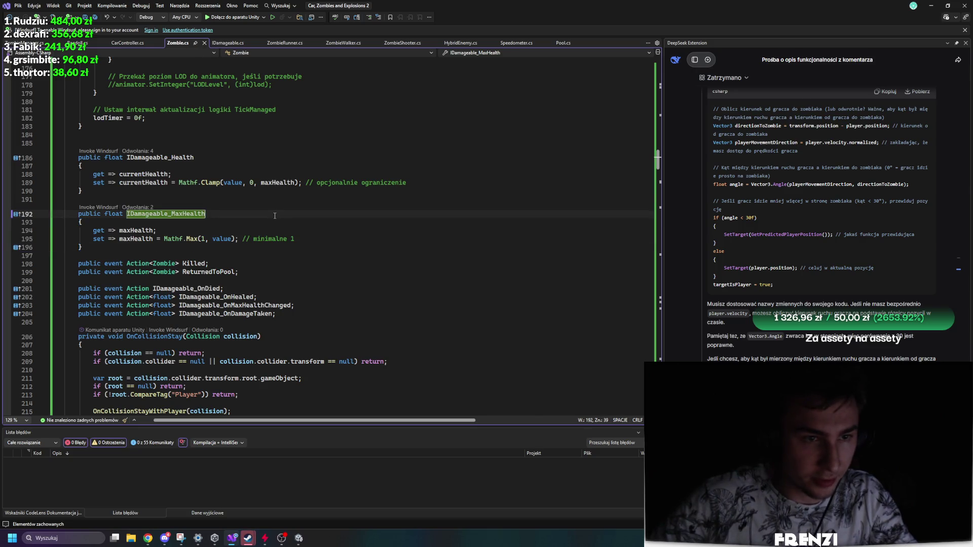
scroll(274, 218, down, 13)
scroll(241, 232, down, 5)
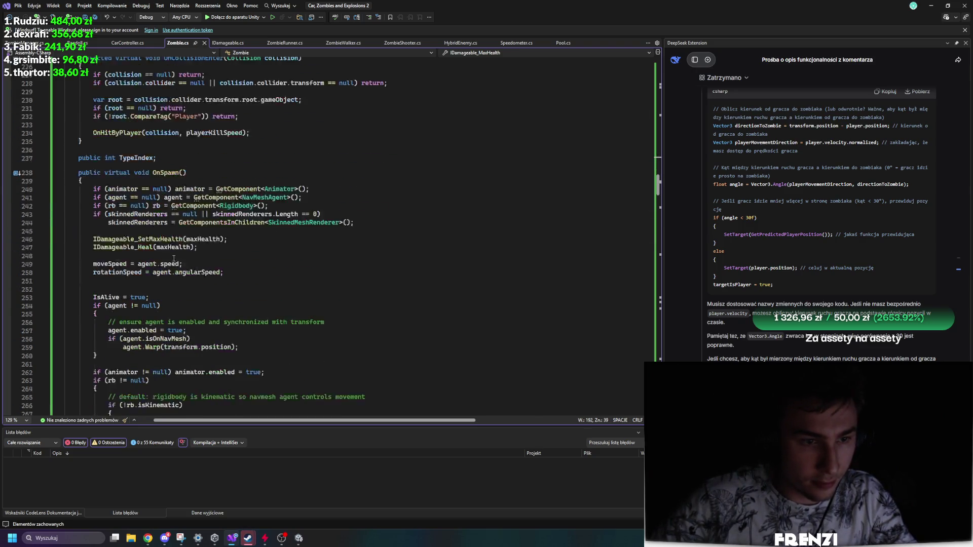
drag(198, 197, 64, 181)
key(ctrl+Tab)
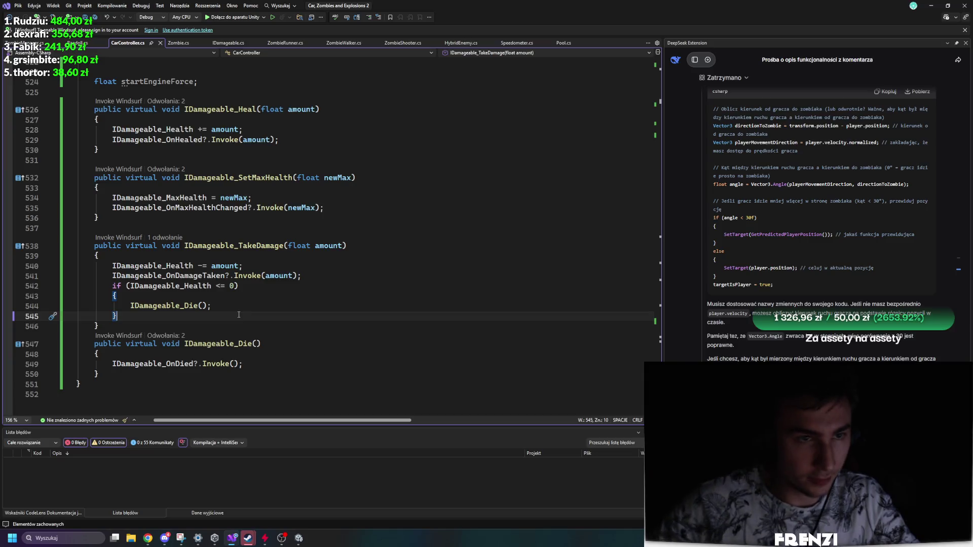
In CarController Awake, add 'startEngineForce = engineForce;' after the health setup and save.
scroll(292, 218, up, 20)
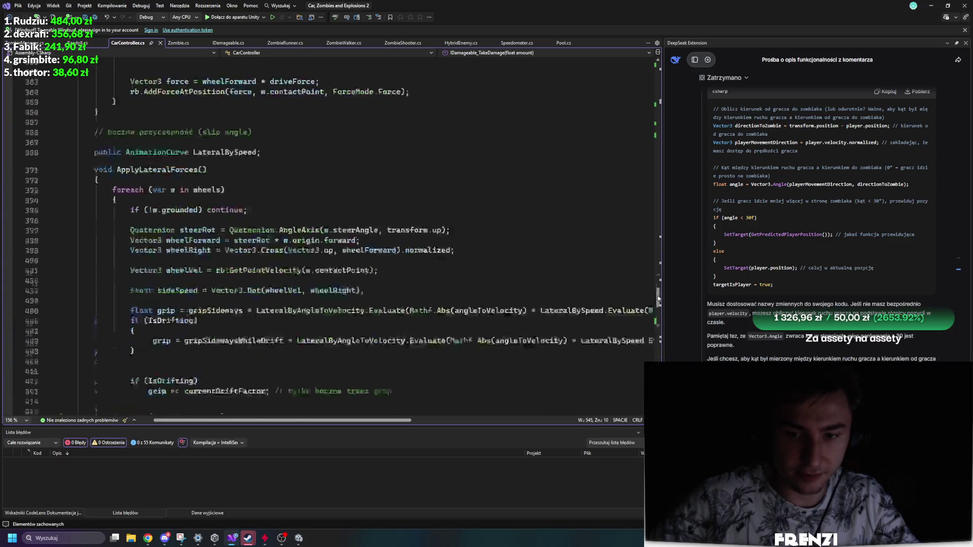
scroll(293, 218, down, 9)
scroll(293, 218, down, 13)
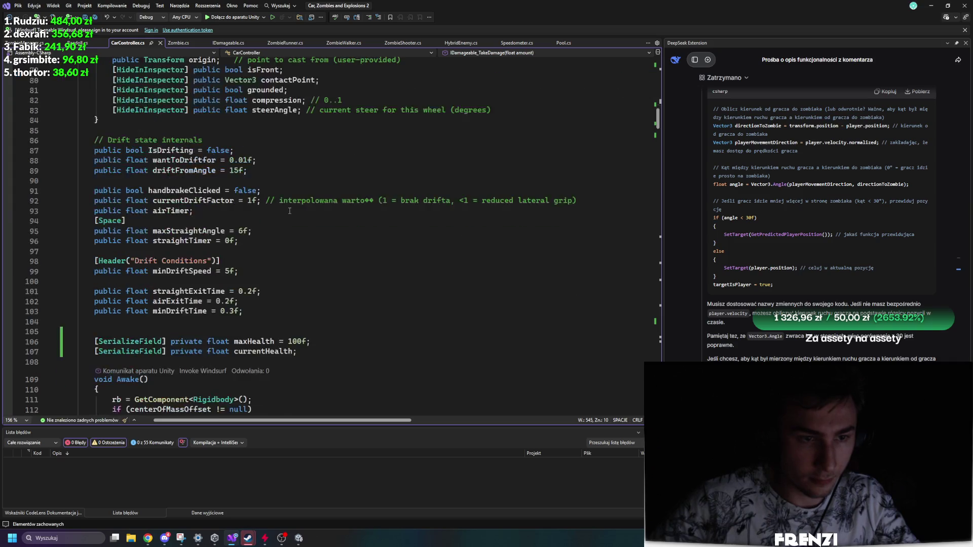
click(276, 239)
key(Return)
text(startEngineForce = engineForce;)
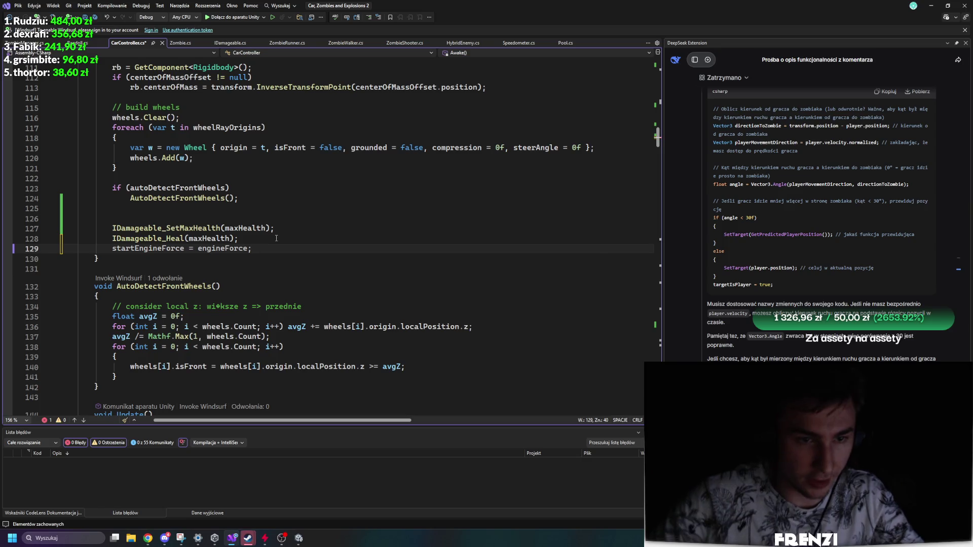
key(ctrl+s)
scroll(276, 238, down, 20)
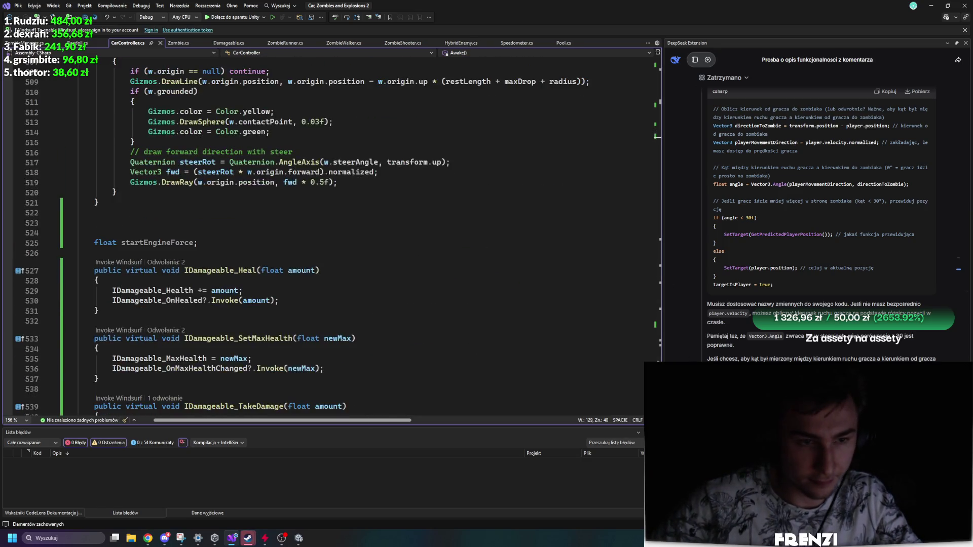
scroll(261, 263, down, 10)
Add 'engineForce /= 2f;' after the death check in IDamageable_TakeDamage and save.
scroll(261, 263, up, 3)
click(261, 263)
key(Return)
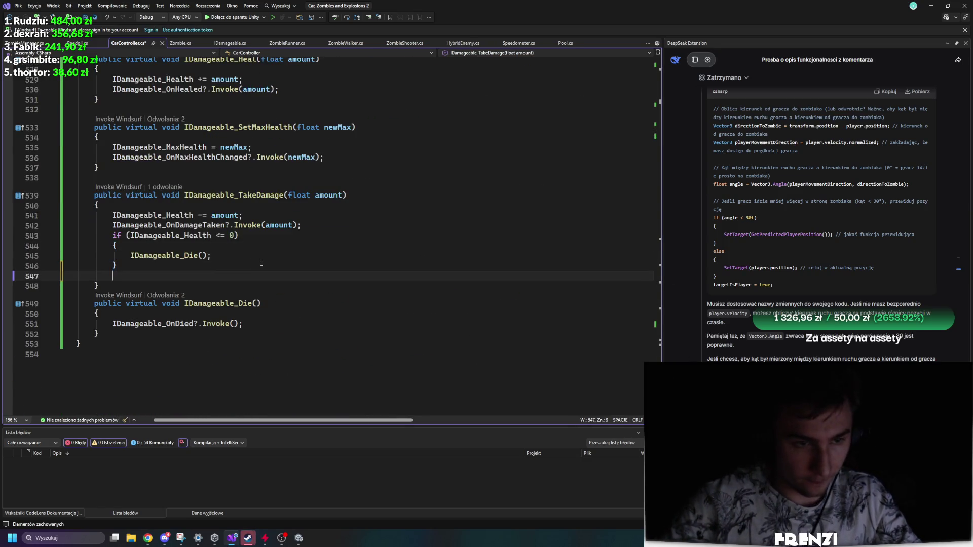
text(engineForce)
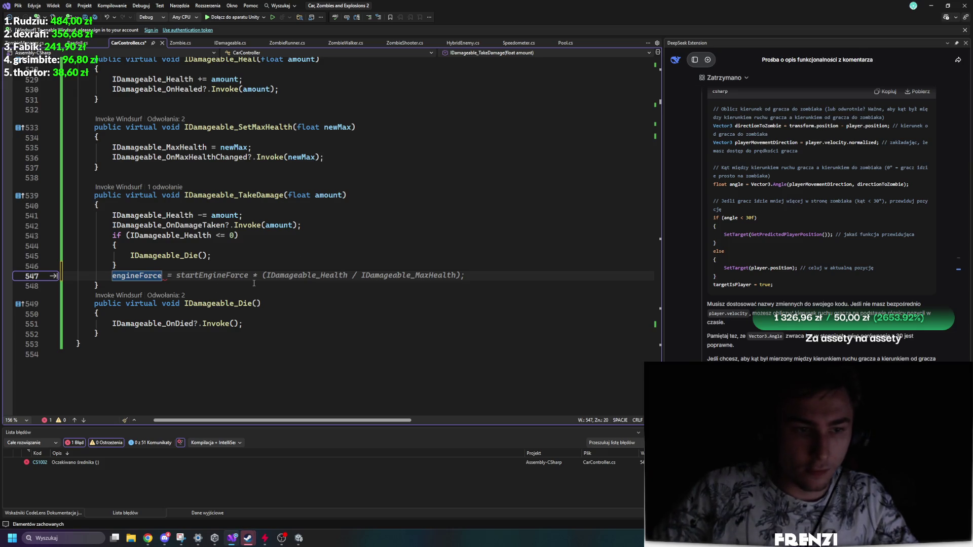
click(324, 195)
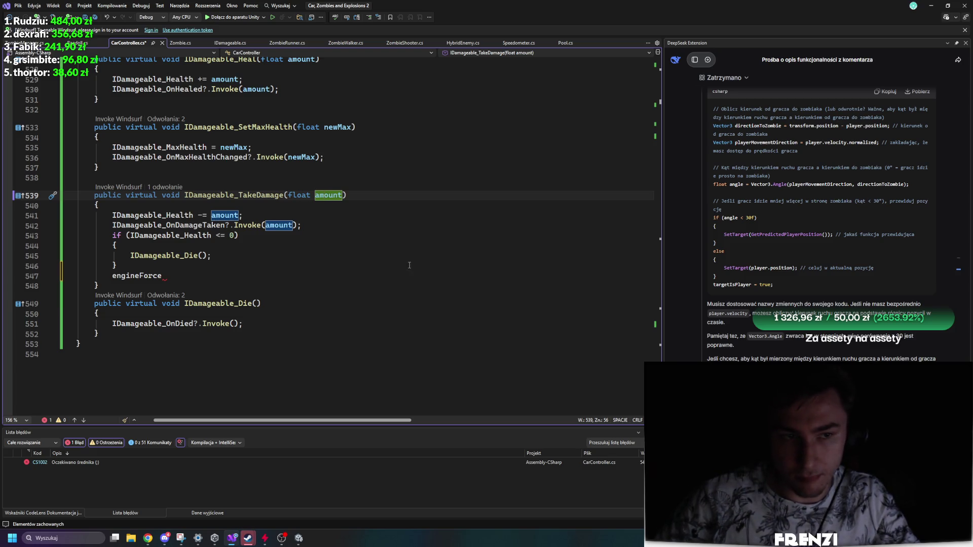
click(335, 276)
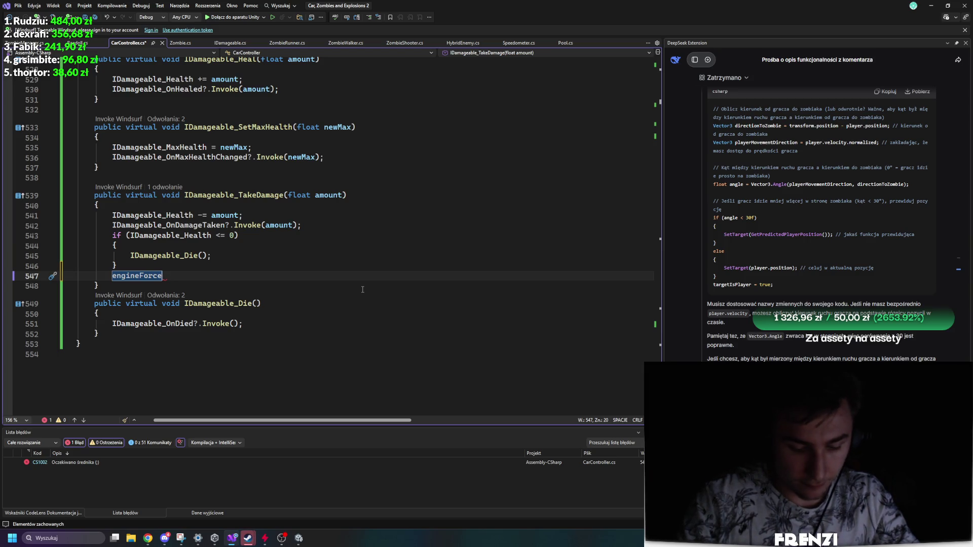
text(/=)
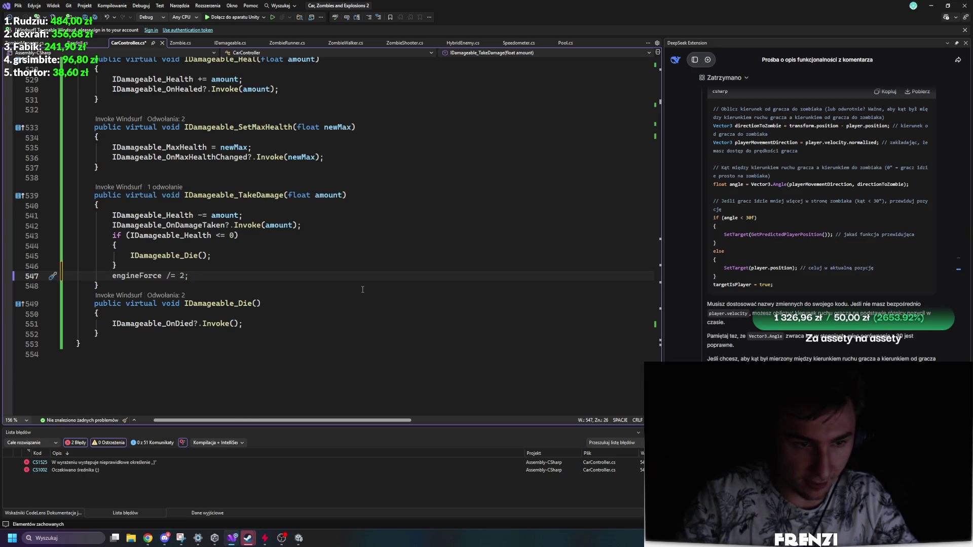
text( 2f)
key(ctrl+s)
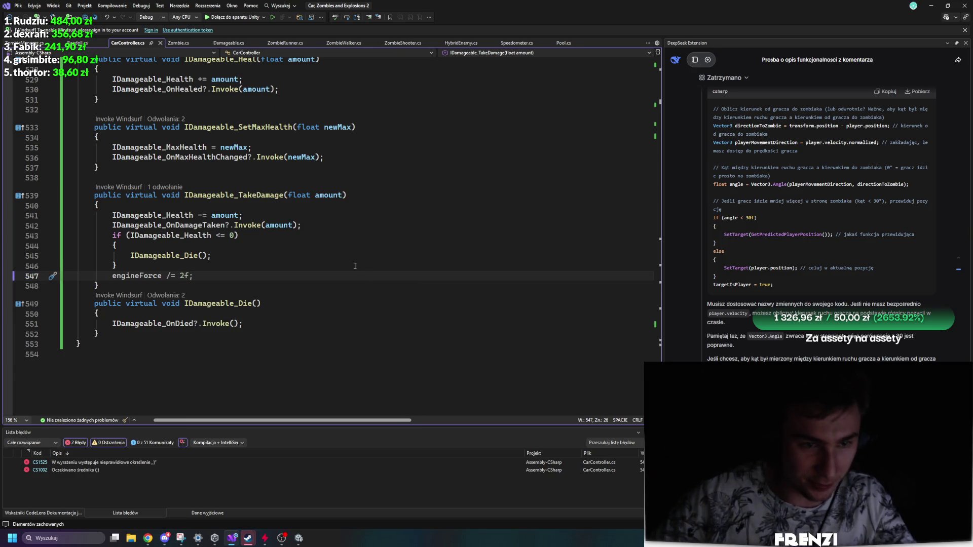
Select the amount parameter and open a new line below the death check.
double_click(328, 195)
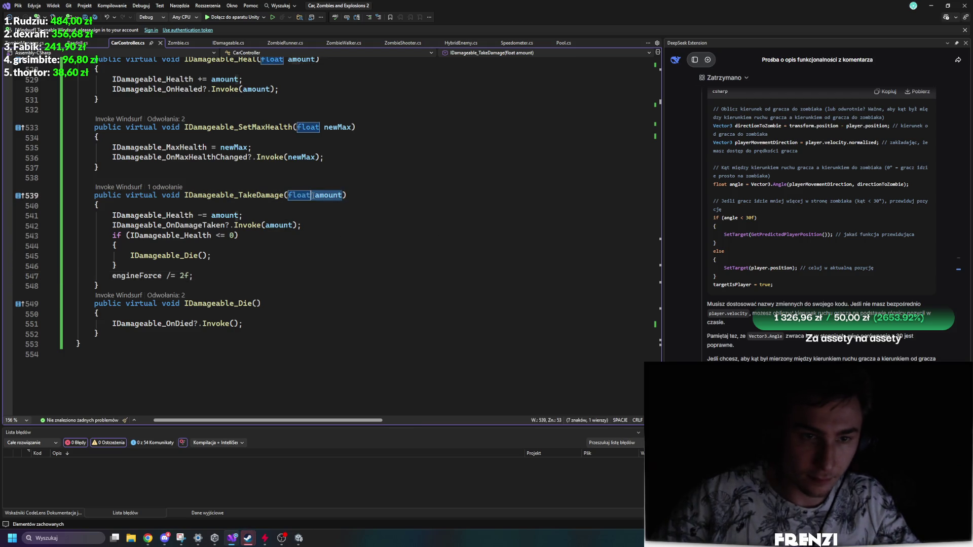
click(263, 267)
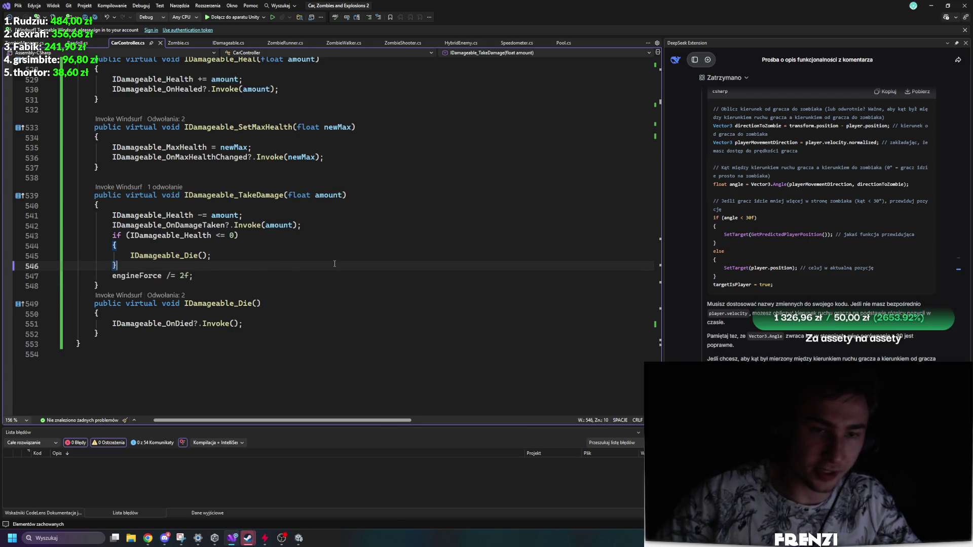
key(Return)
key(Return)
Write a 'var percentage = amount / maxHealth' line below the death check.
text(am)
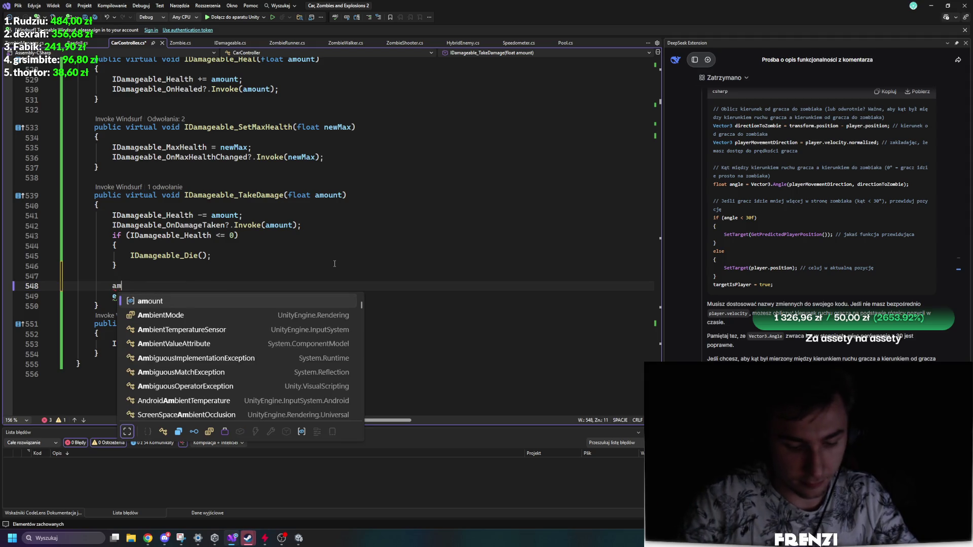
key(Tab)
text(.)
key(BackSpace)
text(/)
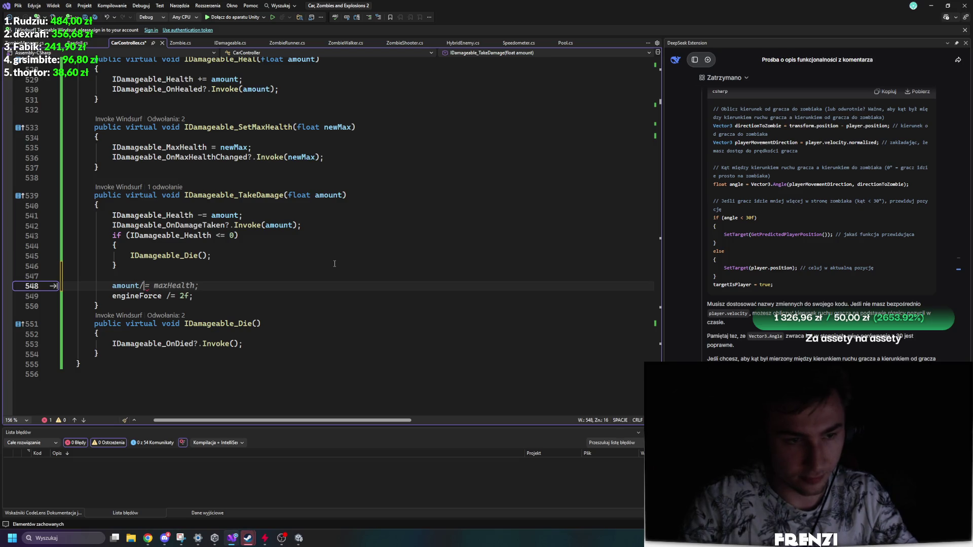
key(Tab)
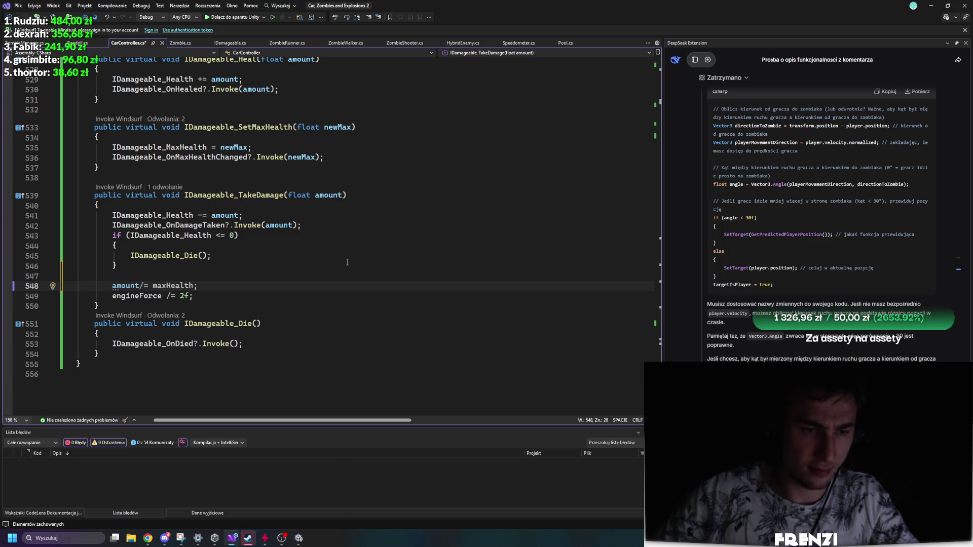
key(Home)
text(var )
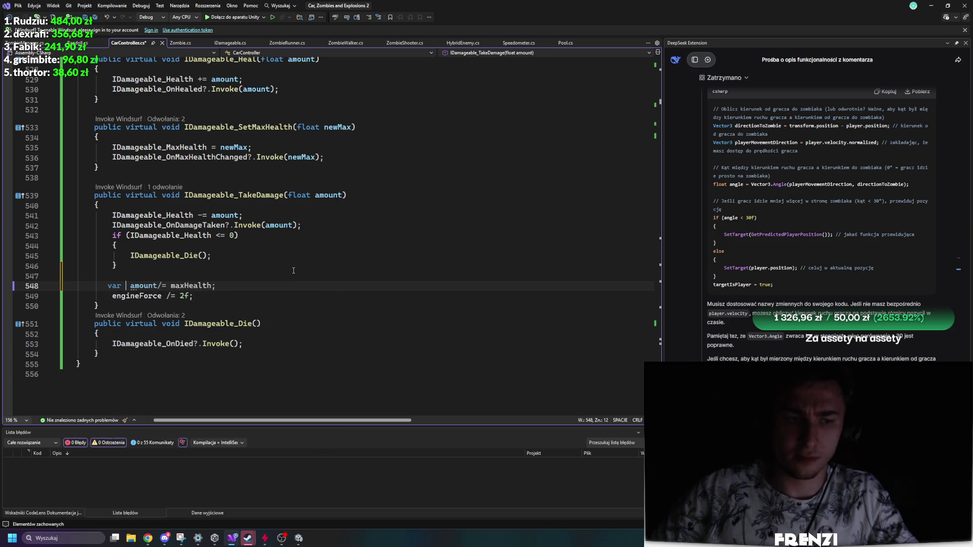
text(percentage =)
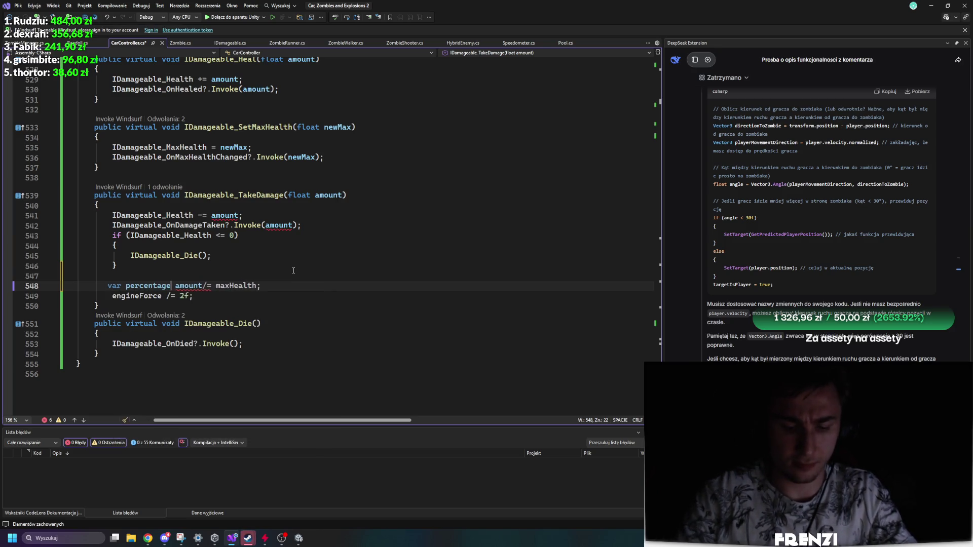
Replace the 2f divisor in the engineForce line with percentage.
click(333, 195)
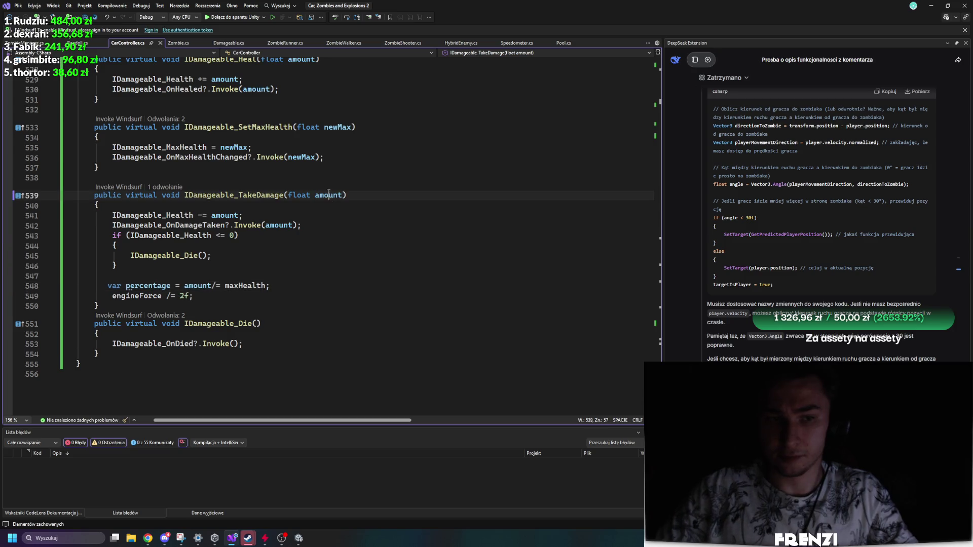
click(152, 286)
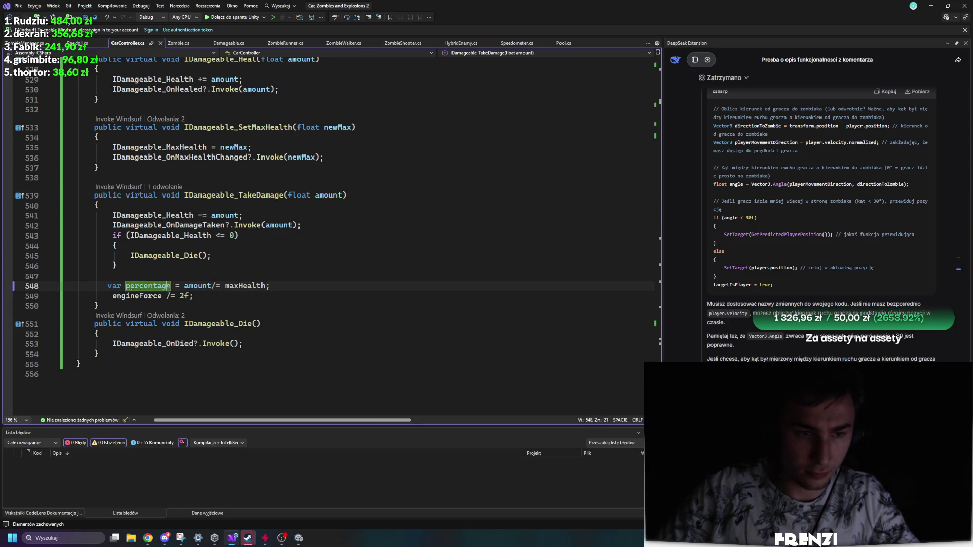
click(193, 297)
drag(189, 296, 179, 296)
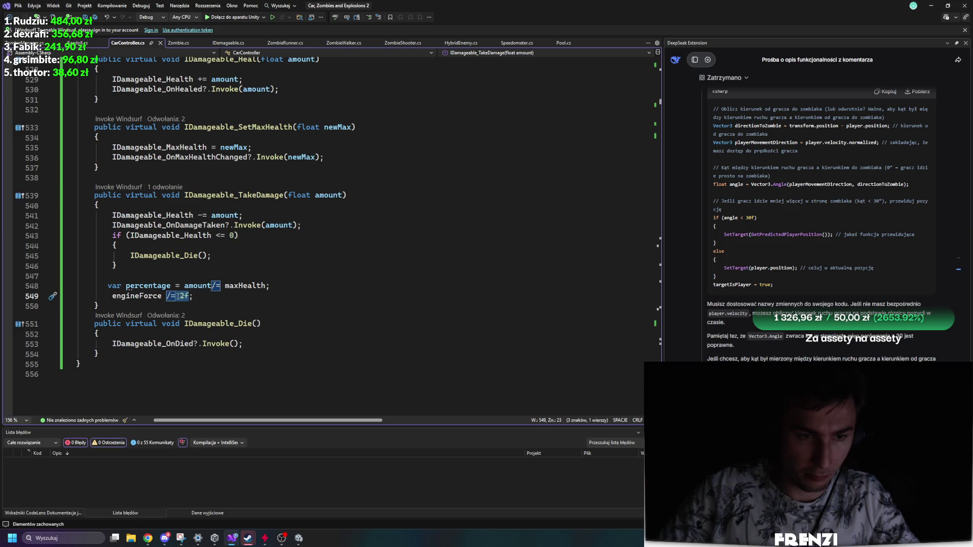
text(per)
key(Tab)
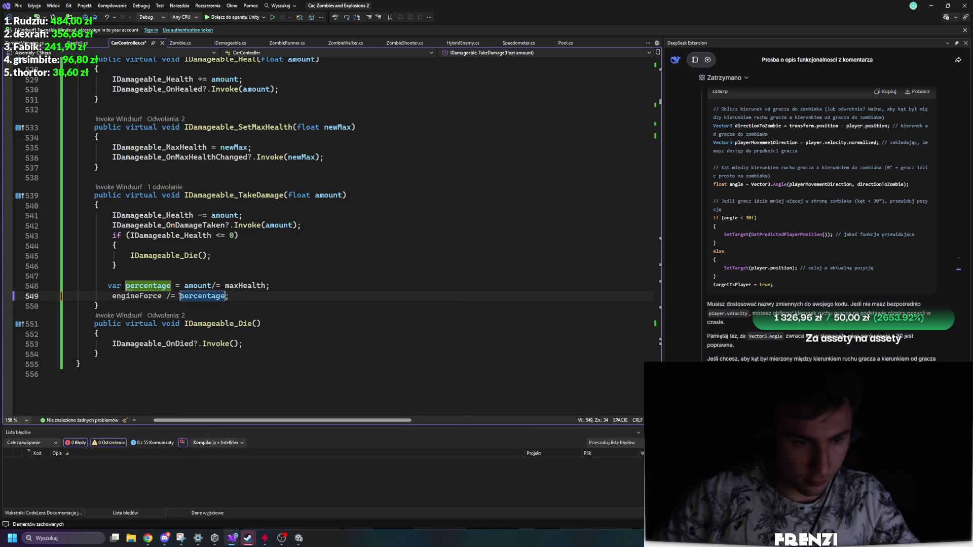
Insert startEngineForce into the engineForce formula before percentage.
click(383, 263)
click(201, 286)
click(251, 286)
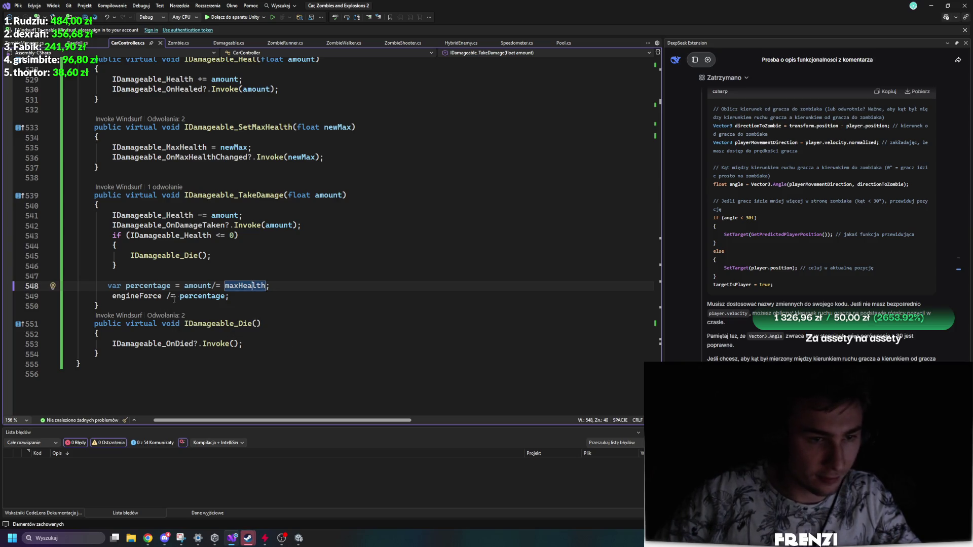
key(Down)
key(Down)
key(Down)
key(Up)
key(Up)
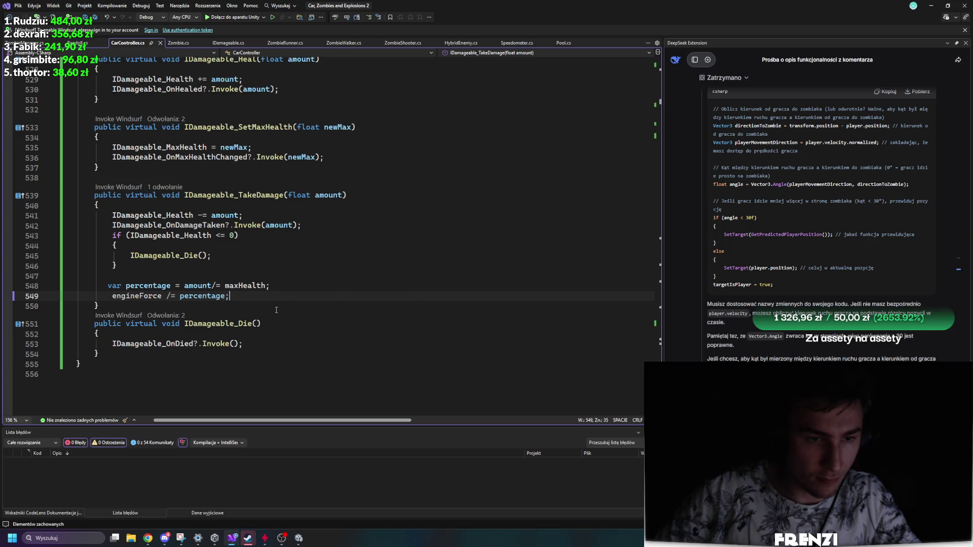
key(ctrl+Left)
key(ctrl+Left)
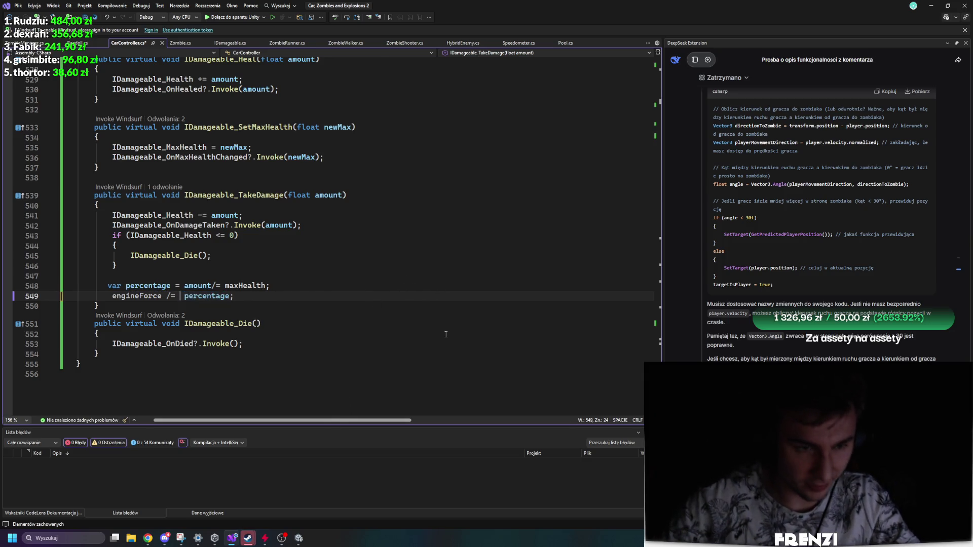
text(start)
key(Tab)
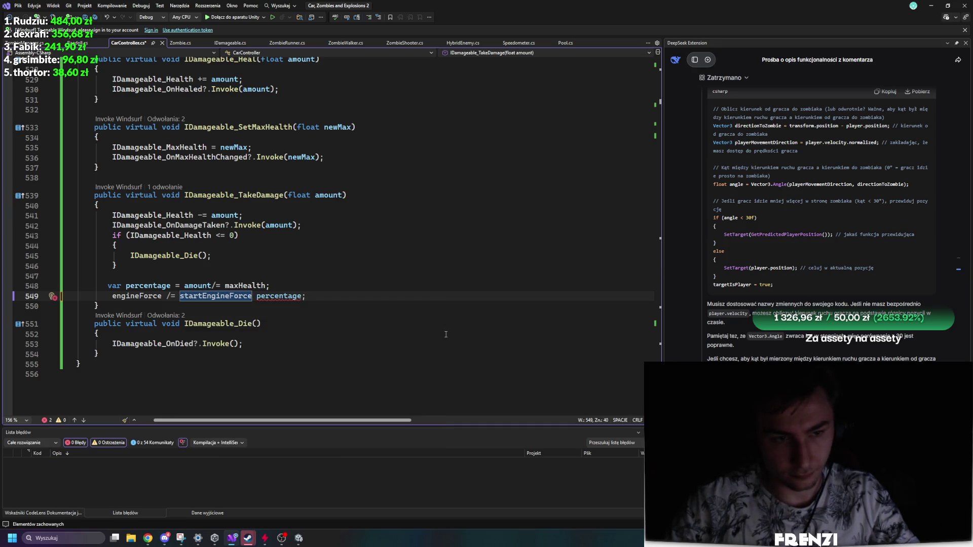
Turn the formula into a plain assignment, dropping percentage and starting a currentHealth term.
click(171, 297)
key(BackSpace)
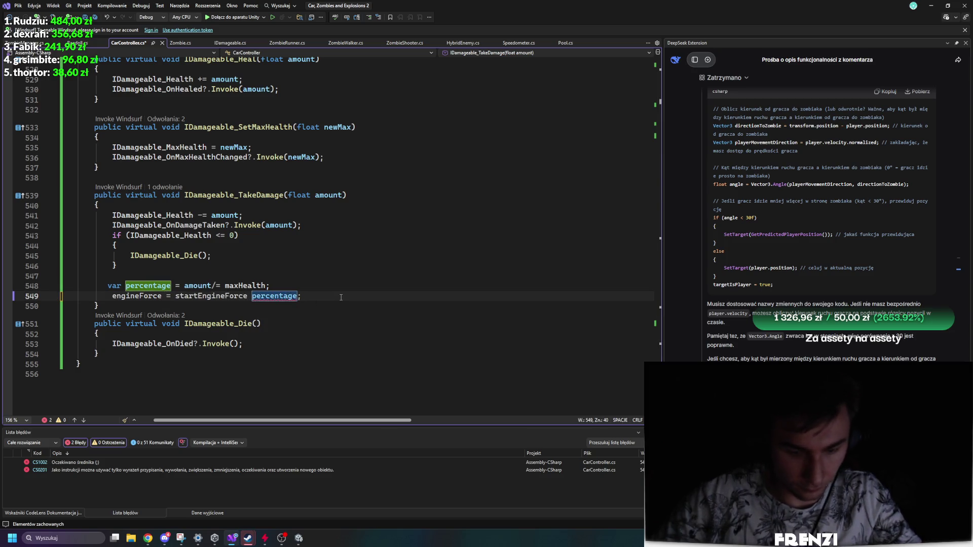
key(Left)
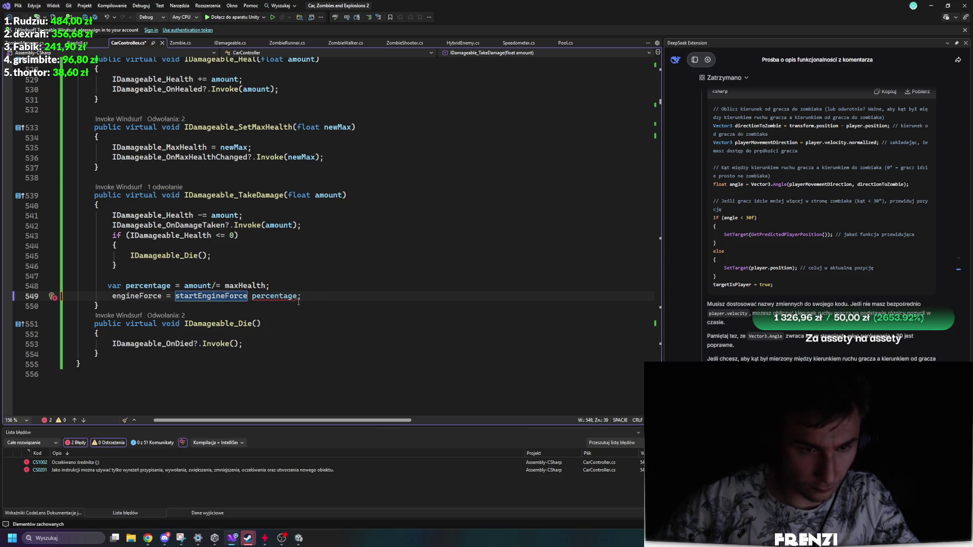
double_click(299, 301)
key(BackSpace)
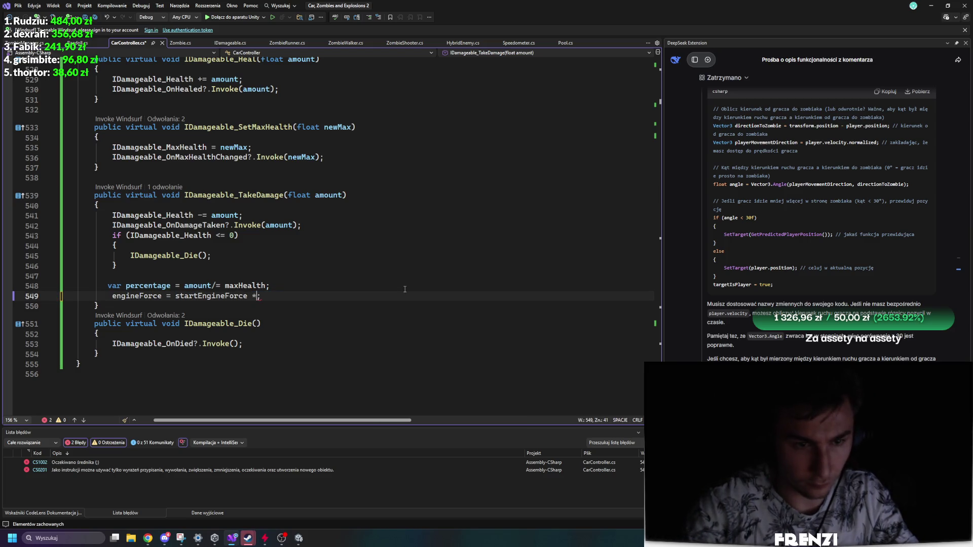
key(BackSpace)
text(/c)
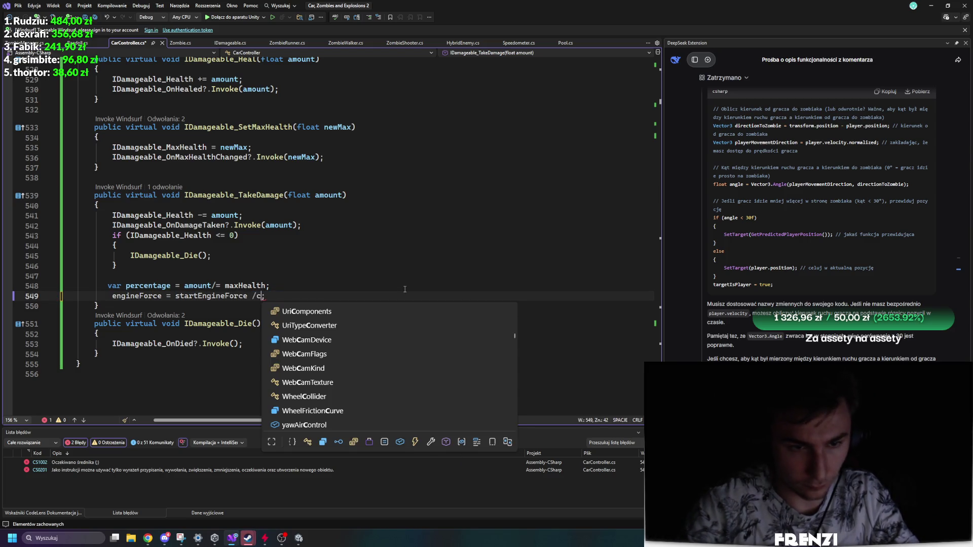
key(BackSpace)
text(c)
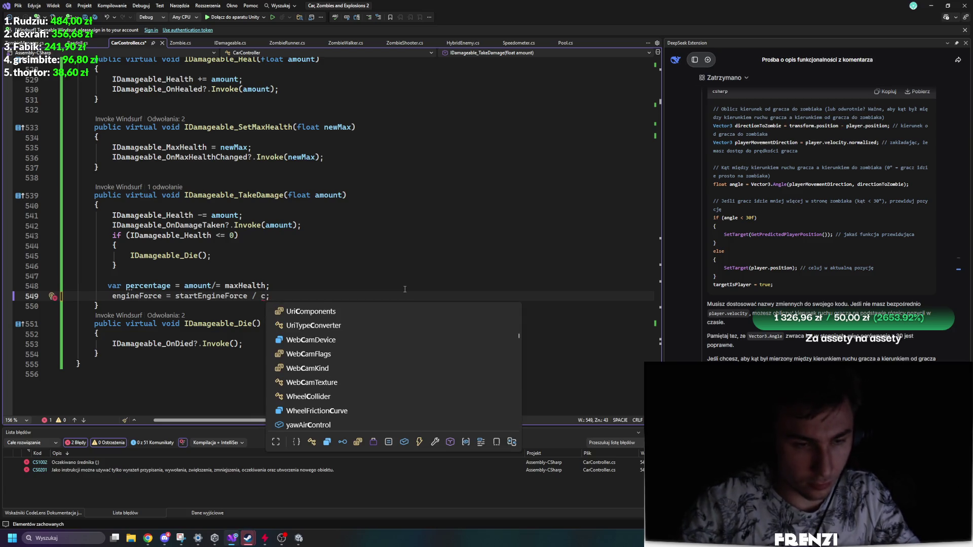
key(BackSpace)
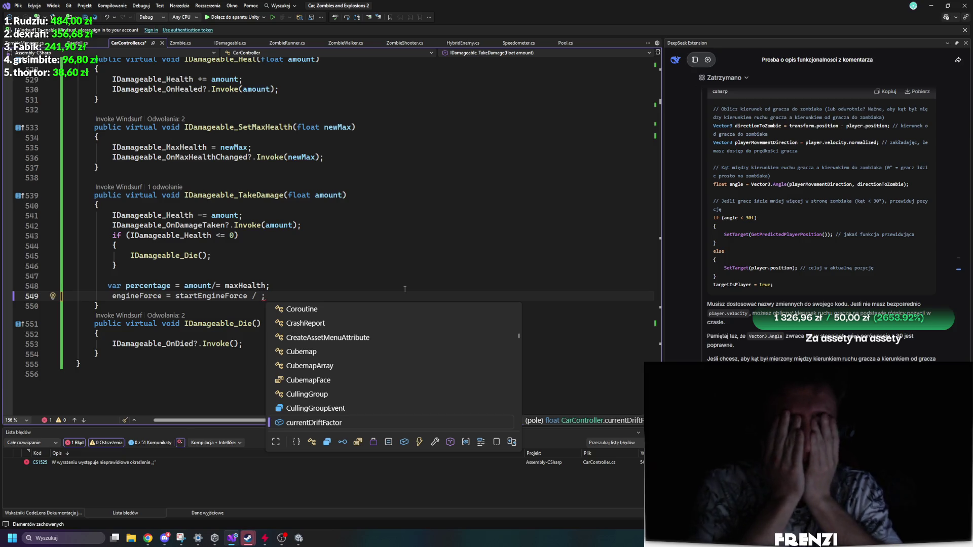
key(BackSpace)
key(BackSpace)
key(BackSpace)
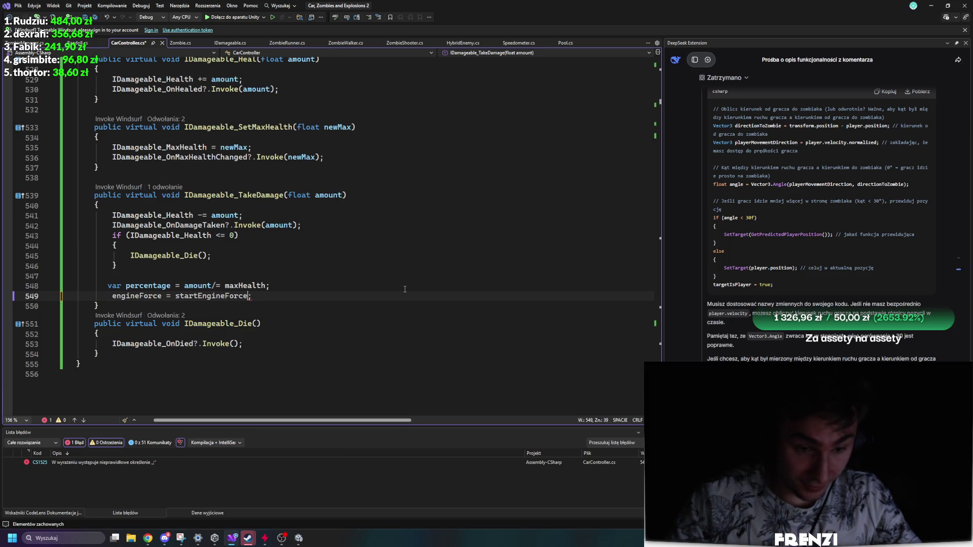
text(()
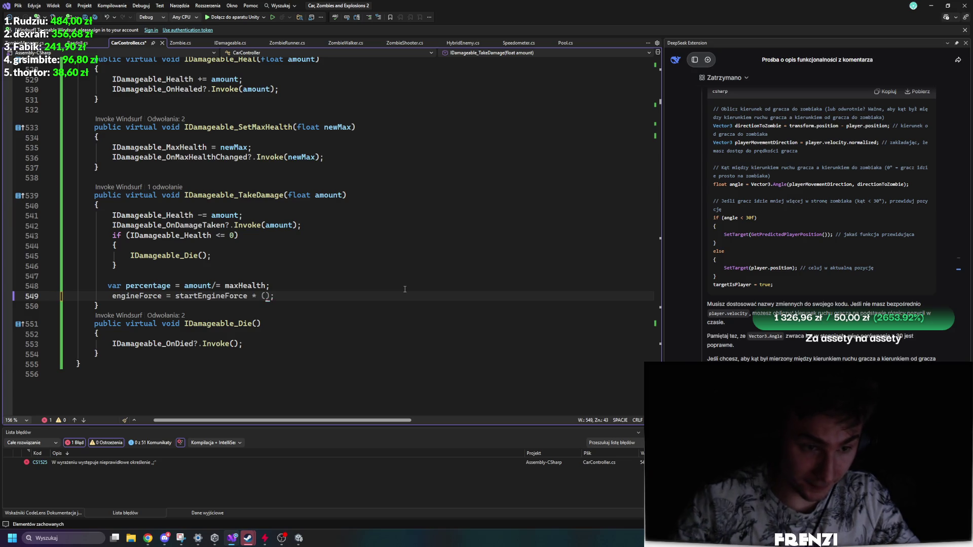
text(curre)
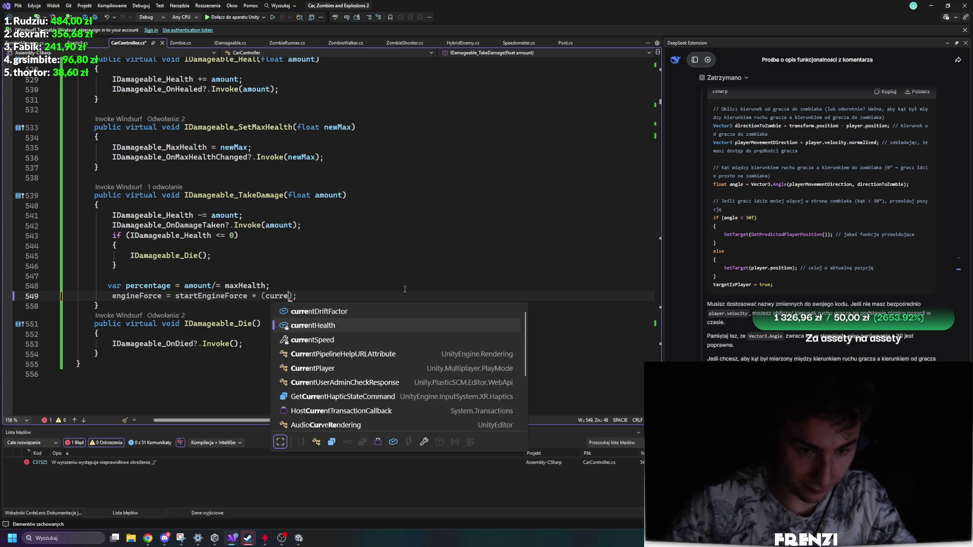
key(Tab)
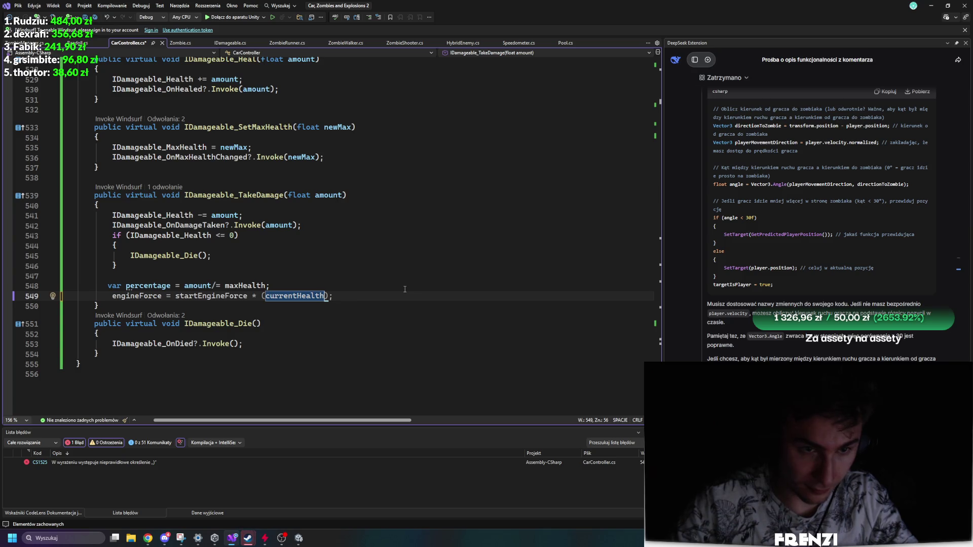
Complete the formula as startEngineForce * (IDamageable_Health/IDamageable_MaxHealth) and save.
key(BackSpace)
key(BackSpace)
key(BackSpace)
key(BackSpace)
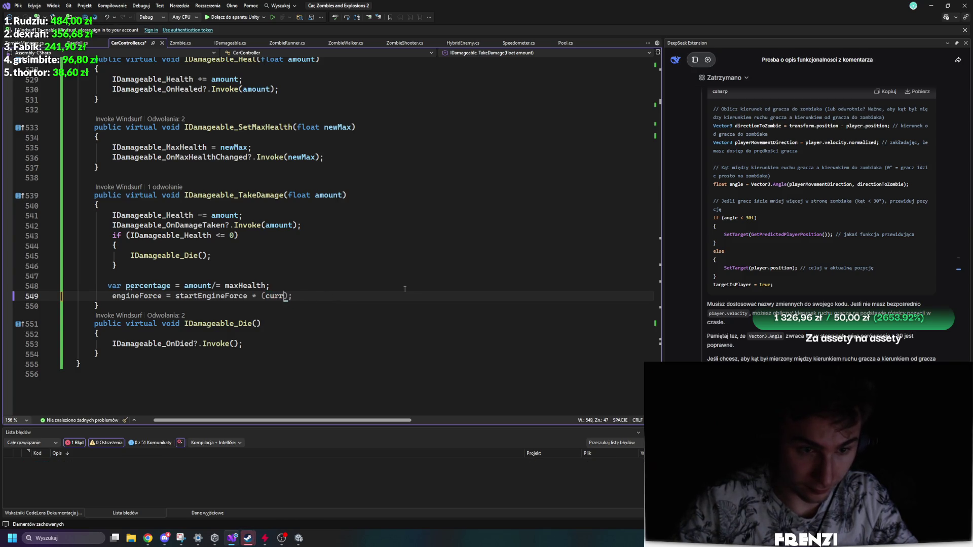
text(idama)
key(Down)
key(Down)
key(Down)
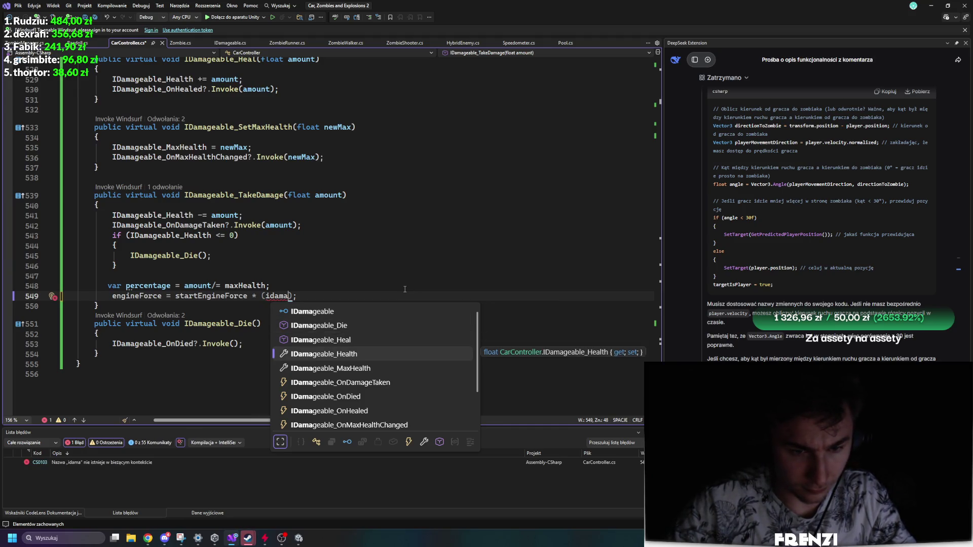
key(Tab)
text(/)
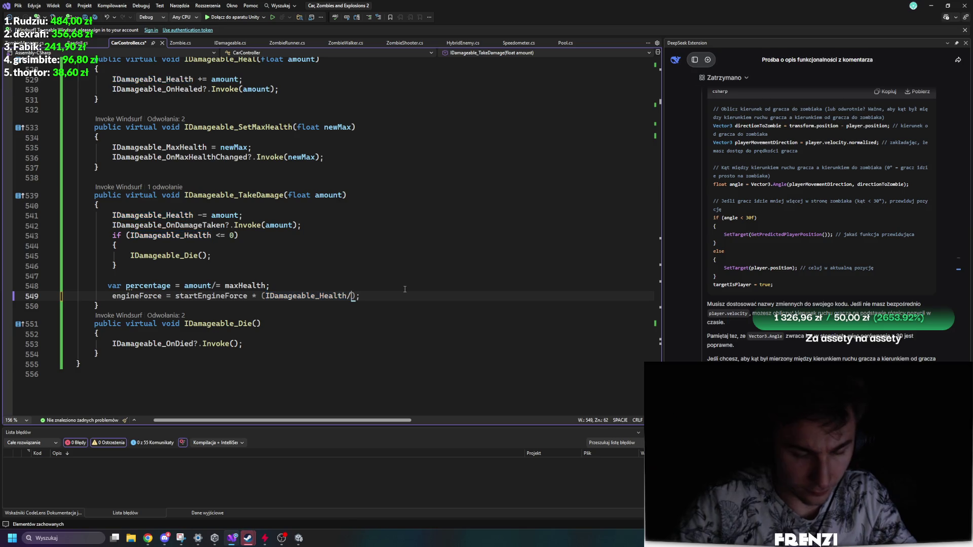
key(Down)
key(Down)
key(Down)
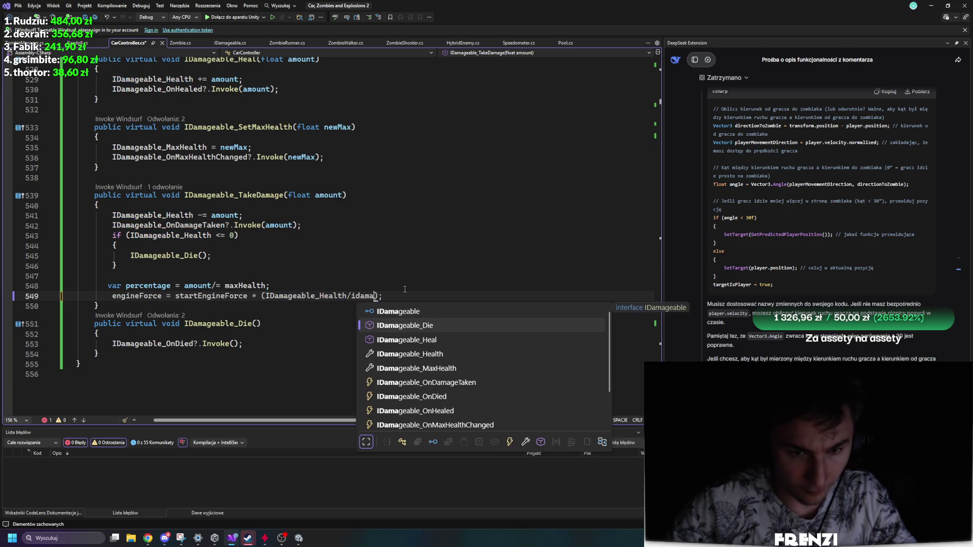
key(Tab)
key(ctrl+s)
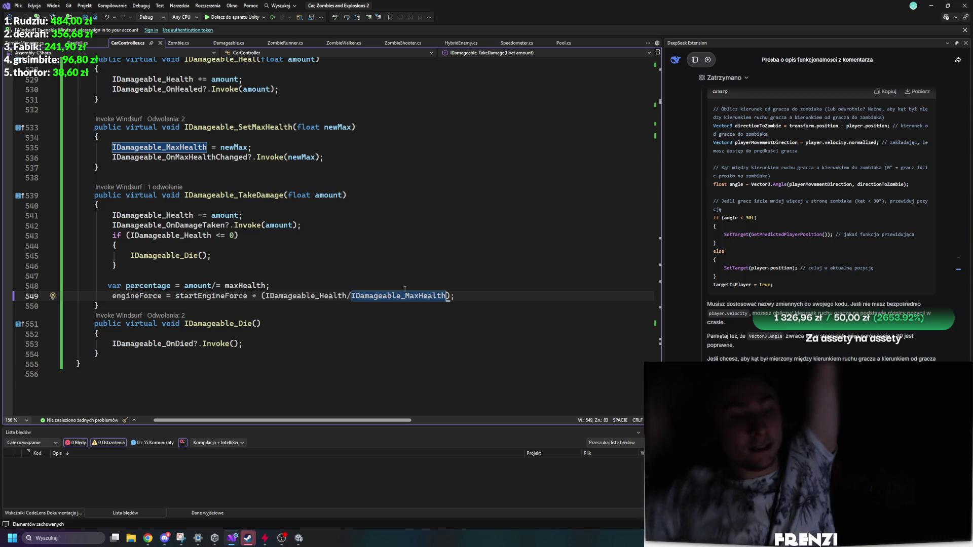
Delete the unused percentage line 548 and save CarController.cs.
click(159, 285)
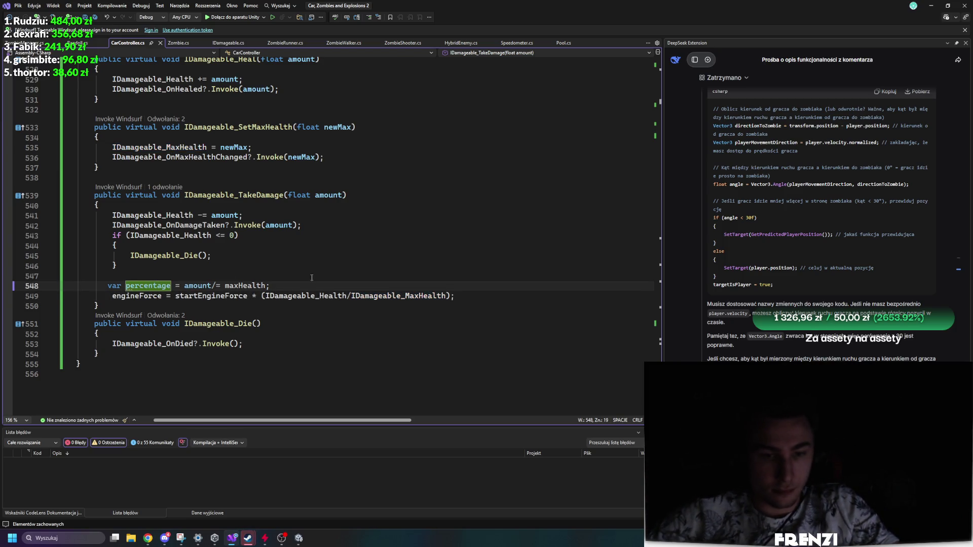
key(shift+Home)
key(BackSpace)
key(BackSpace)
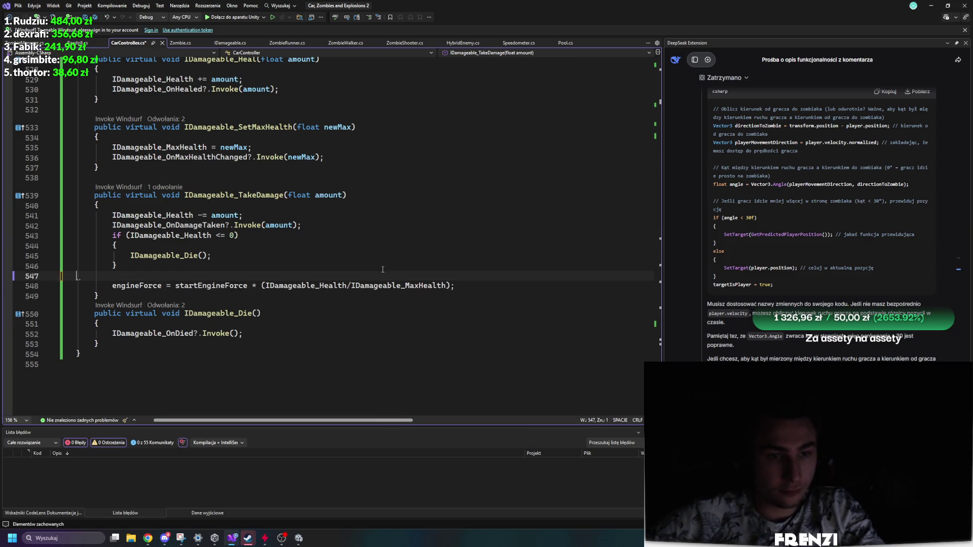
key(ctrl+s)
click(370, 243)
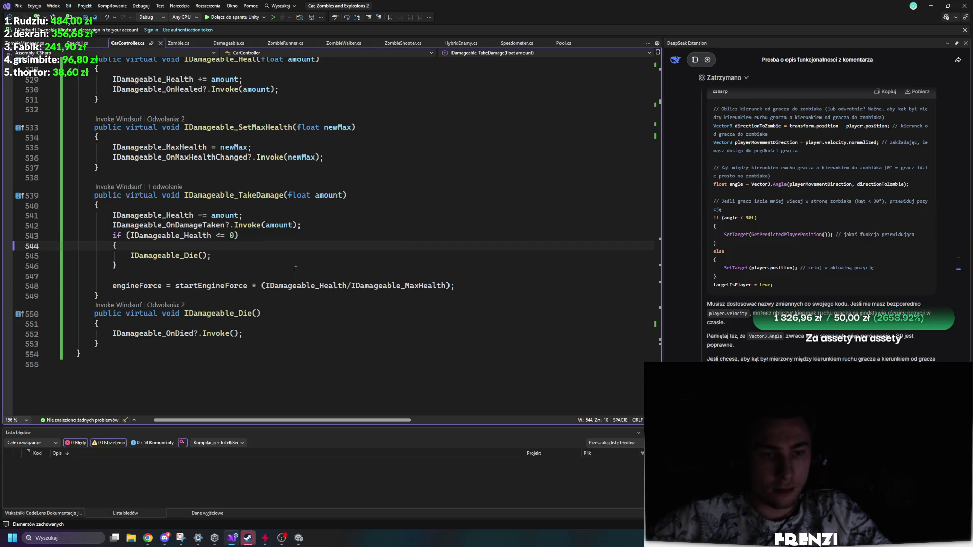
Switch to Zombie.cs and scroll through its health code.
click(181, 43)
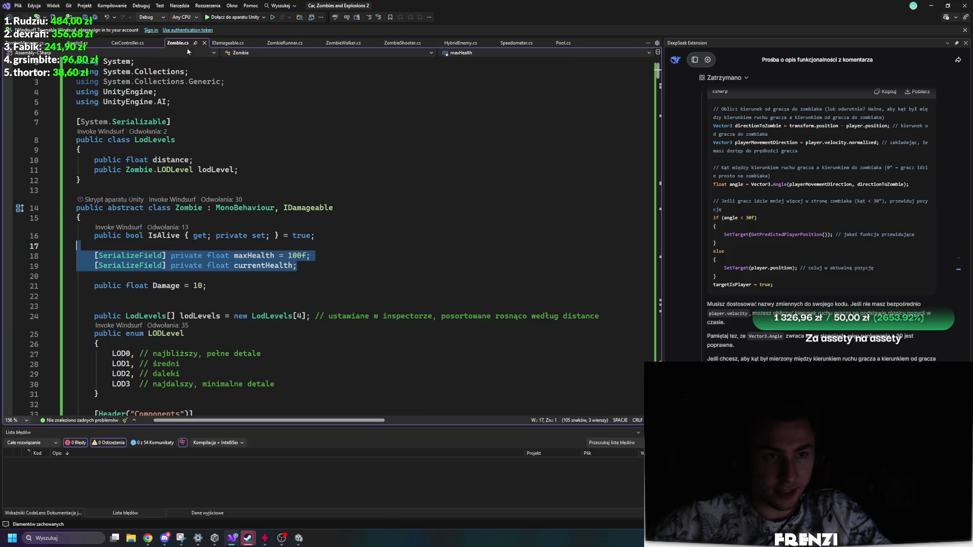
click(276, 347)
scroll(276, 347, down, 20)
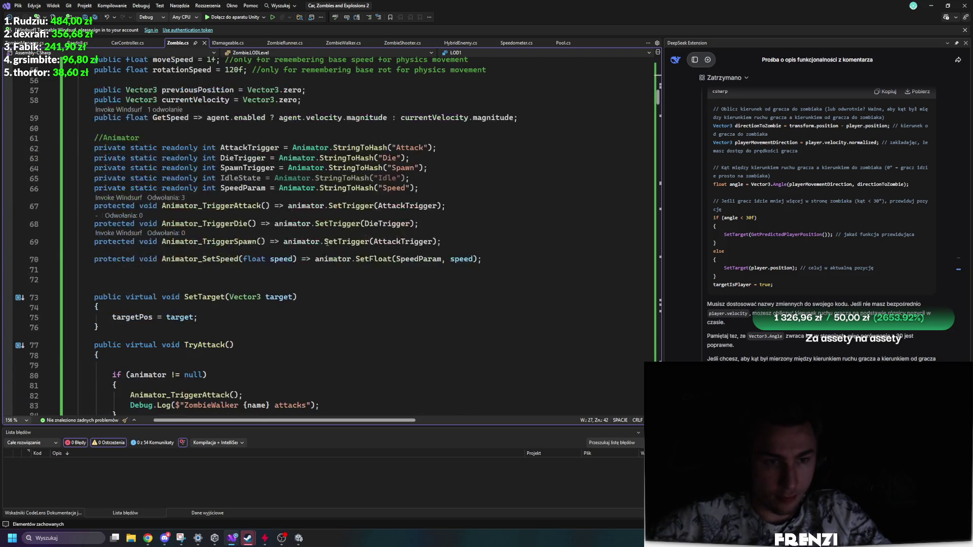
scroll(327, 243, up, 5)
scroll(328, 243, down, 8)
scroll(327, 242, up, 8)
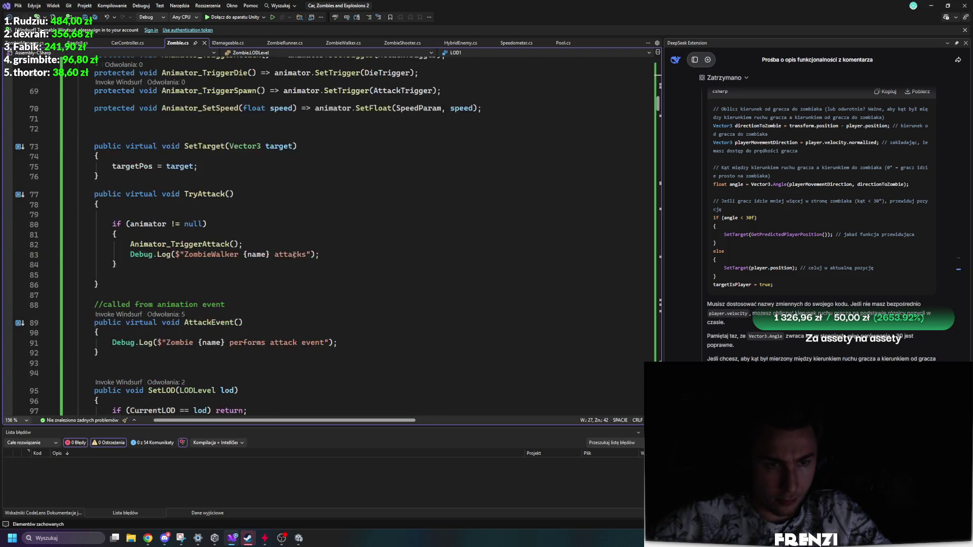
scroll(212, 193, down, 1)
Remove a stray letter in the AttackEvent body and save Zombie.cs.
click(212, 194)
scroll(212, 194, down, 4)
click(208, 201)
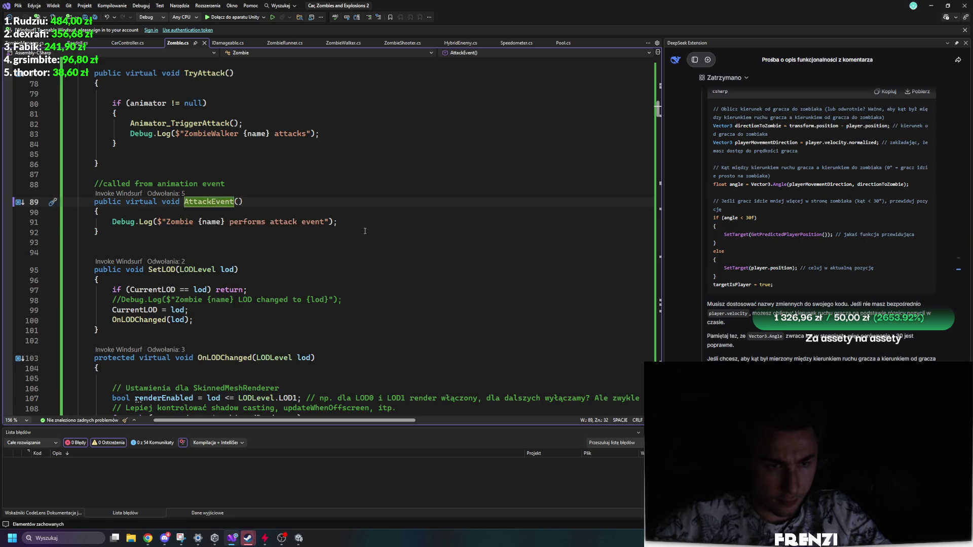
mouse_move(341, 221)
mouse_down()
mouse_move(81, 222)
mouse_move(112, 222)
mouse_up()
text(b)
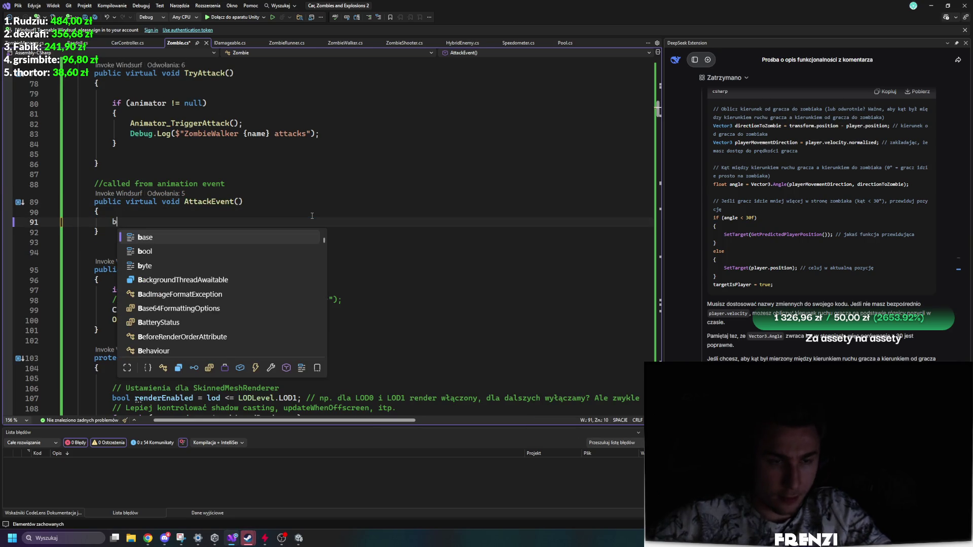
key(BackSpace)
key(ctrl+s)
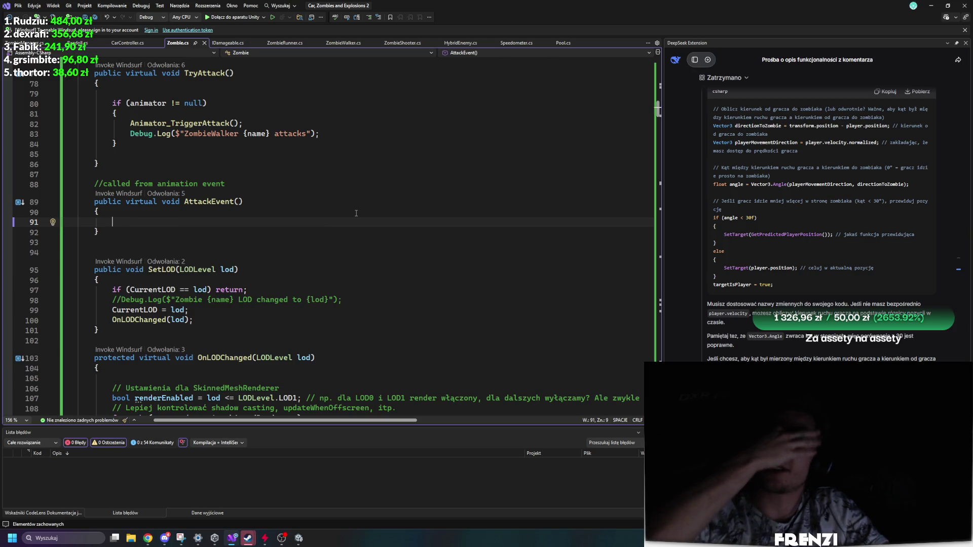
Add a public virtual DealDamageToPlayer(float damage) method below AttackEvent and save.
key(Down)
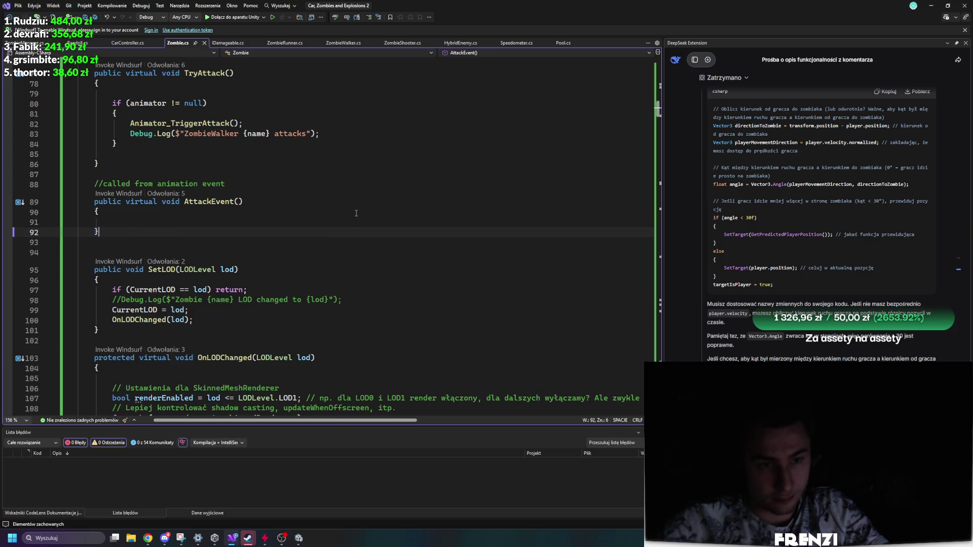
key(Return)
key(Return)
text(public)
key(Return)
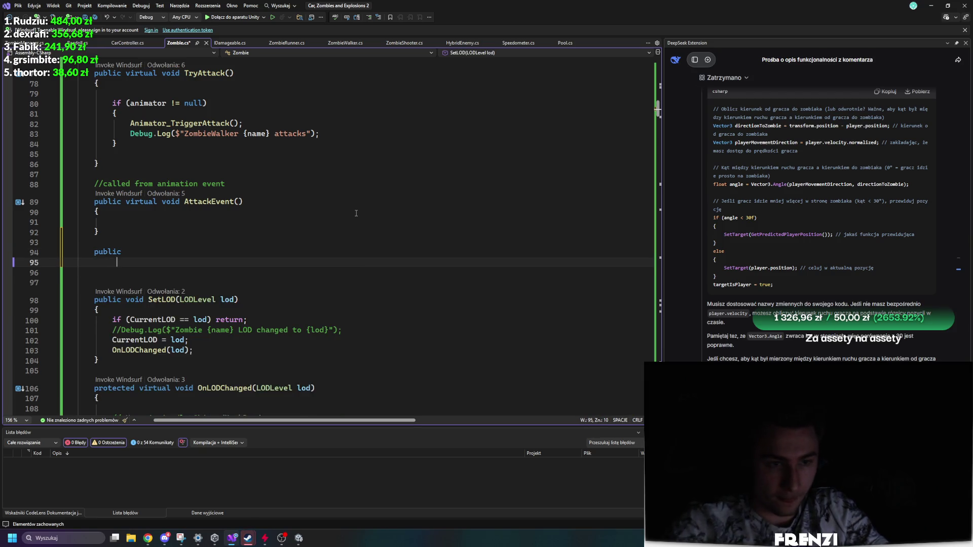
key(BackSpace)
key(BackSpace)
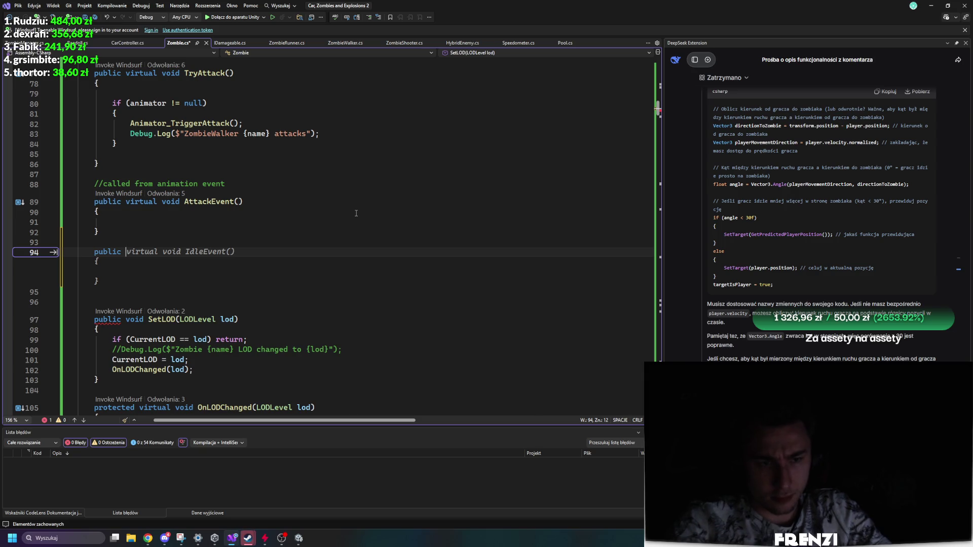
text(virtual void )
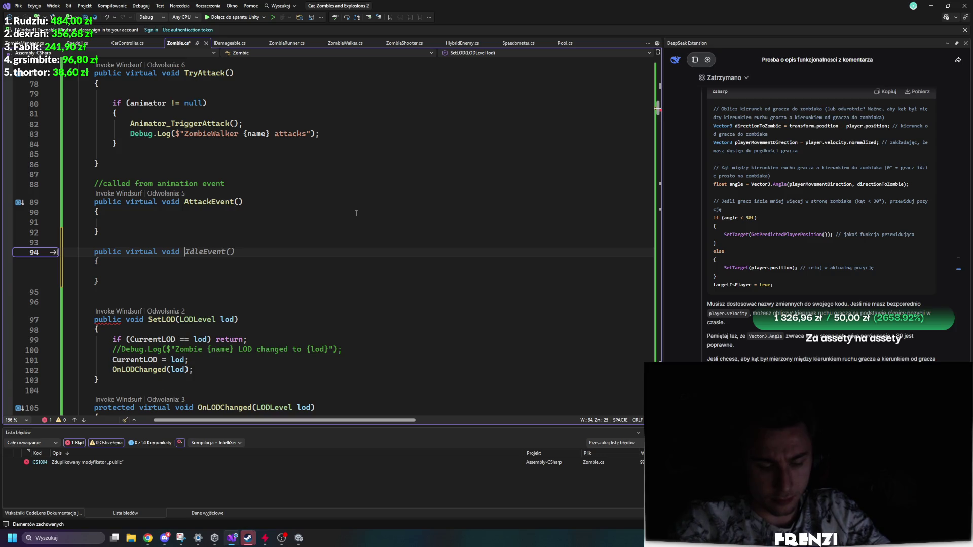
text(DealDamag)
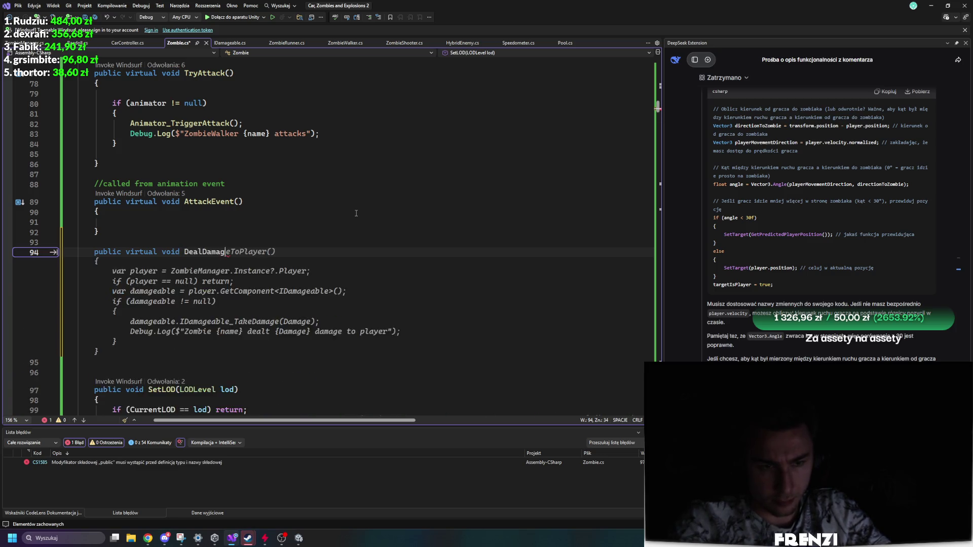
key(Tab)
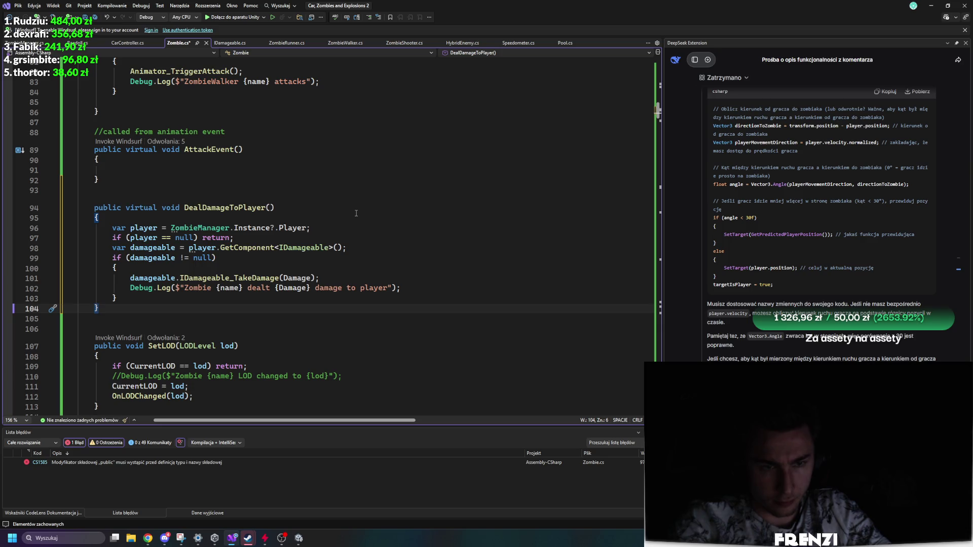
click(270, 208)
text(float damage)
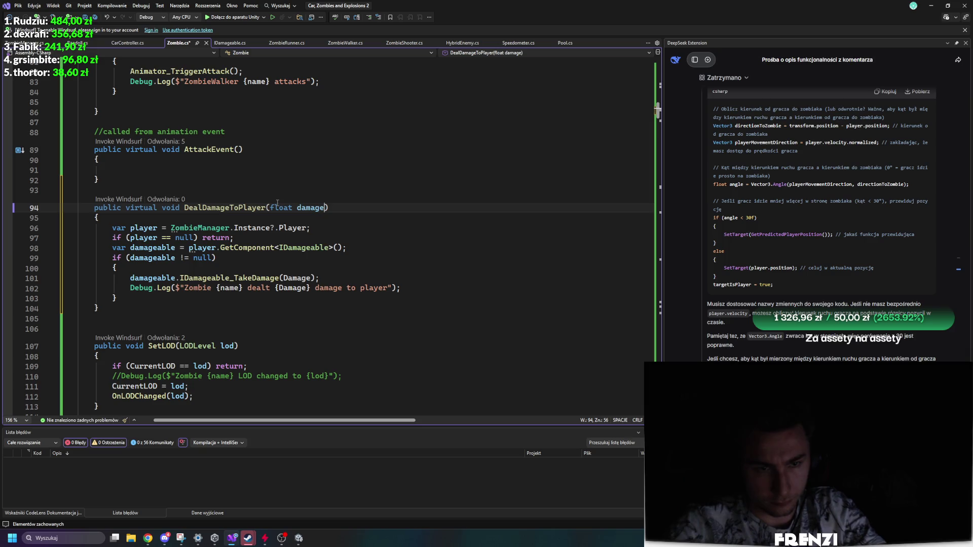
key(ctrl+s)
key(Up)
key(Up)
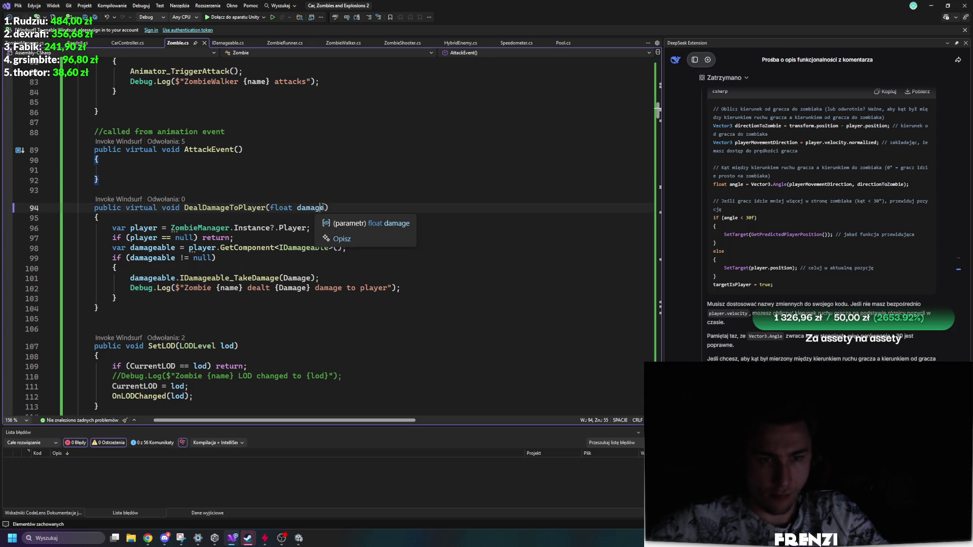
Review DealDamageToPlayer's damage parameter, IDamageable_TakeDamage call and player variable.
drag(327, 207, 294, 207)
double_click(214, 277)
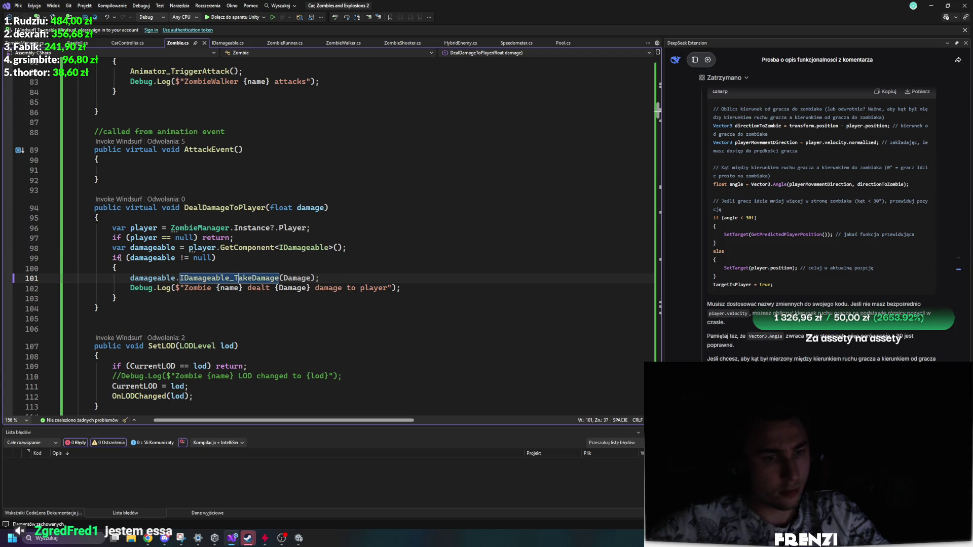
click(202, 248)
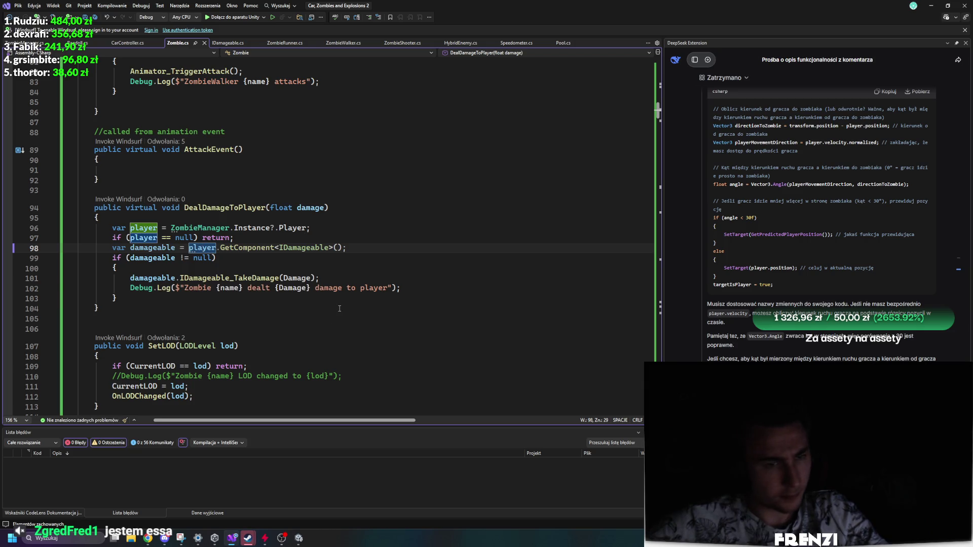
Open ZombieWalker.cs and inspect the rb and car variables in the hit loop.
click(343, 43)
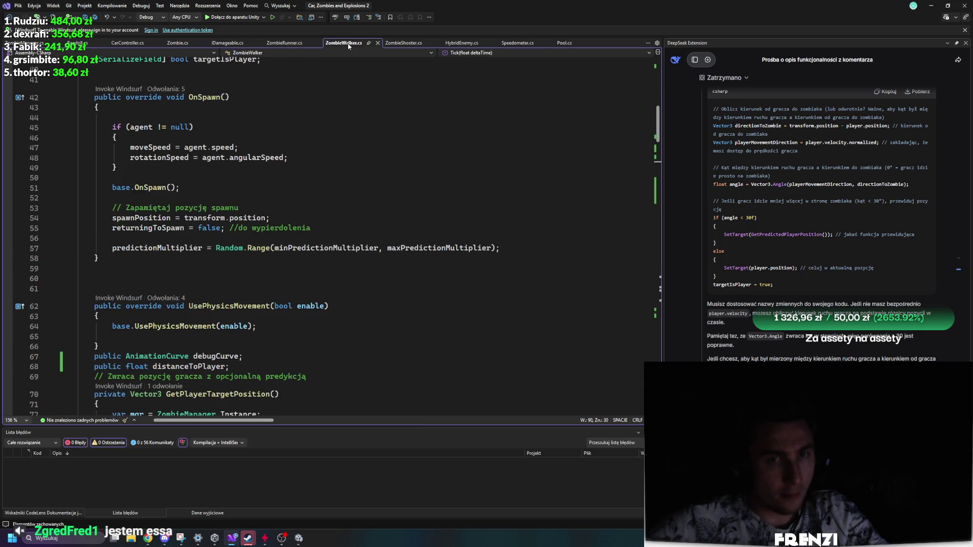
scroll(286, 285, down, 20)
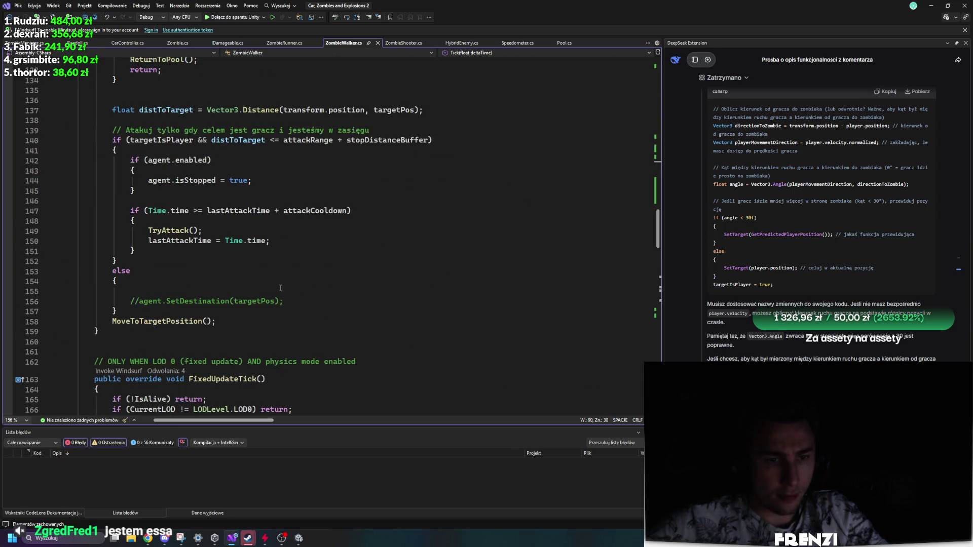
scroll(280, 288, down, 20)
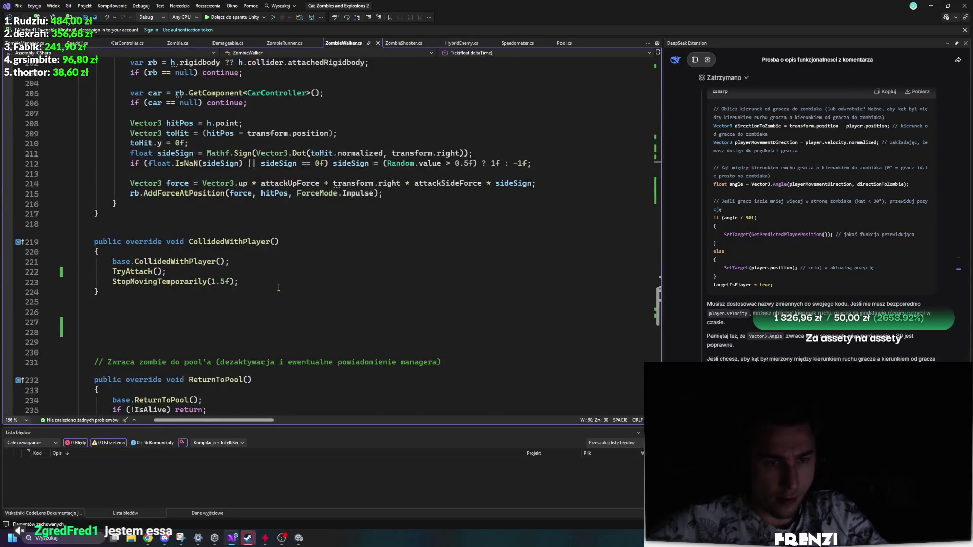
scroll(282, 289, up, 4)
scroll(277, 287, down, 3)
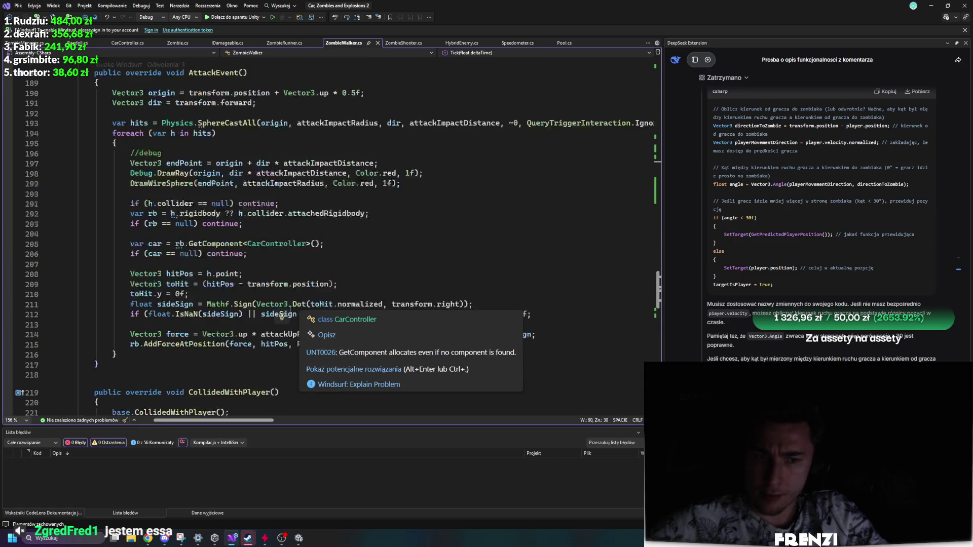
click(184, 213)
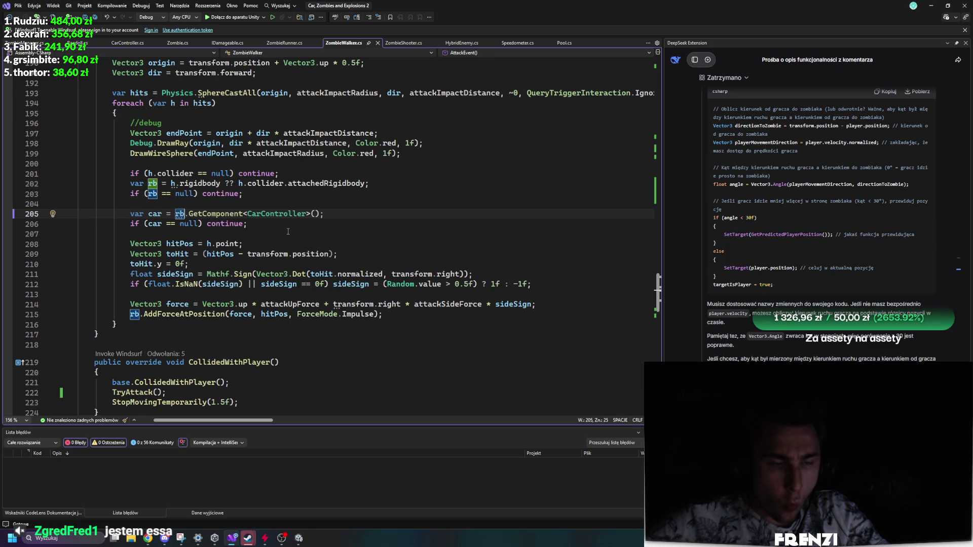
click(153, 224)
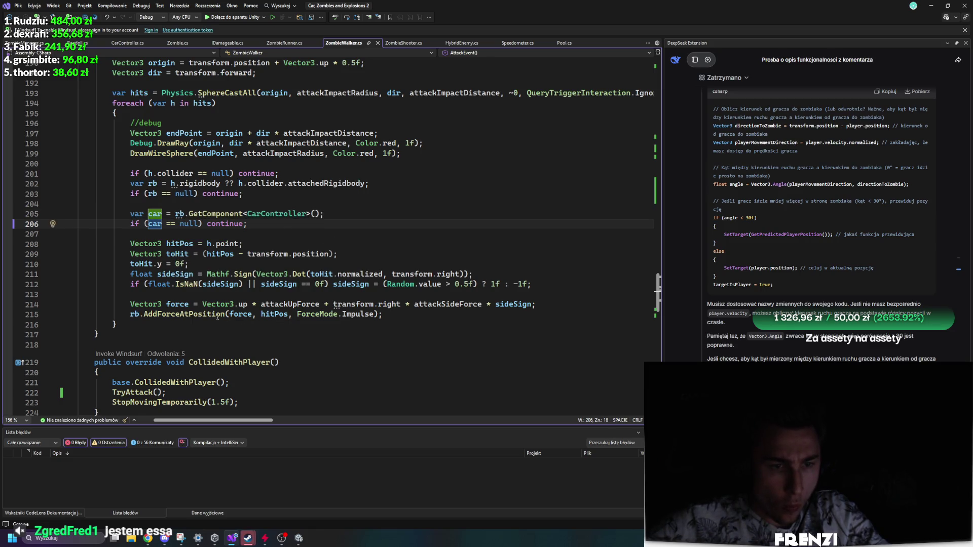
Add 'DealDamageToPlayer(Damage);' after AddForceAtPosition, save, and return to Unity.
click(455, 317)
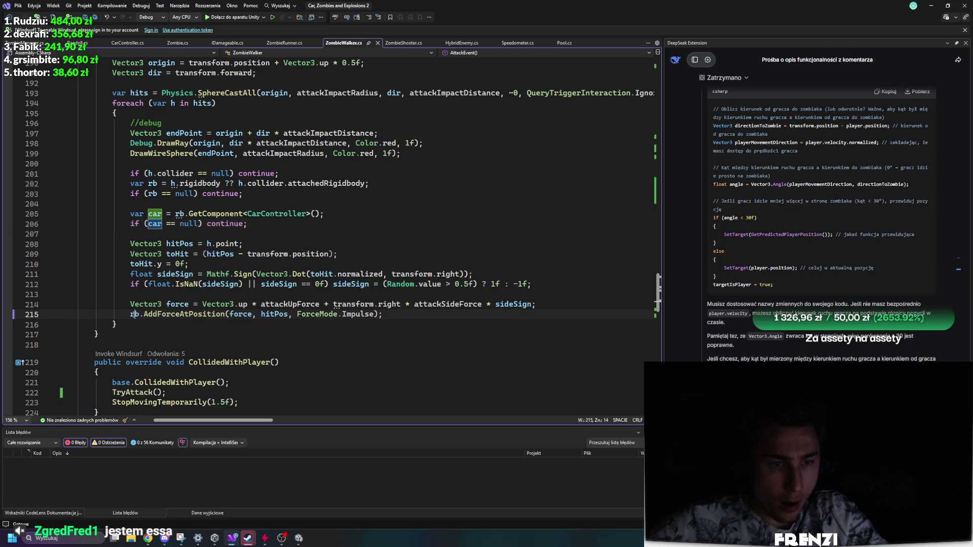
key(Return)
key(Return)
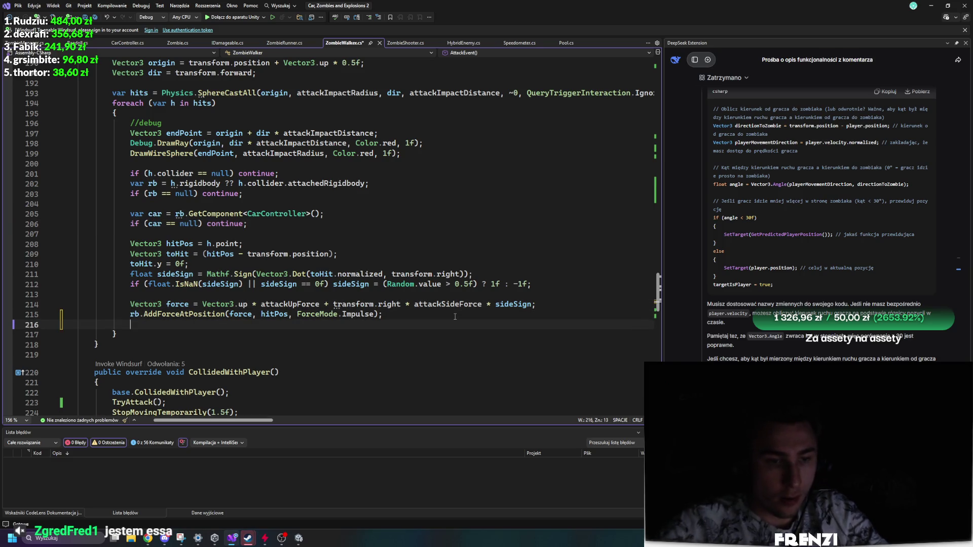
text(am)
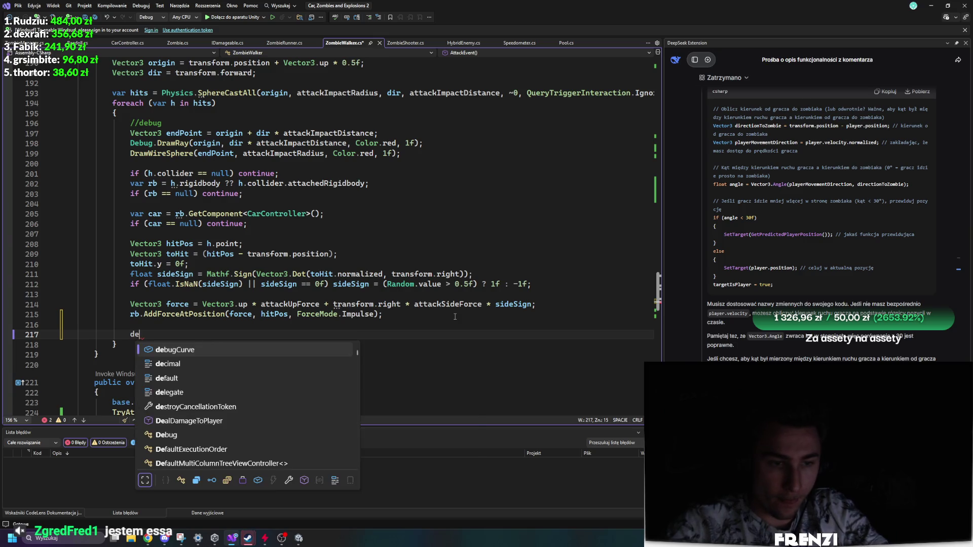
key(Tab)
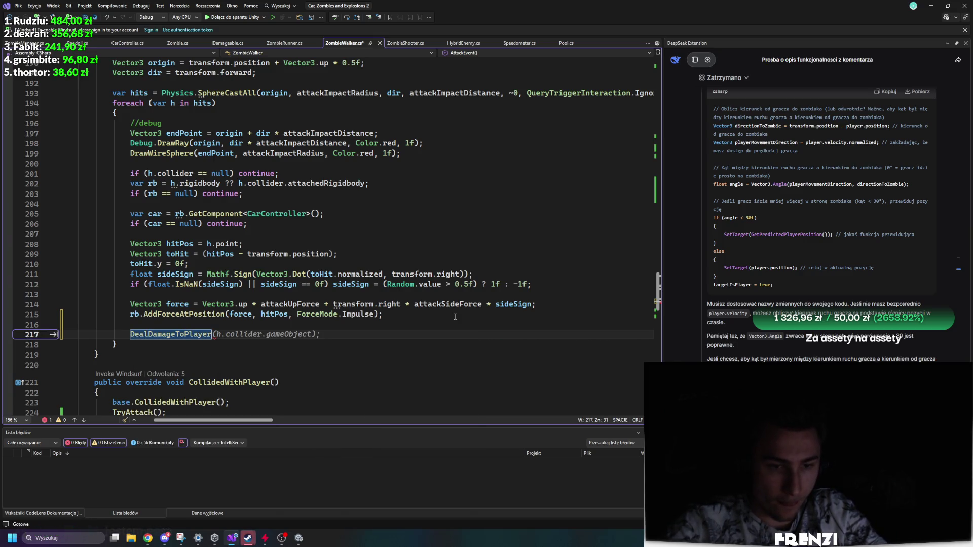
text(((()
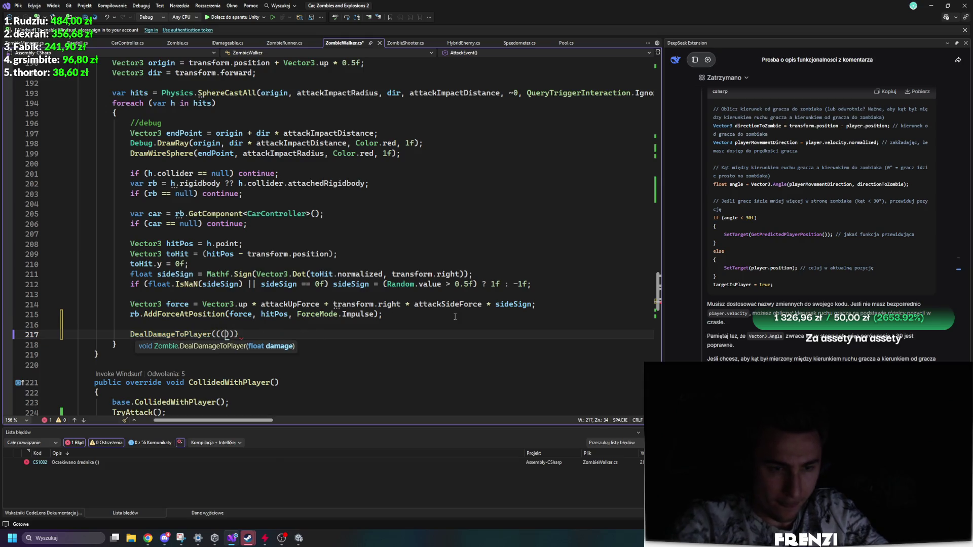
text(dama)
key(Tab)
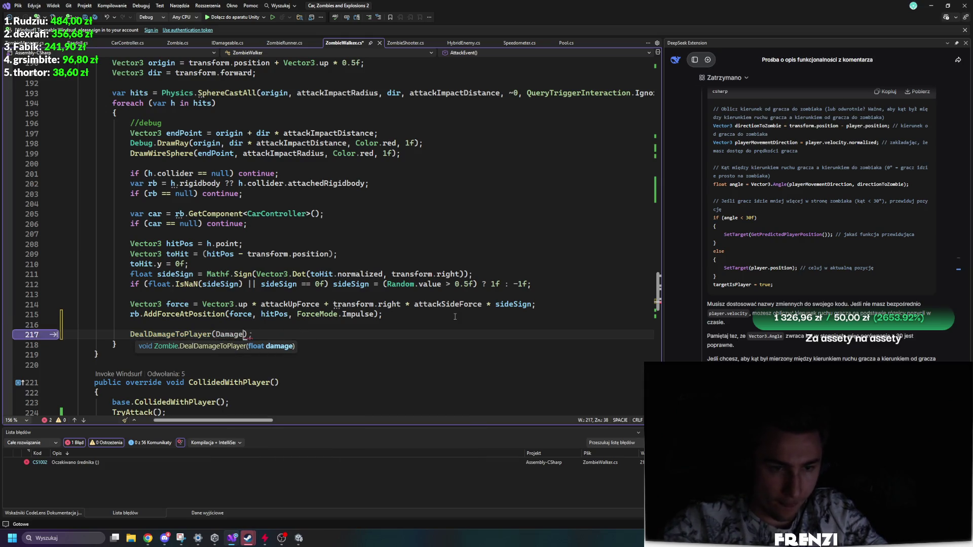
text()l;)
key(ctrl+s)
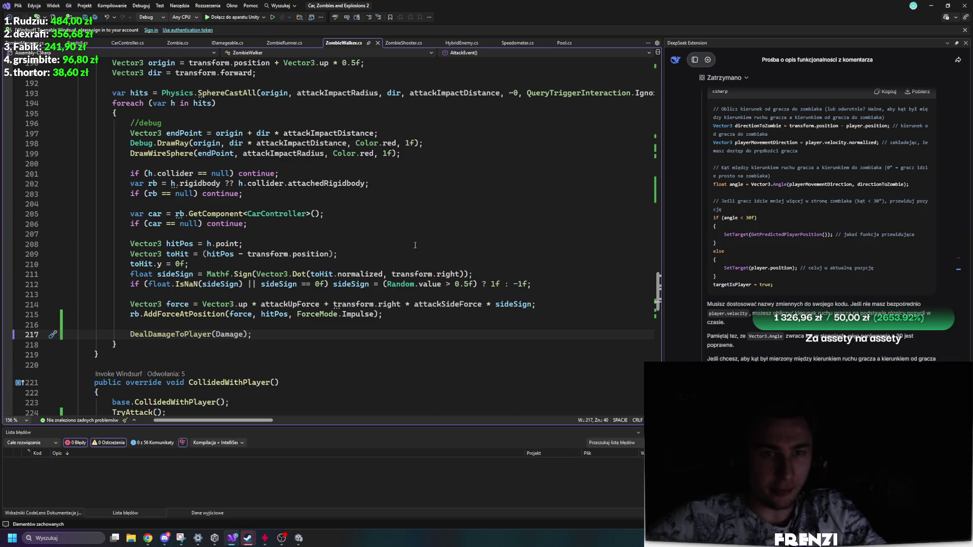
click(248, 538)
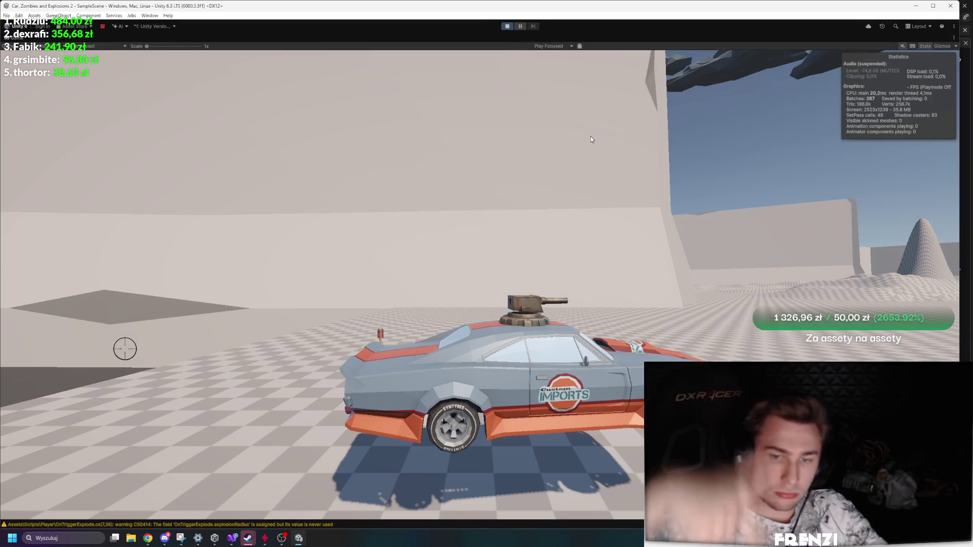
Drive the car in Play mode and restore the full editor layout in the scene.
key(w)
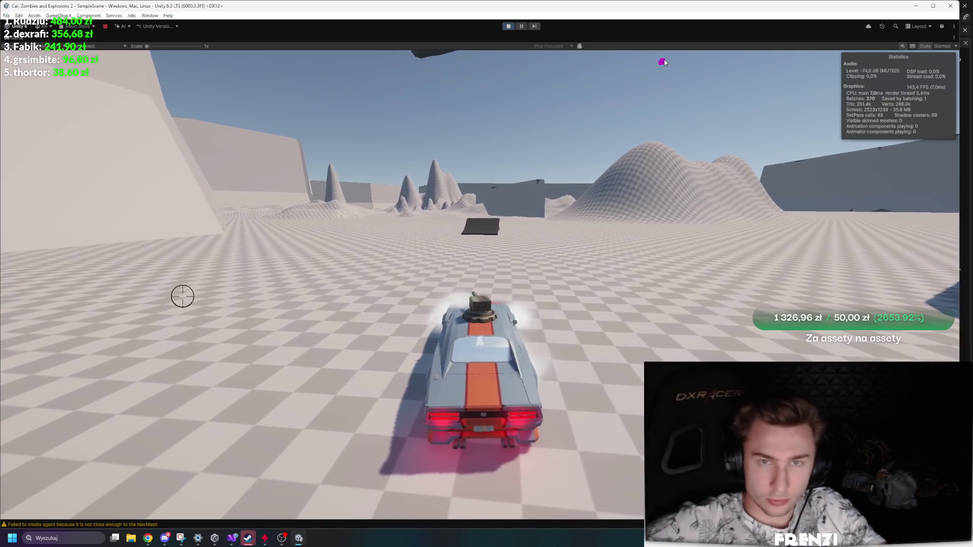
key(shift+space)
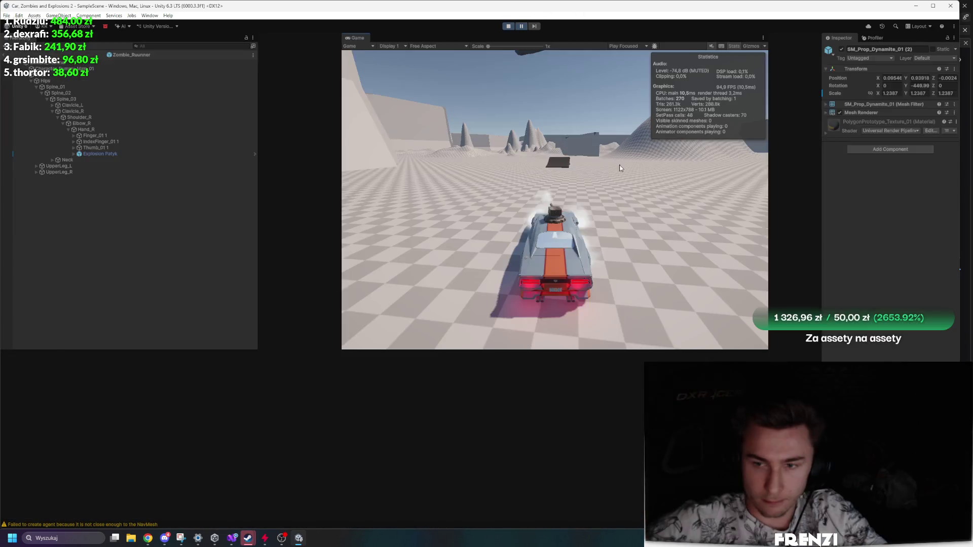
click(4, 55)
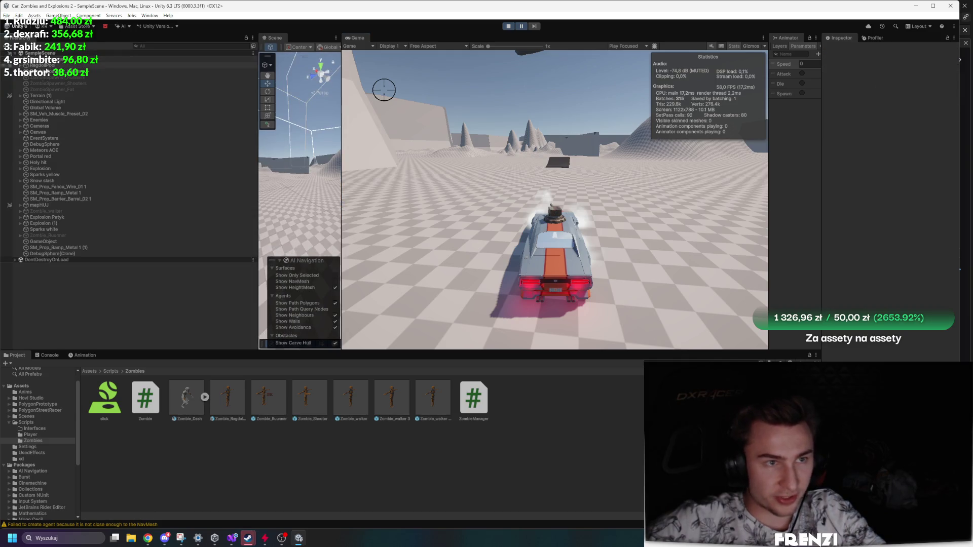
Inspect the car and RagdollPool objects and read the NotImplementedException in the Console.
click(58, 113)
scroll(868, 273, down, 10)
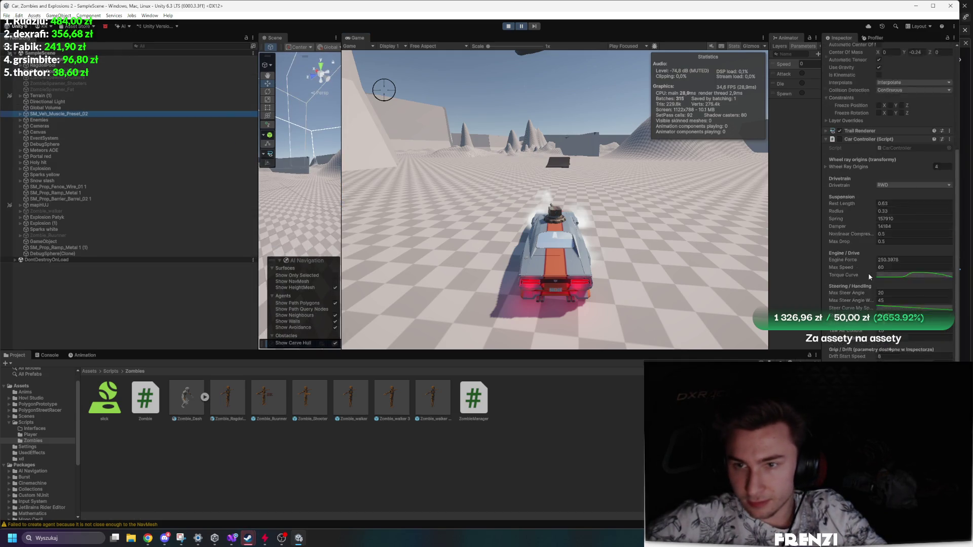
click(56, 347)
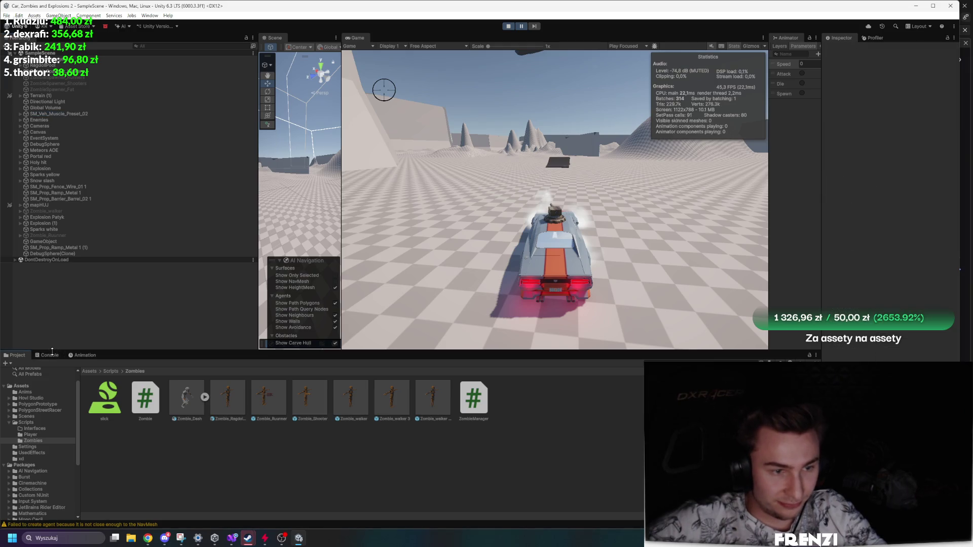
click(50, 355)
click(107, 66)
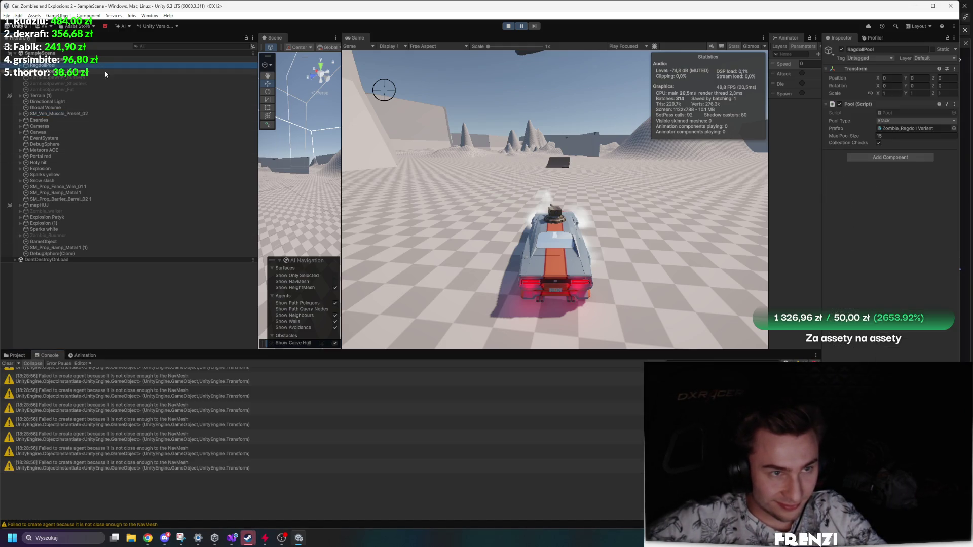
click(68, 114)
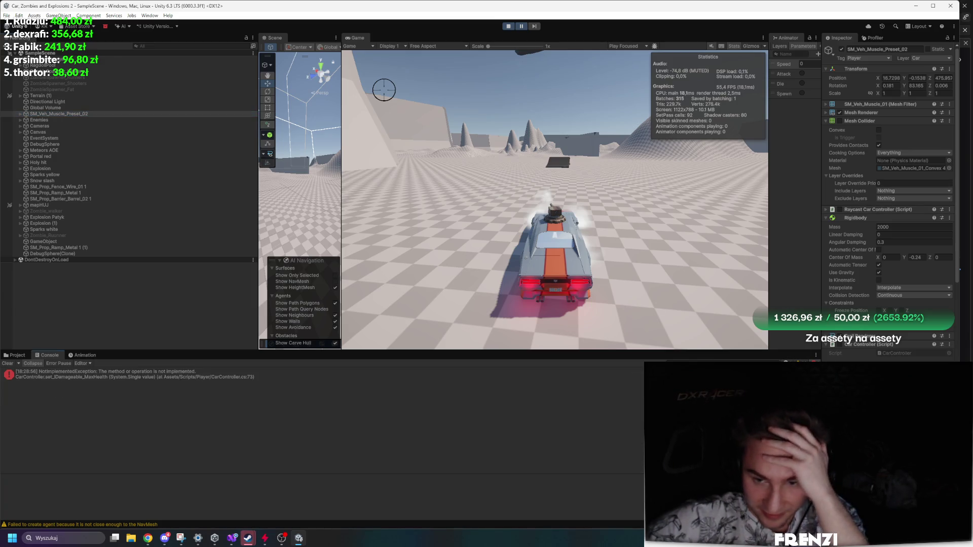
Jump to the error in CarController.cs and select the unimplemented IDamageable health stubs.
double_click(466, 372)
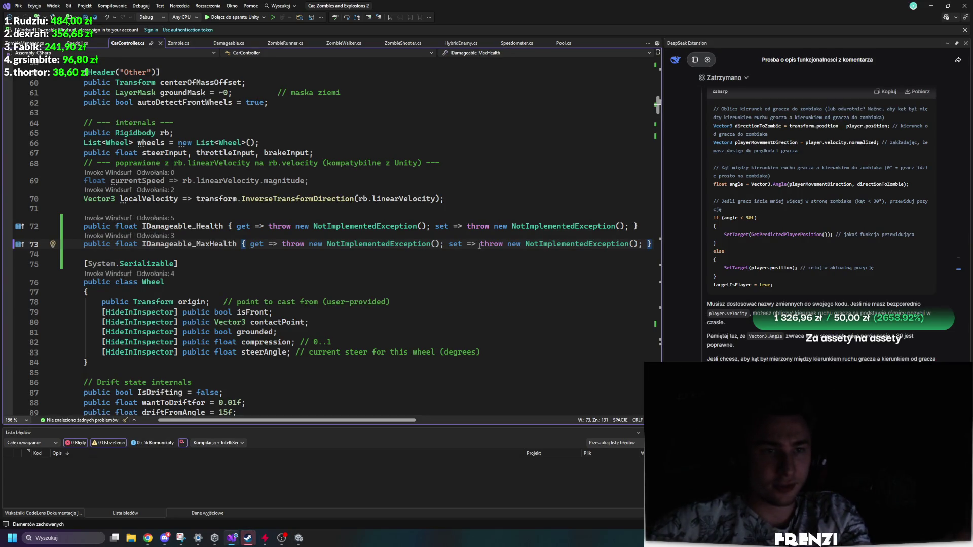
scroll(474, 233, down, 3)
scroll(329, 251, down, 20)
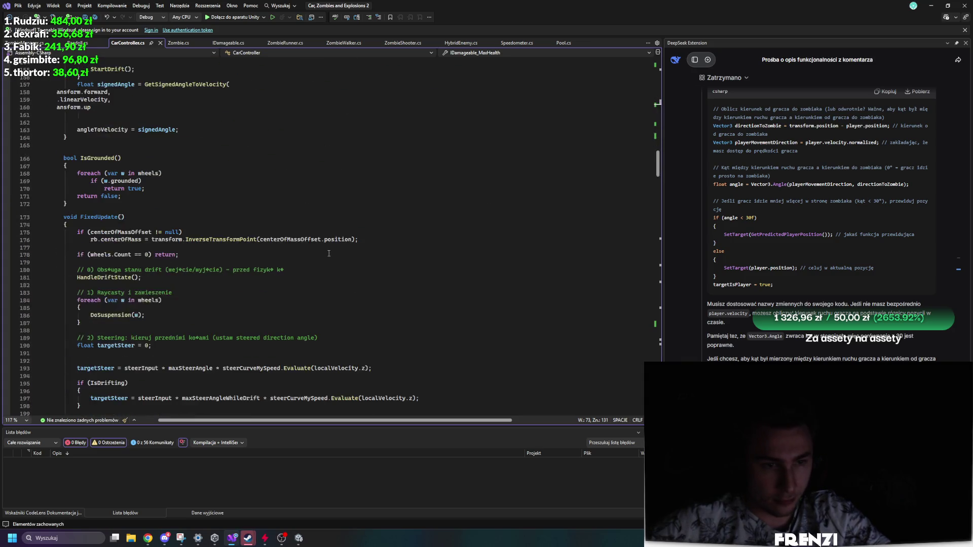
scroll(328, 251, up, 14)
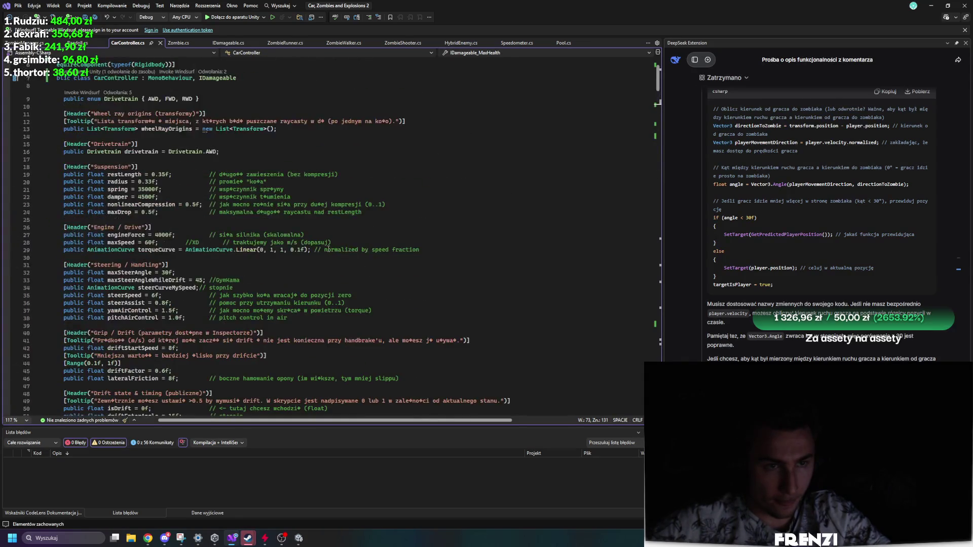
scroll(329, 250, up, 9)
key(shift+Home)
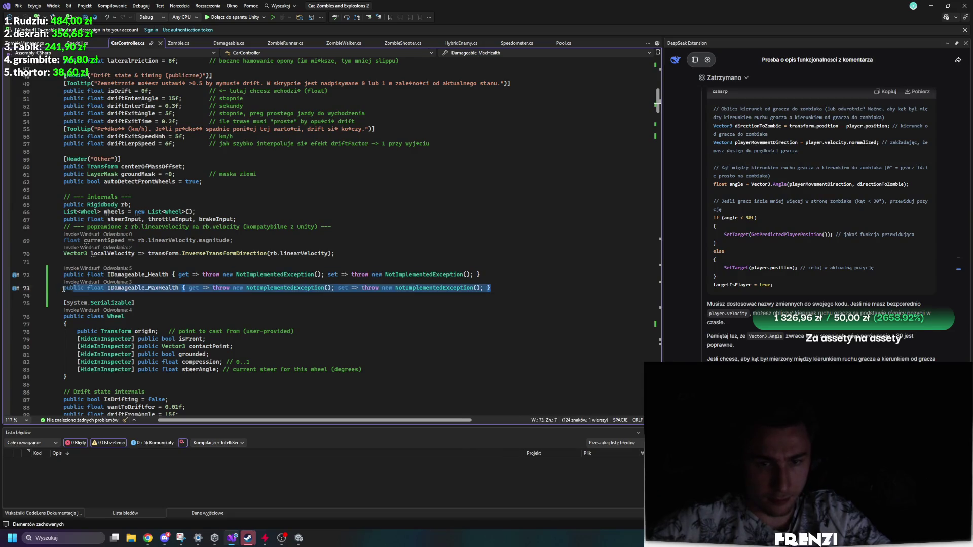
key(shift+Up)
Copy Zombie.cs's IDamageable_Health and IDamageable_MaxHealth properties over CarController's stubs.
key(ctrl+Tab)
scroll(233, 105, up, 15)
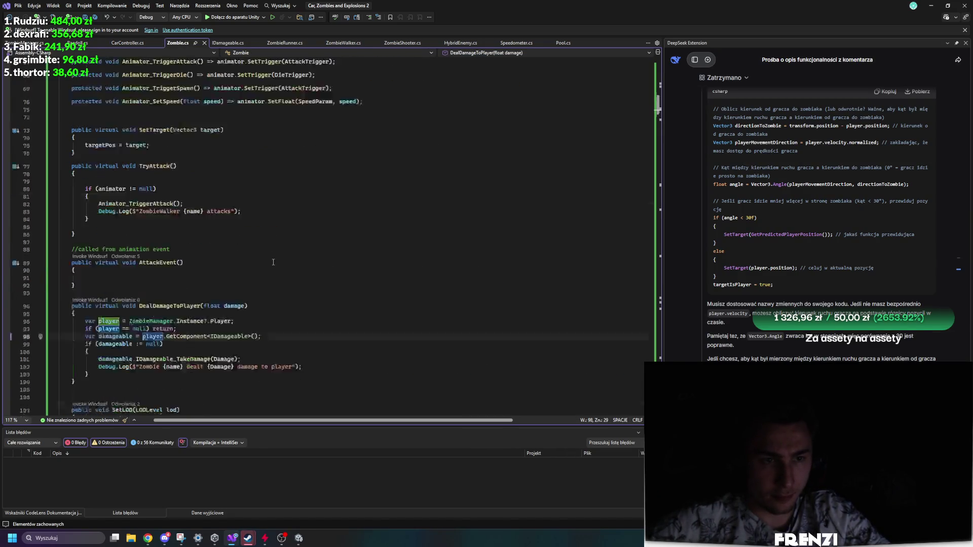
scroll(270, 273, up, 11)
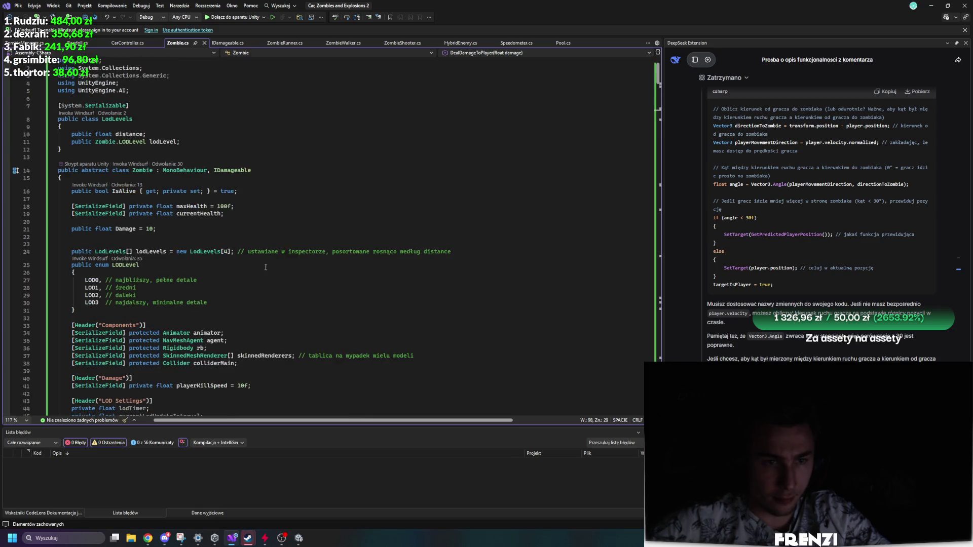
scroll(226, 255, down, 20)
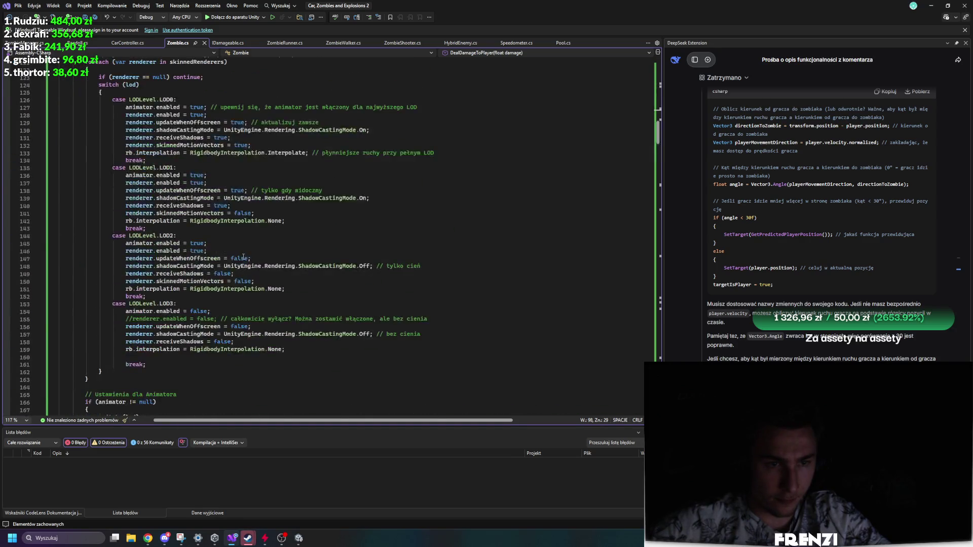
click(56, 198)
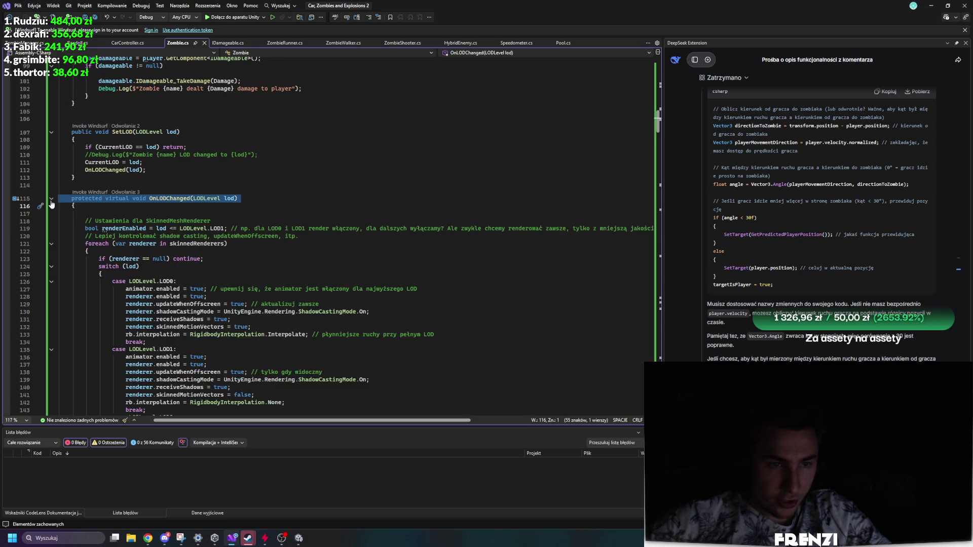
click(51, 199)
drag(59, 226, 76, 308)
key(ctrl+c)
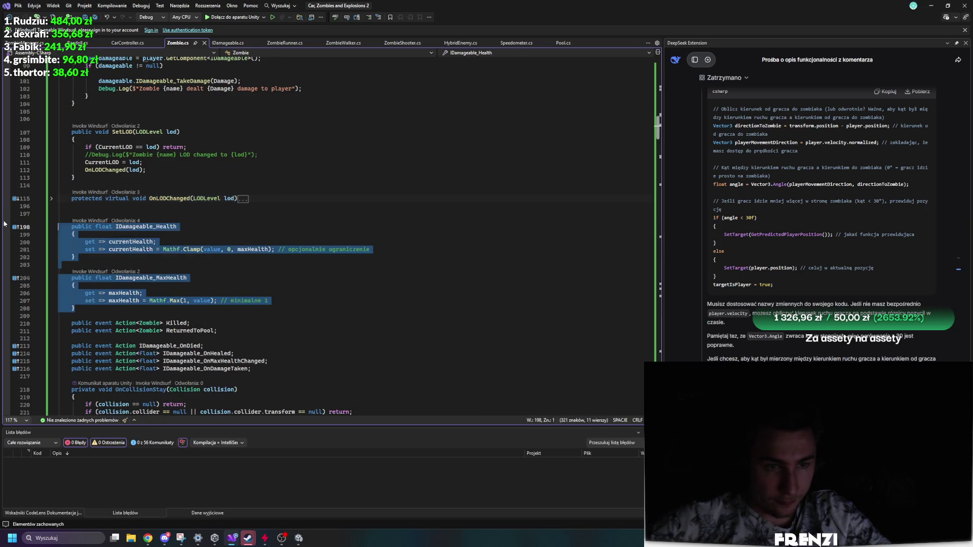
key(ctrl+Tab)
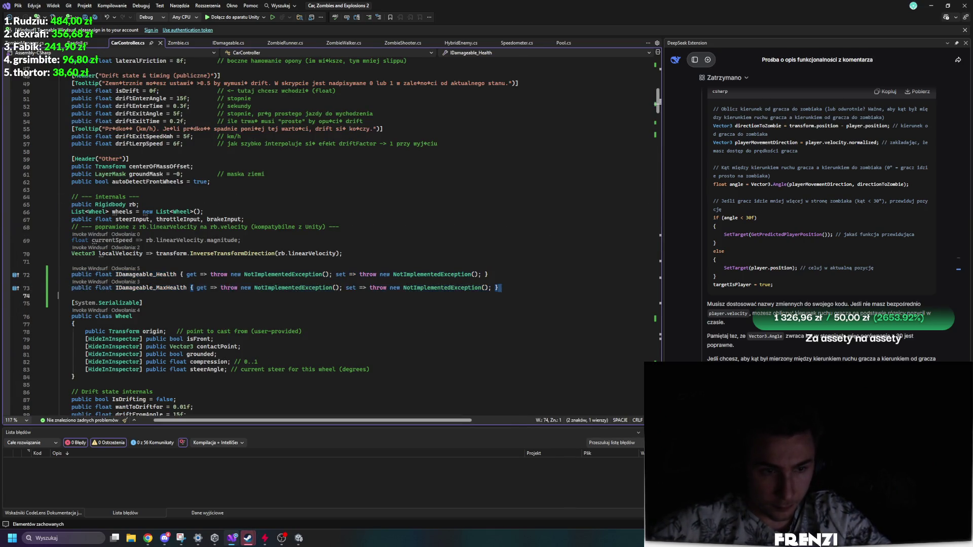
key(ctrl+v)
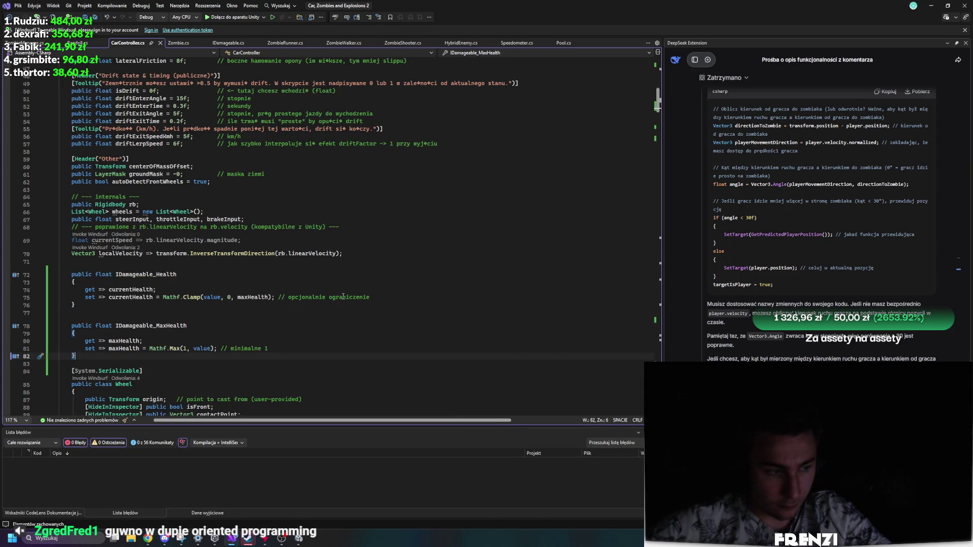
scroll(343, 297, down, 12)
scroll(338, 305, up, 10)
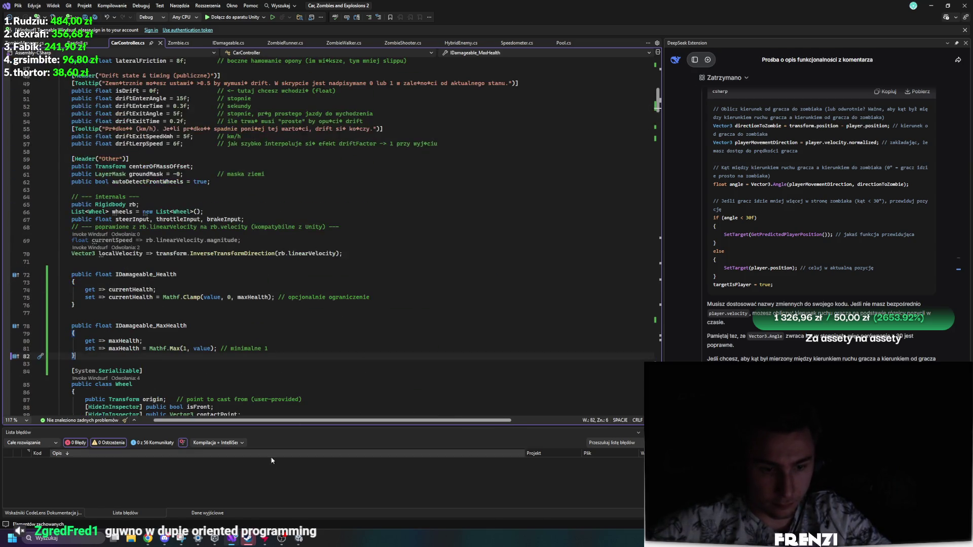
Play in a maximized Game view, drift the car into the zombie horde, then pause.
key(alt+Tab)
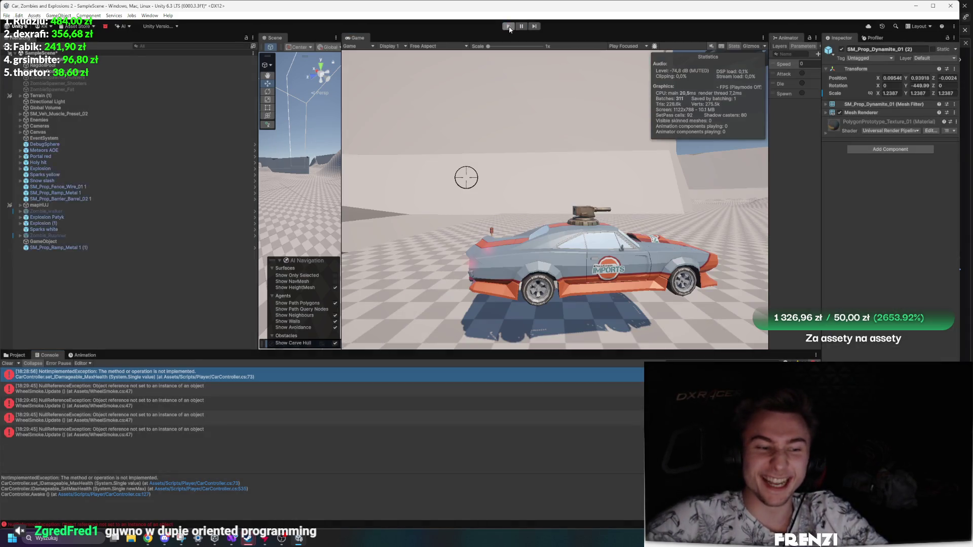
key(ctrl+p)
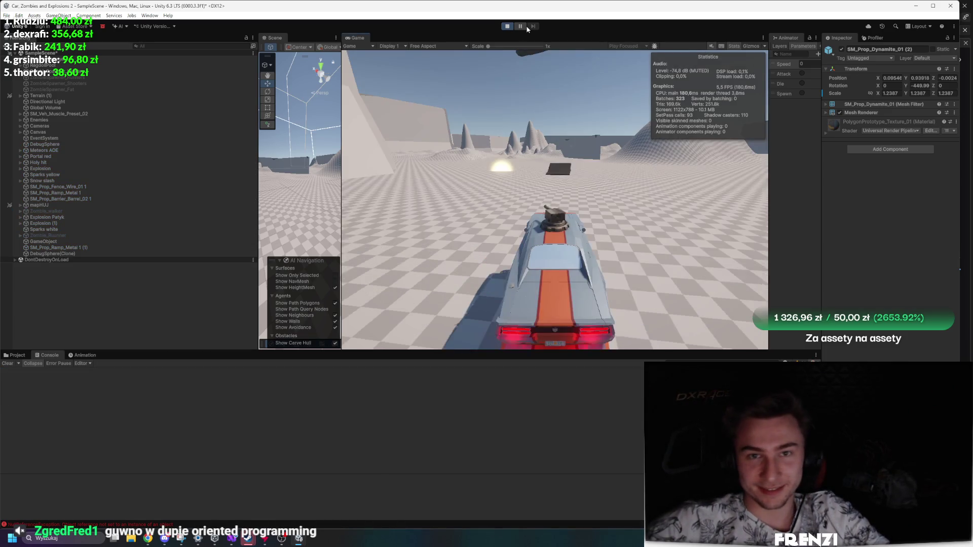
key(shift+space)
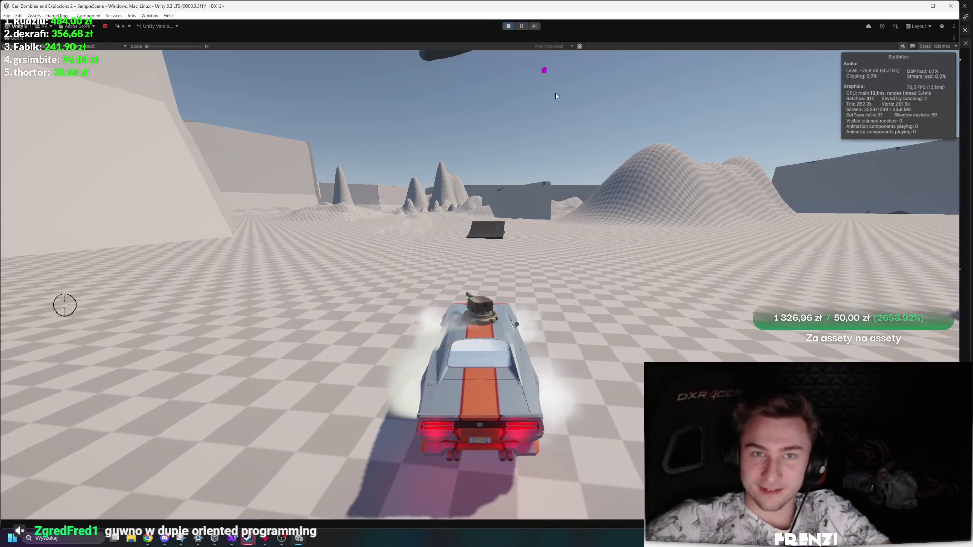
key(w)
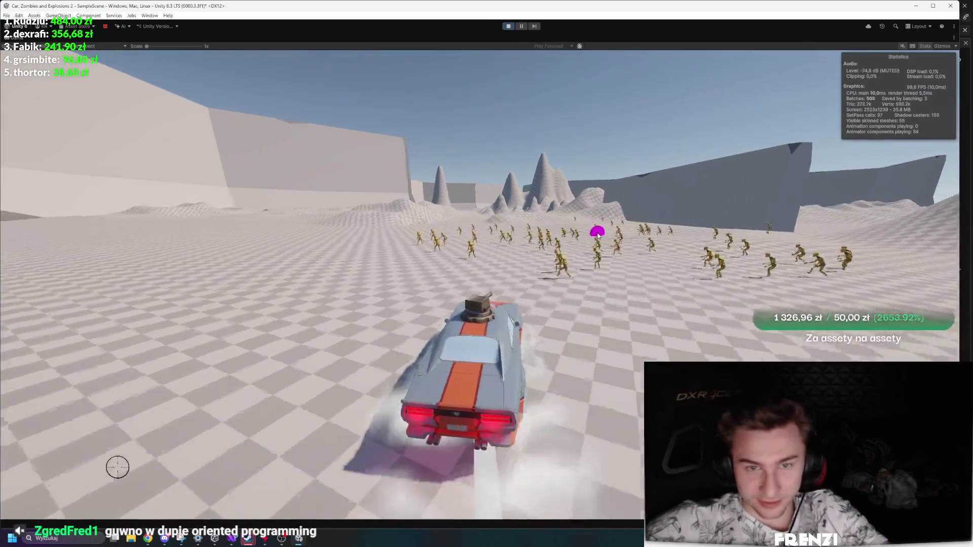
key(a)
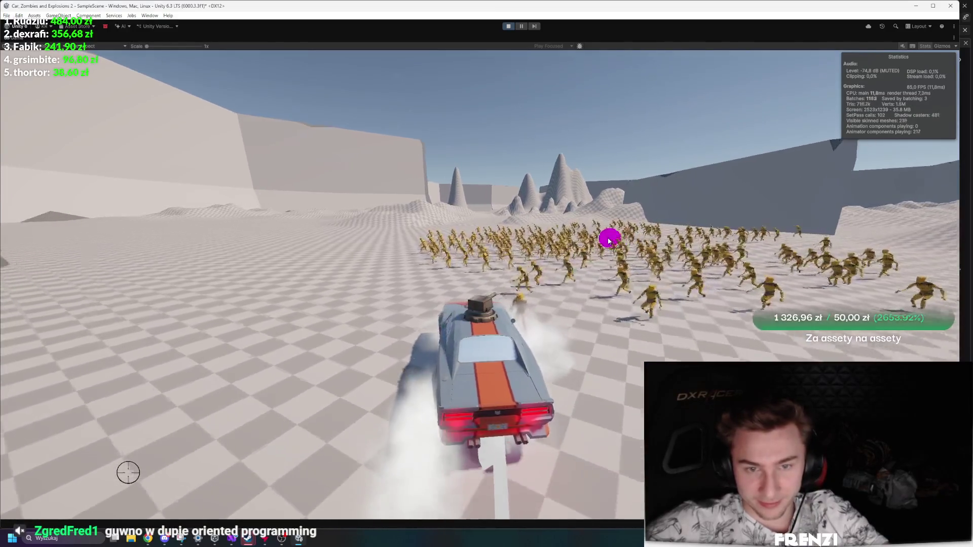
key(d)
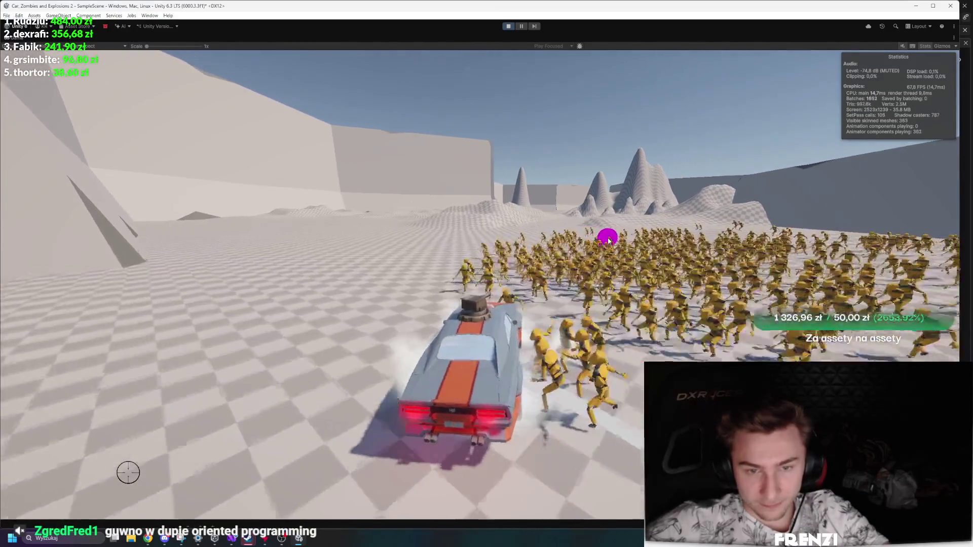
key(a)
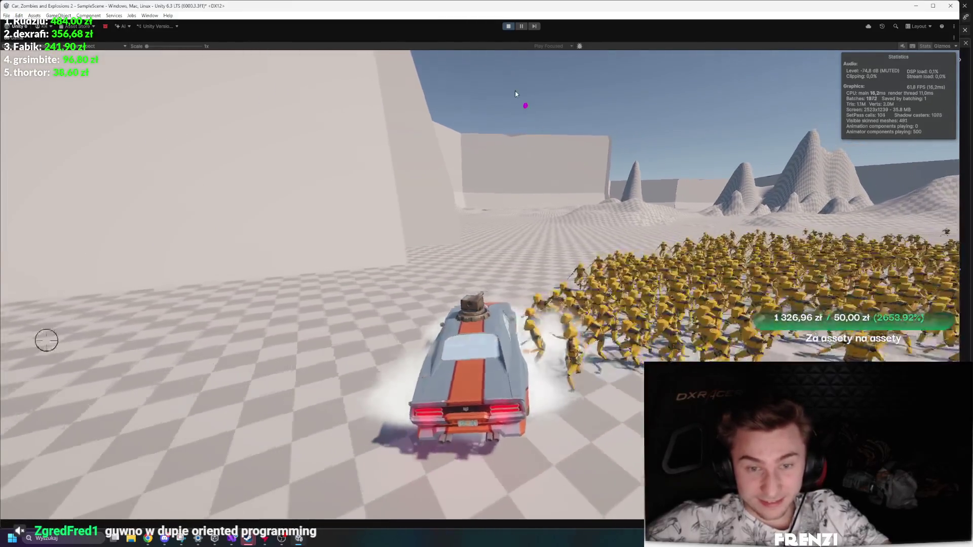
click(522, 28)
Inspect a spawned Zombie_walker clone's health and damage and the ZombieSpawner_Walkers settings.
click(84, 72)
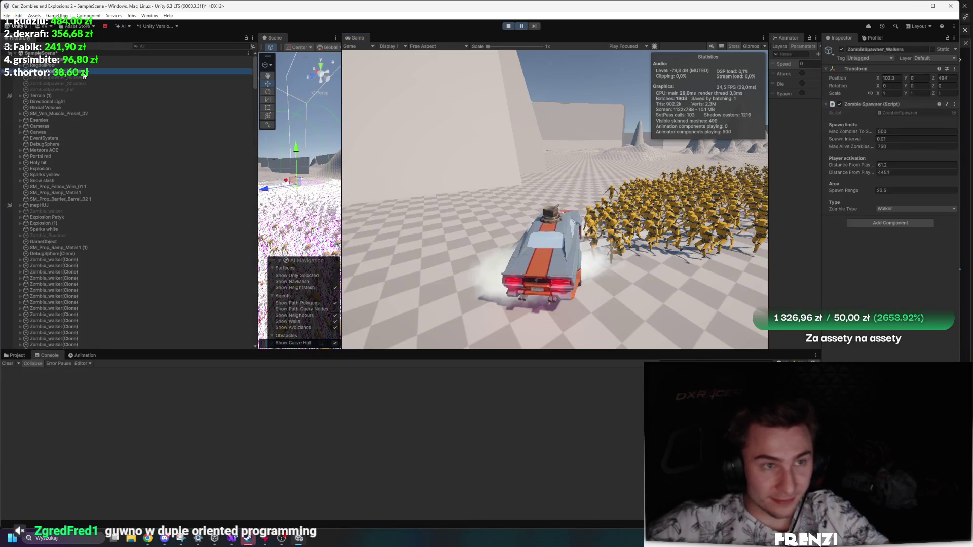
click(102, 260)
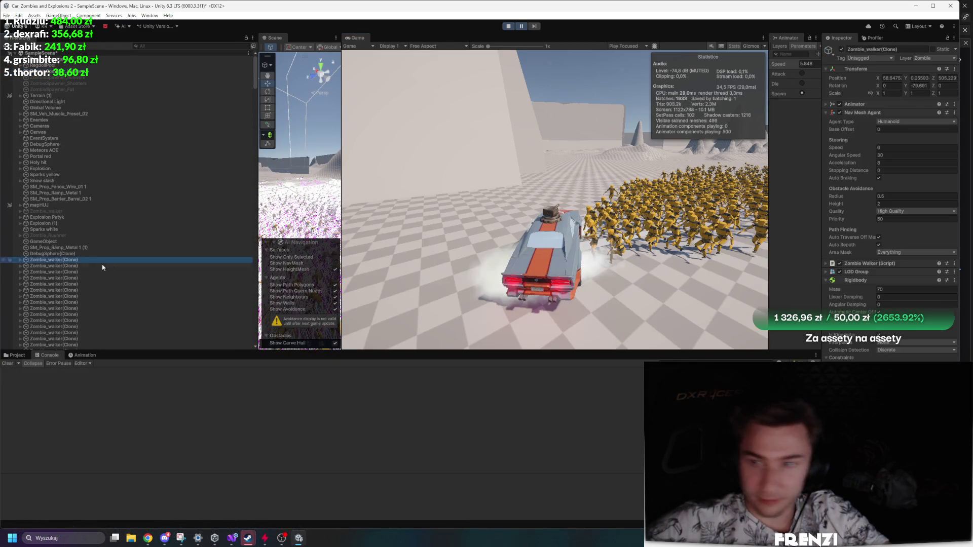
click(887, 264)
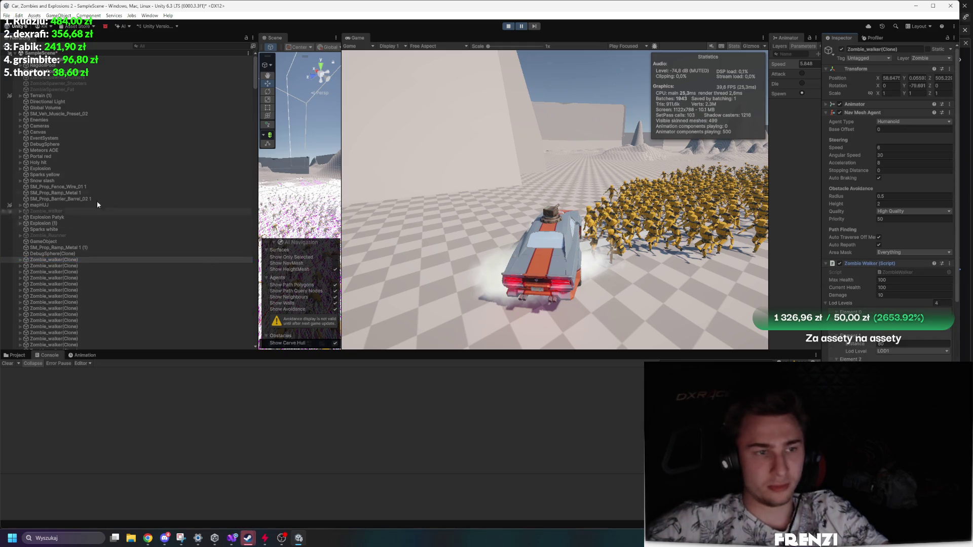
click(76, 72)
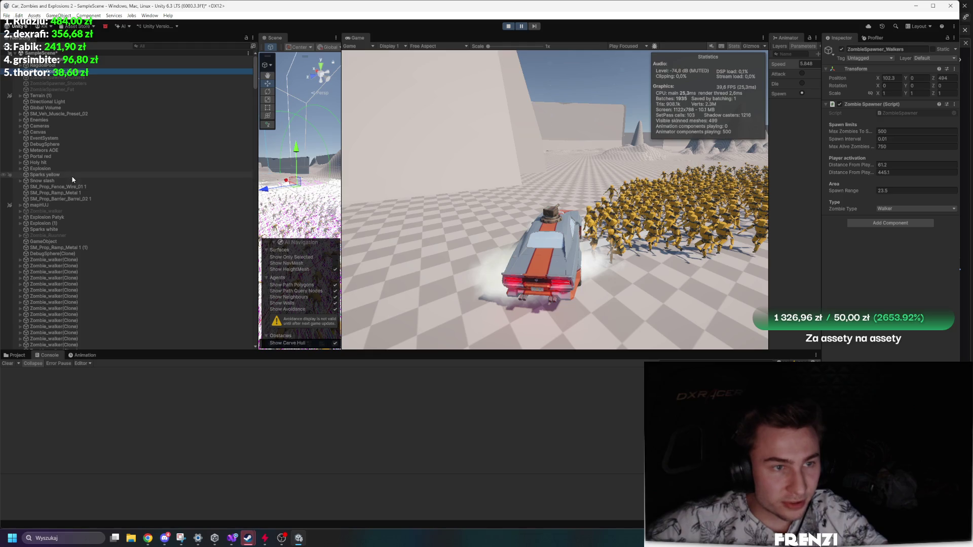
Check the car's Car Controller values in the Inspector, then stop play mode.
click(79, 113)
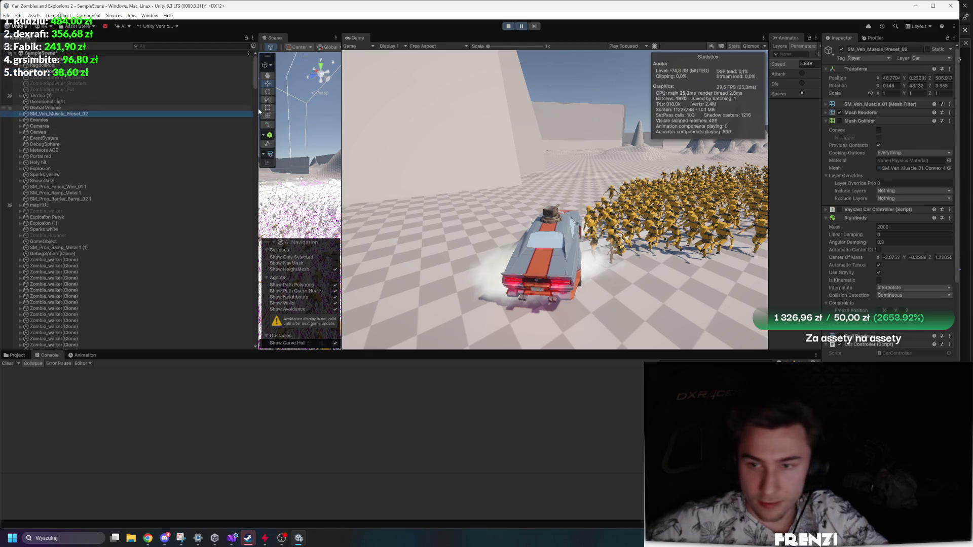
scroll(887, 161, down, 5)
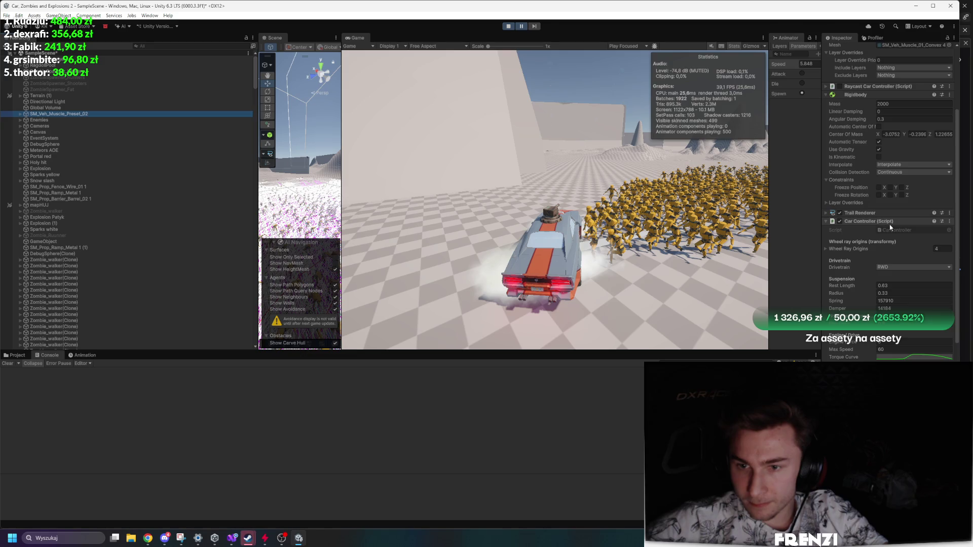
scroll(891, 228, down, 10)
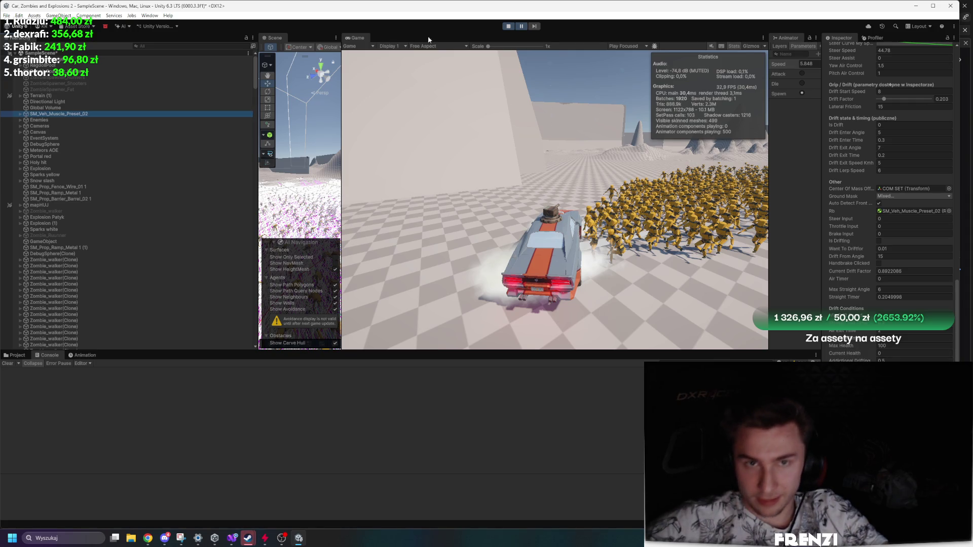
click(508, 27)
click(508, 26)
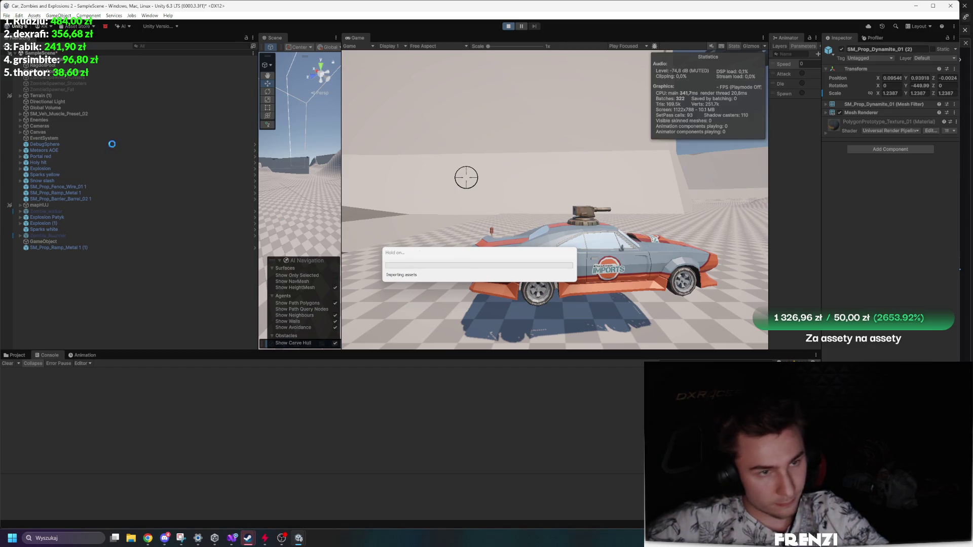
click(92, 114)
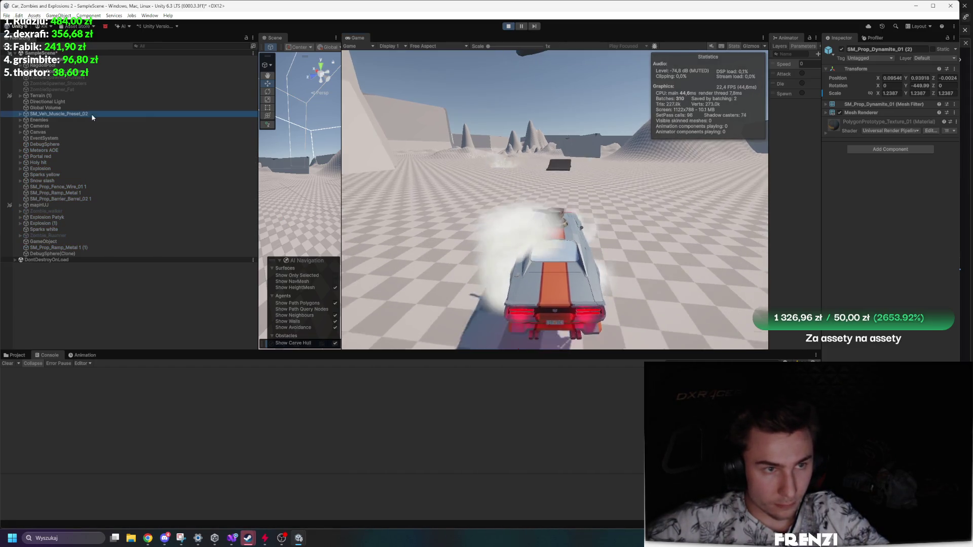
scroll(936, 305, down, 10)
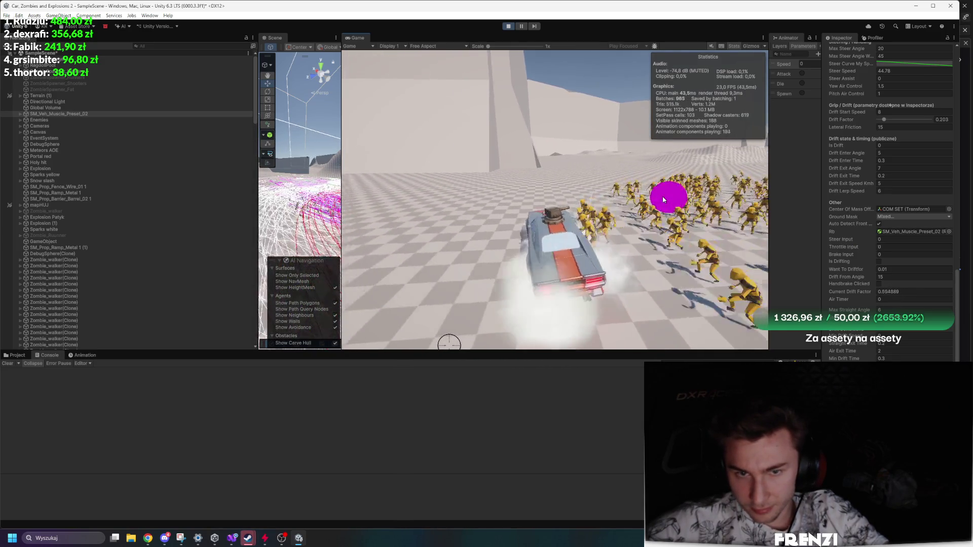
key(a)
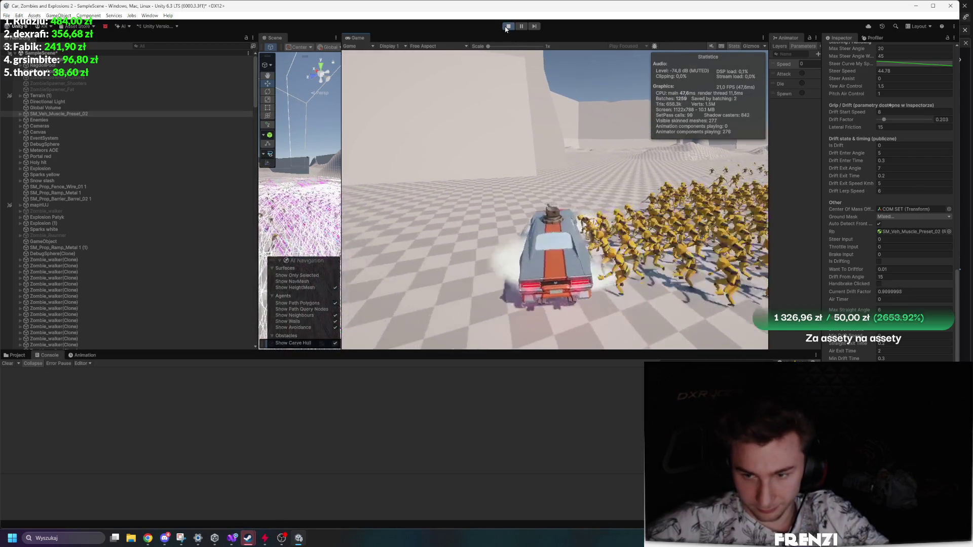
click(506, 27)
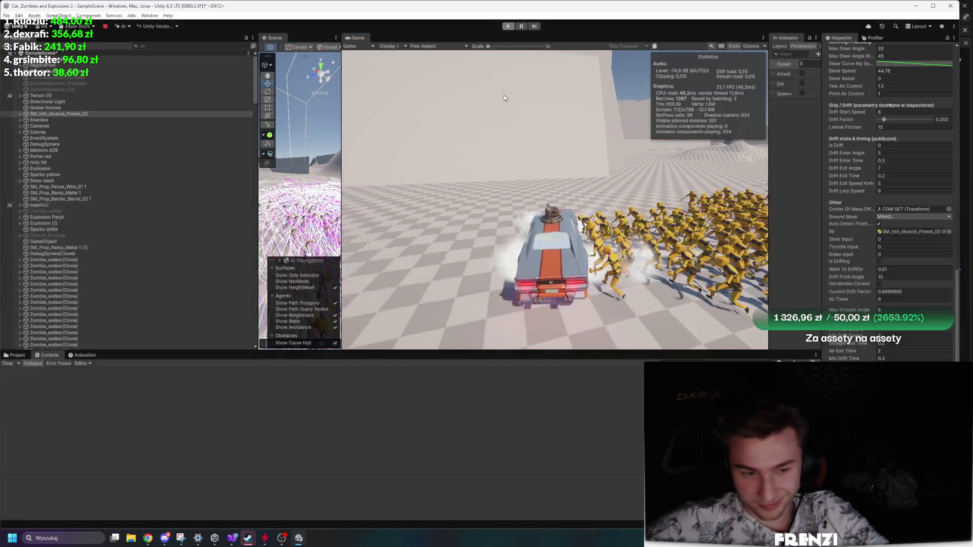
Check the Zombie_walker prefab in the Zombies folder, then maximize the Game view.
click(265, 539)
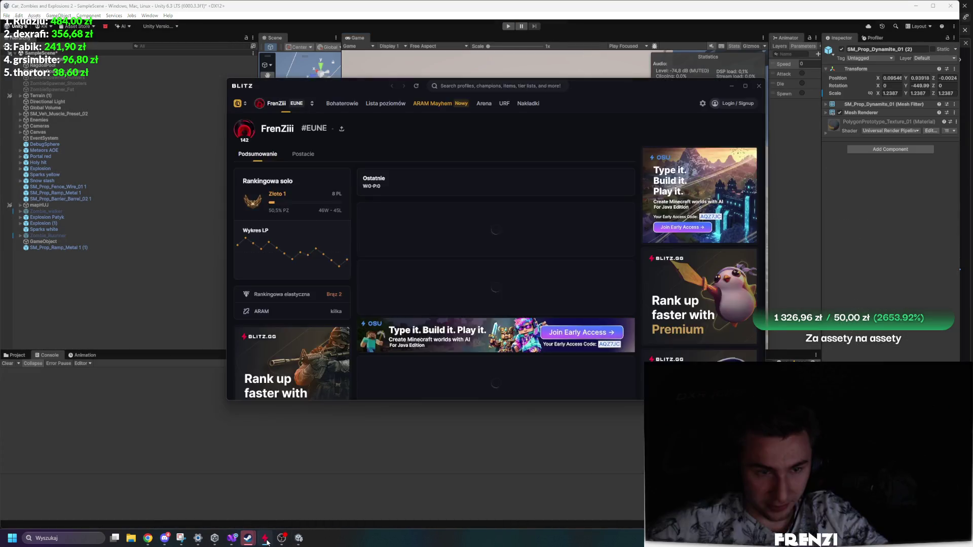
click(183, 428)
click(15, 355)
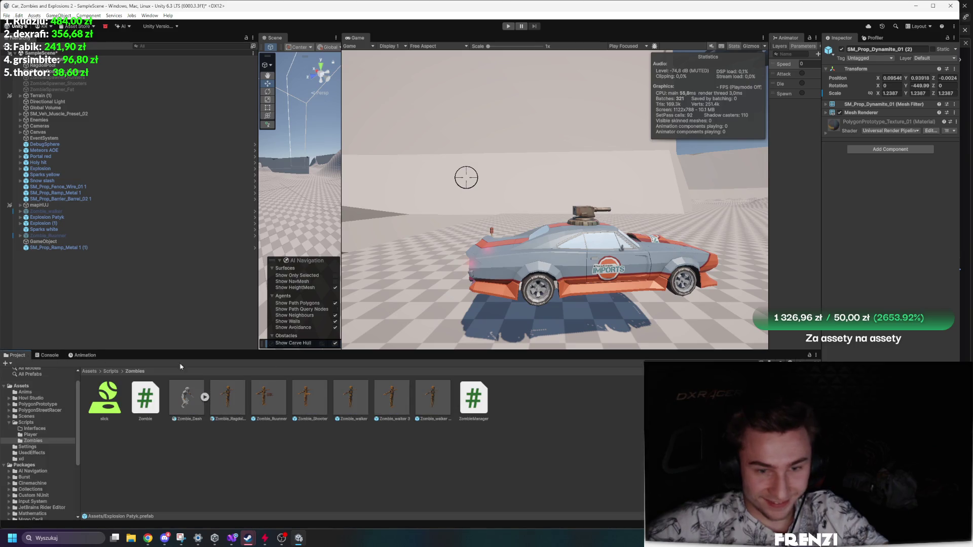
click(325, 404)
click(356, 400)
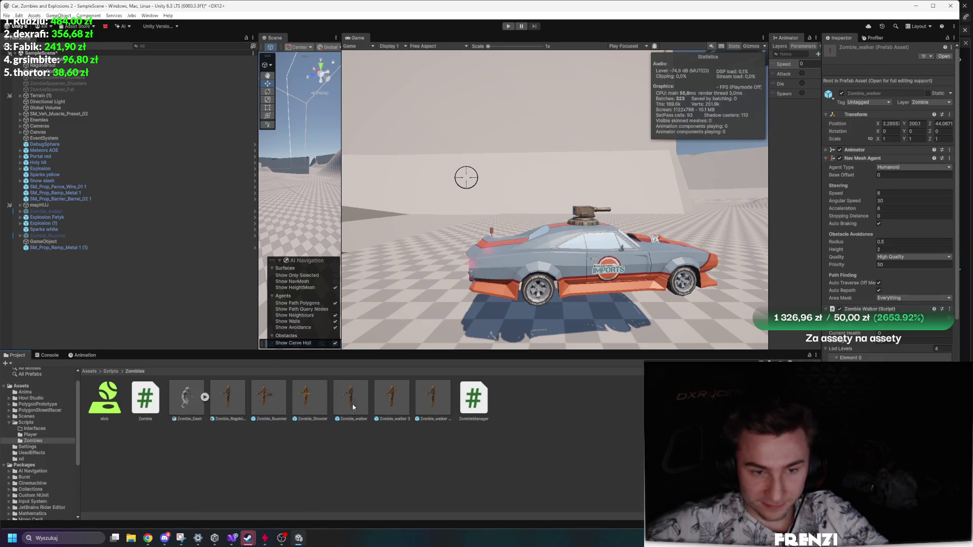
double_click(353, 400)
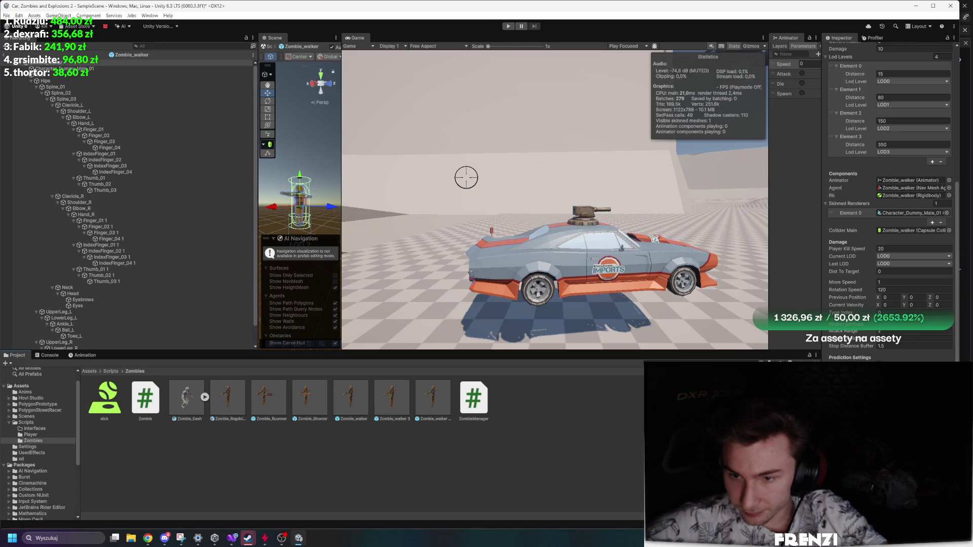
scroll(889, 203, up, 10)
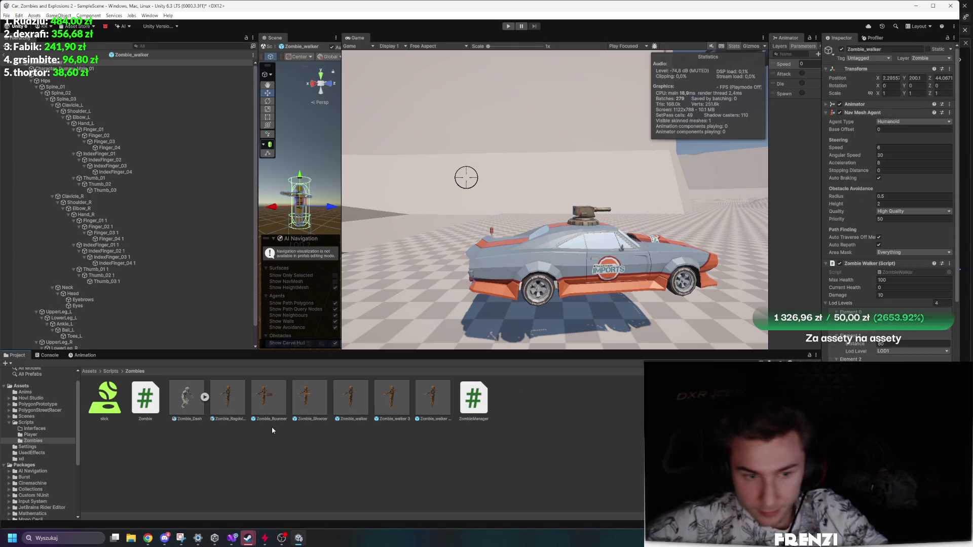
click(284, 401)
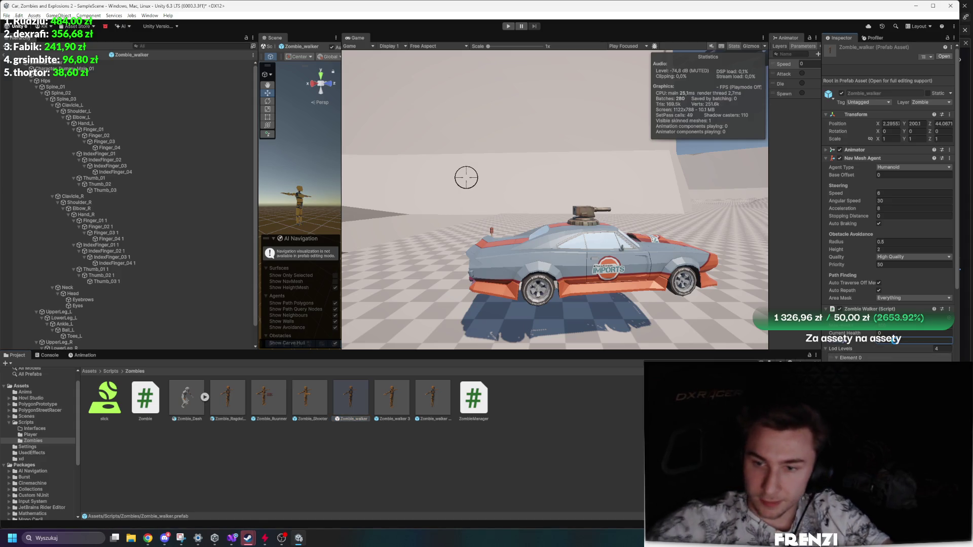
click(508, 27)
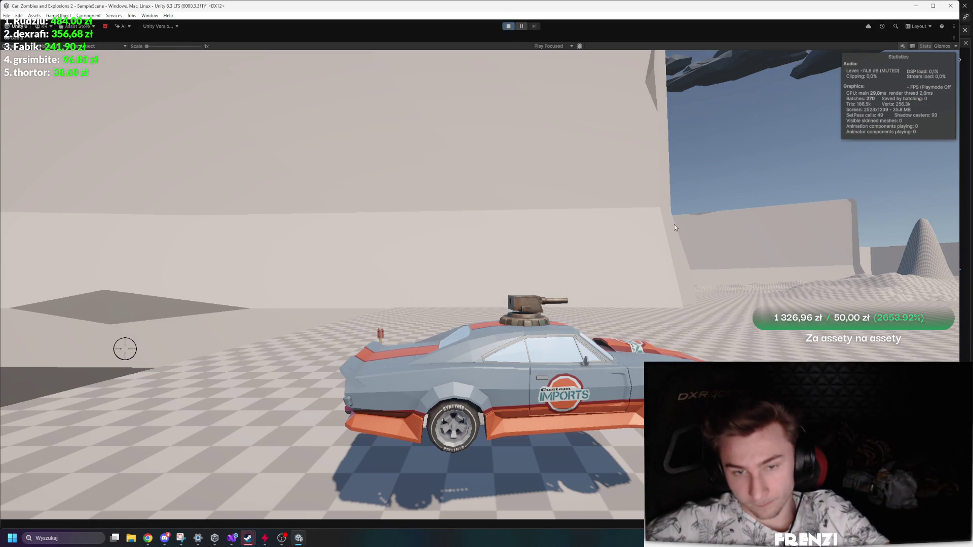
Drive the car forward and left past the horde, then restore the full editor layout.
key(w)
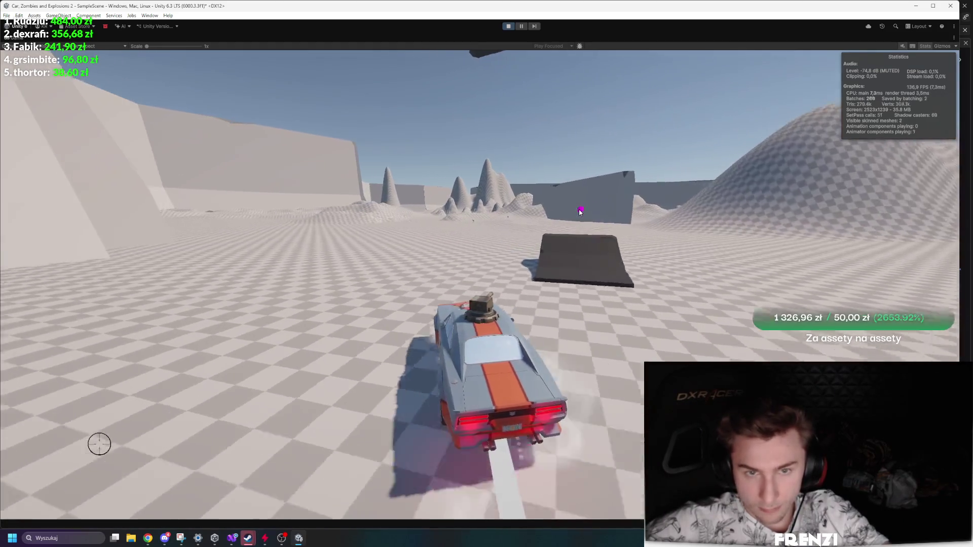
key(a)
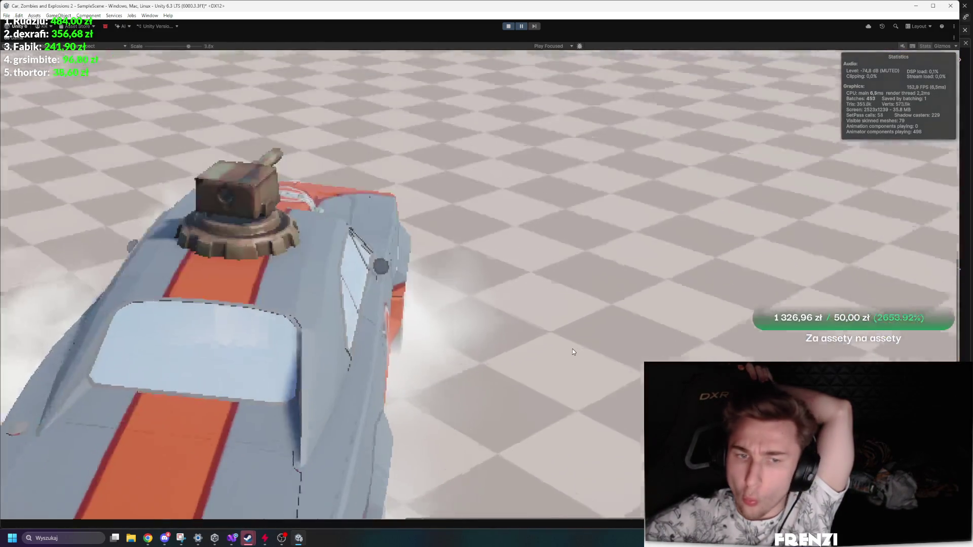
scroll(905, 303, up, 5)
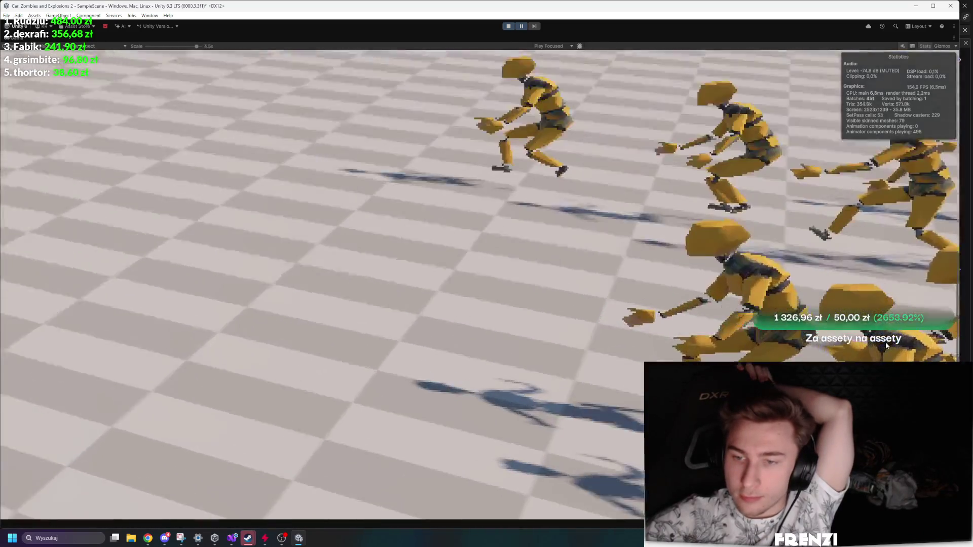
scroll(849, 349, down, 5)
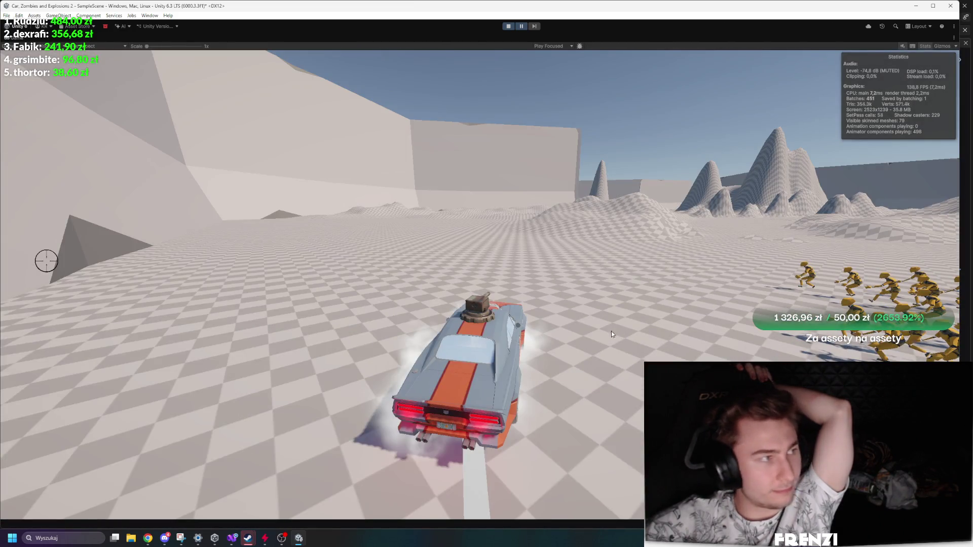
key(shift+space)
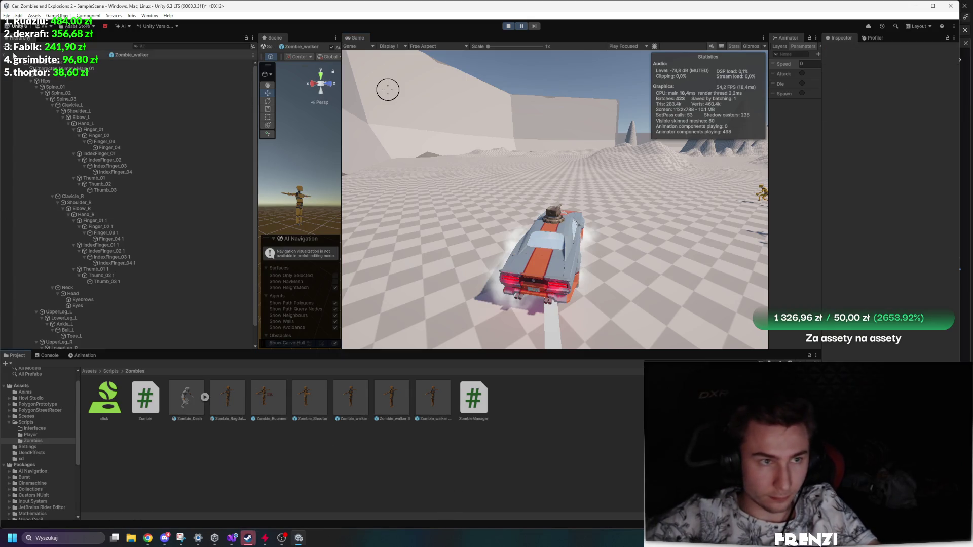
Leave prefab mode, drive the car into the horde to lose health, then restart play.
click(11, 55)
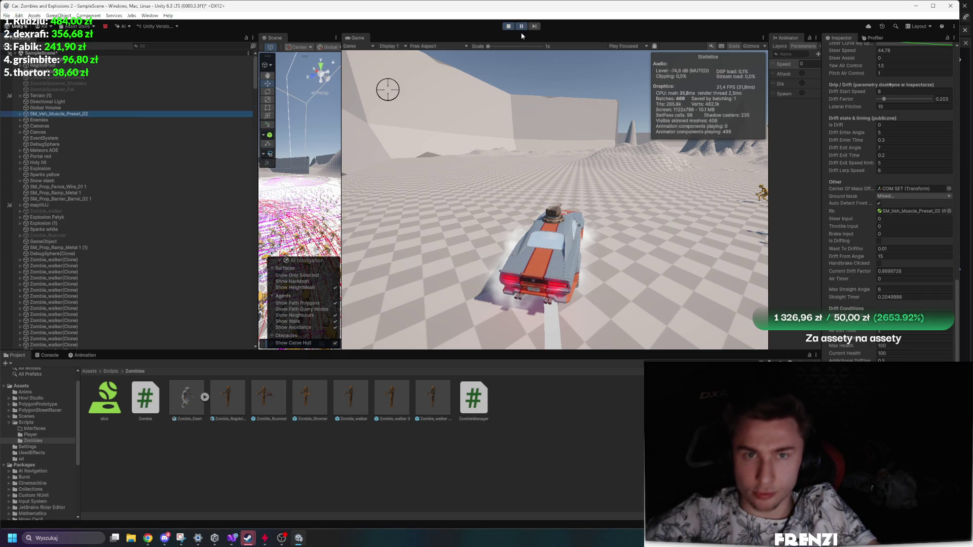
click(555, 81)
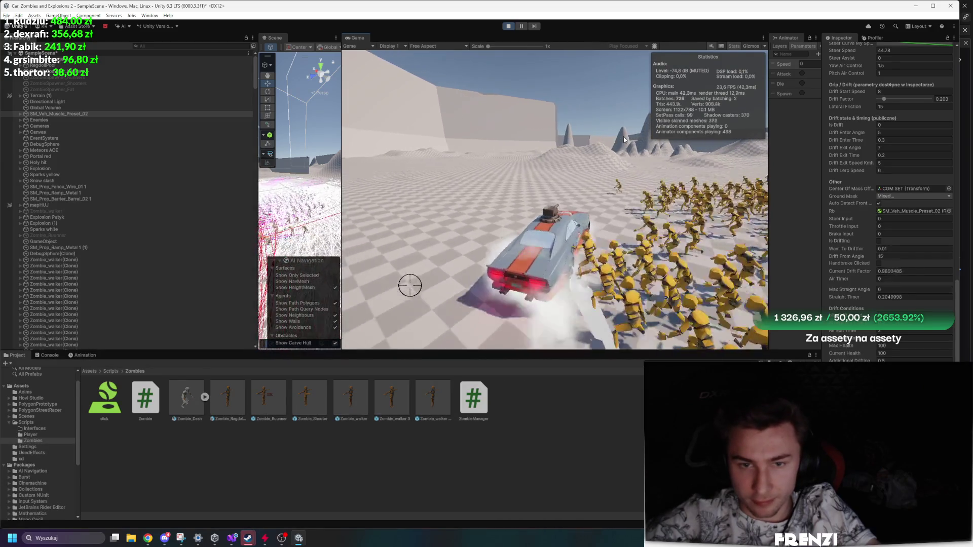
key(s)
key(a)
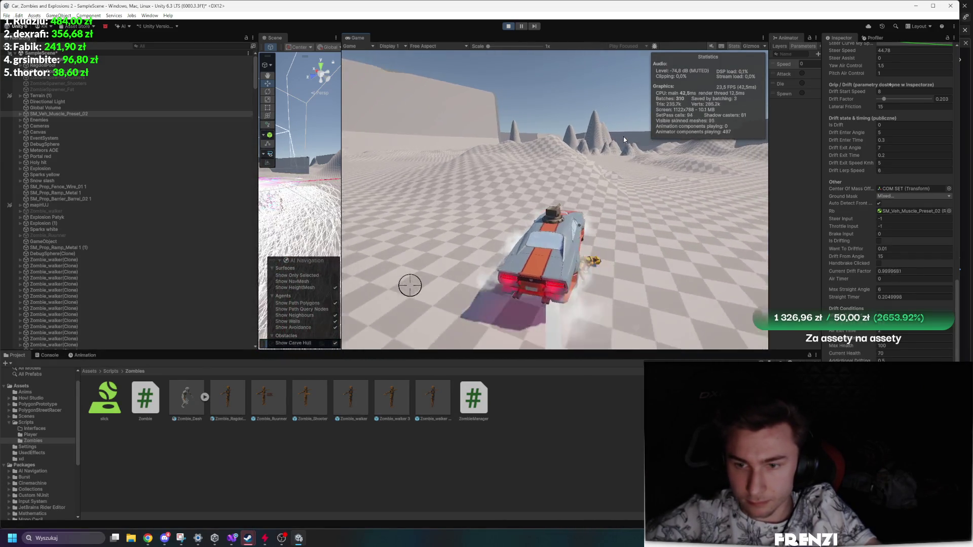
key(d)
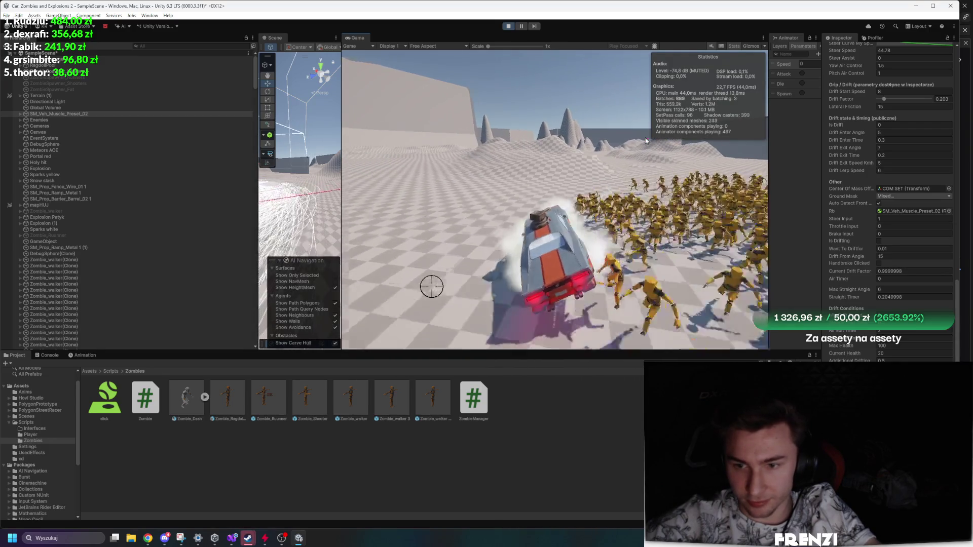
key(w)
key(a)
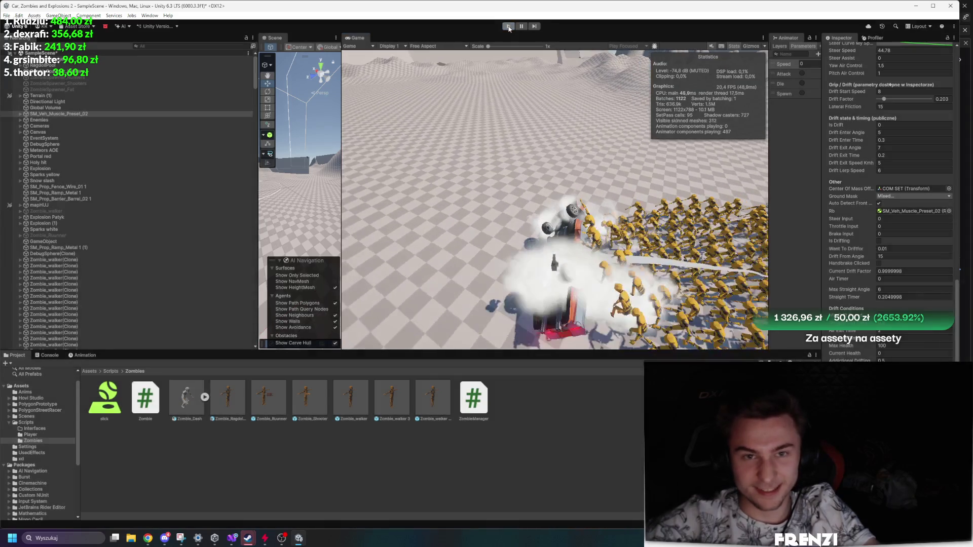
click(509, 27)
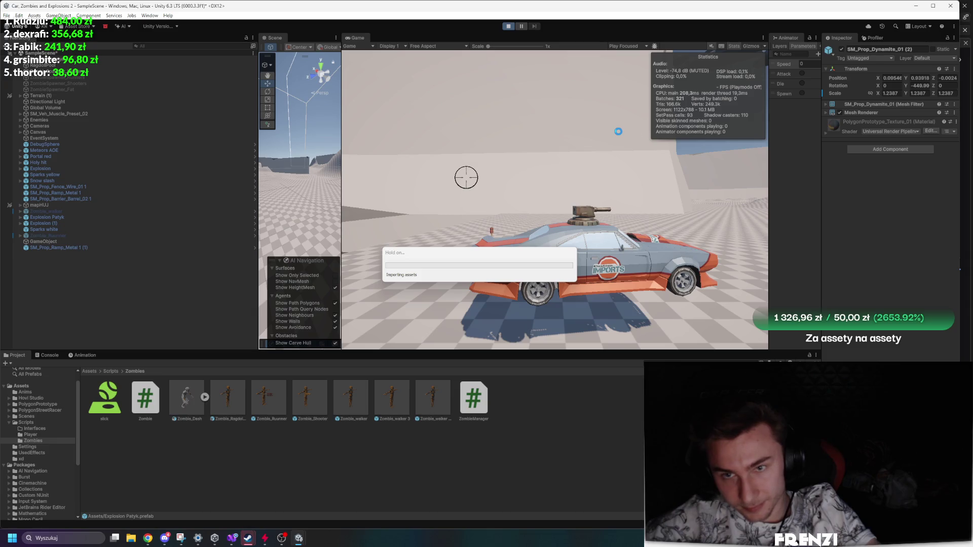
key(w)
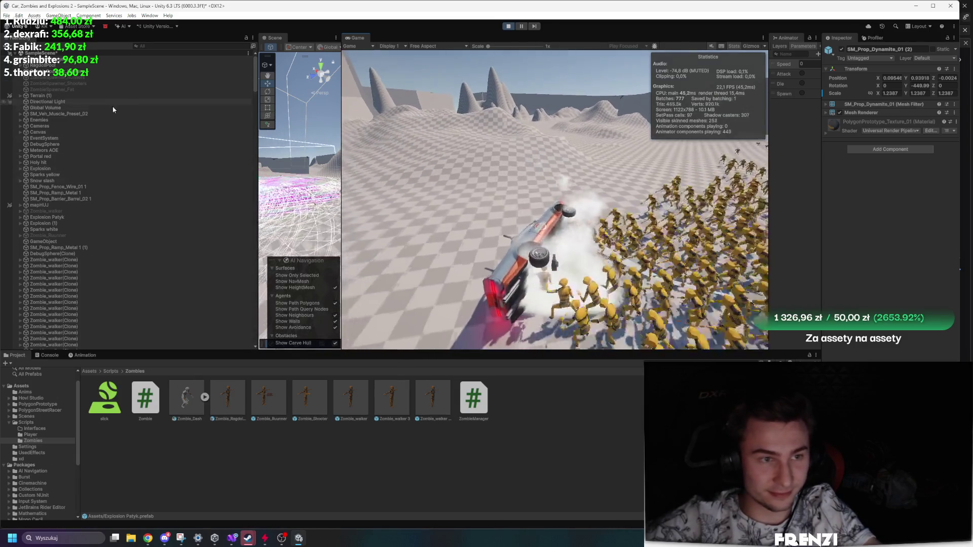
Show the car's Car Controller values and drive into the horde while firing.
click(125, 114)
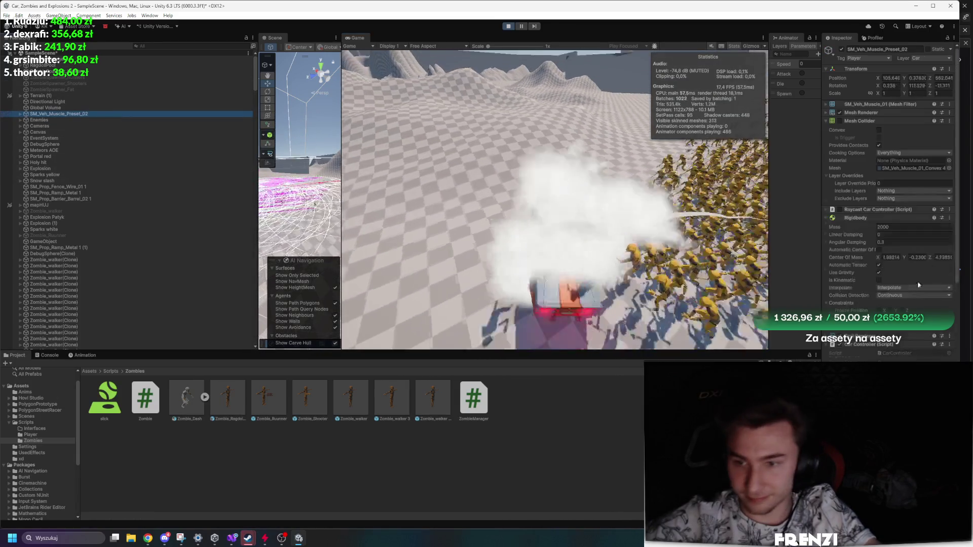
scroll(907, 279, down, 5)
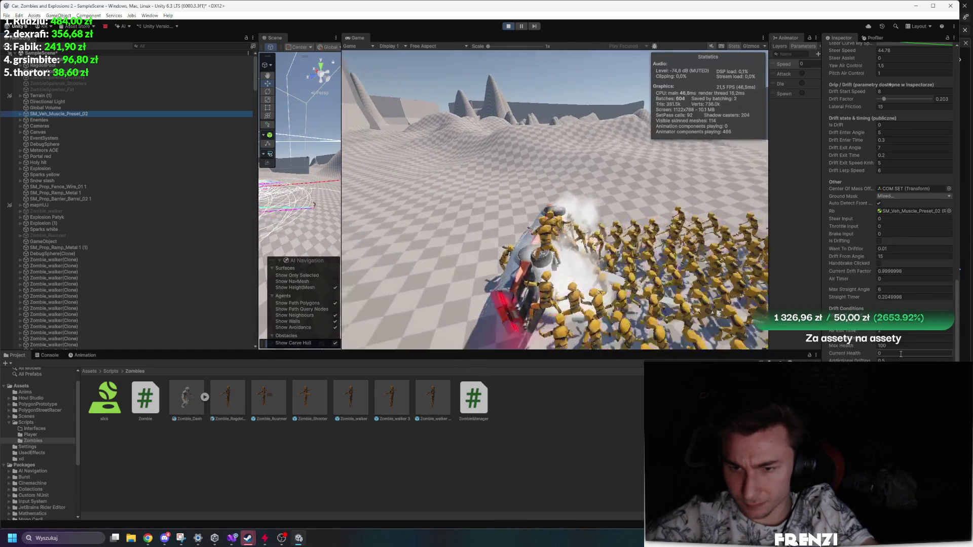
click(582, 225)
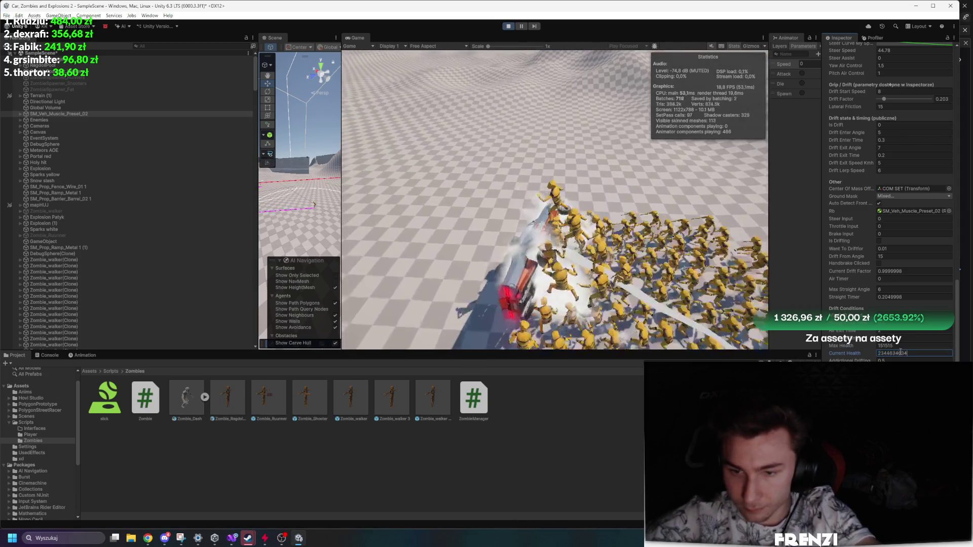
click(626, 191)
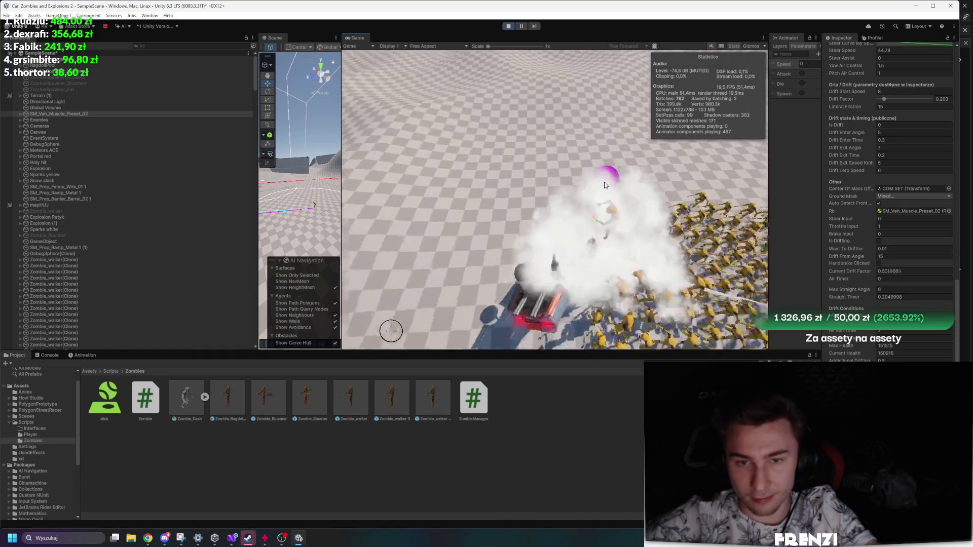
key(d)
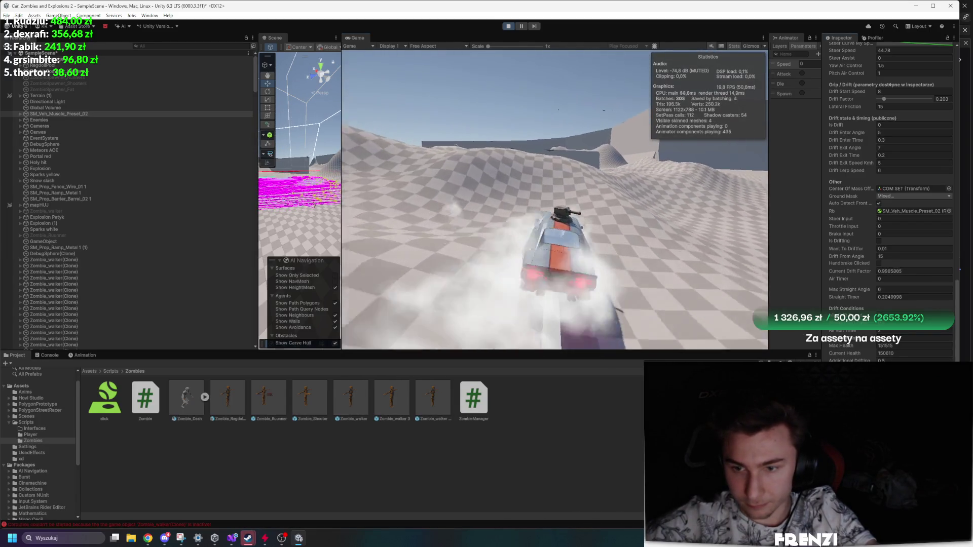
click(703, 258)
key(w)
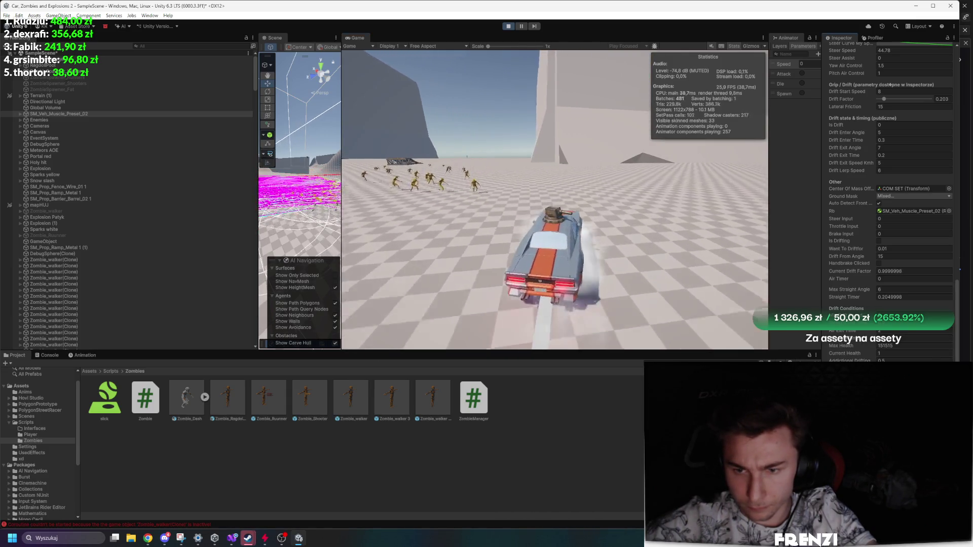
Set the car's Current Health to 70 and drive back into the zombie horde.
click(868, 349)
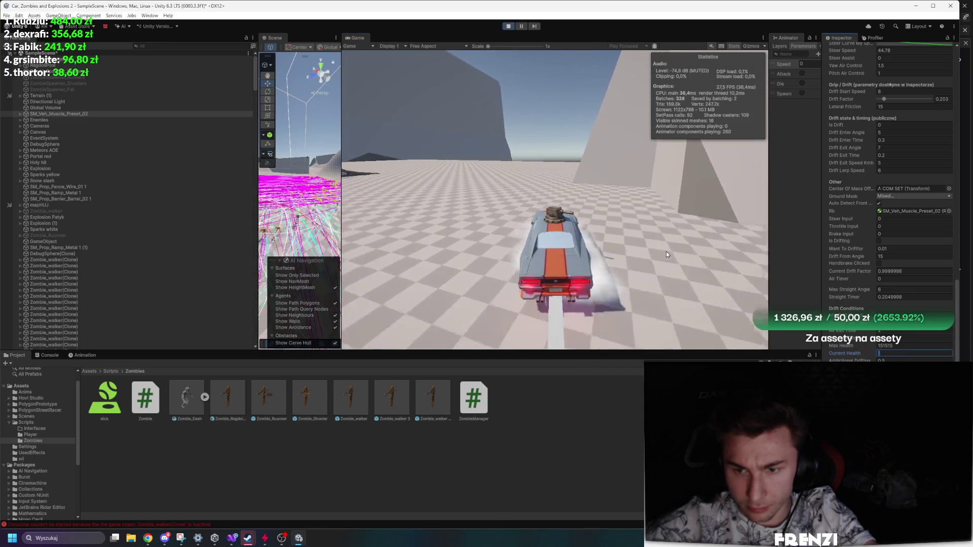
text(70)
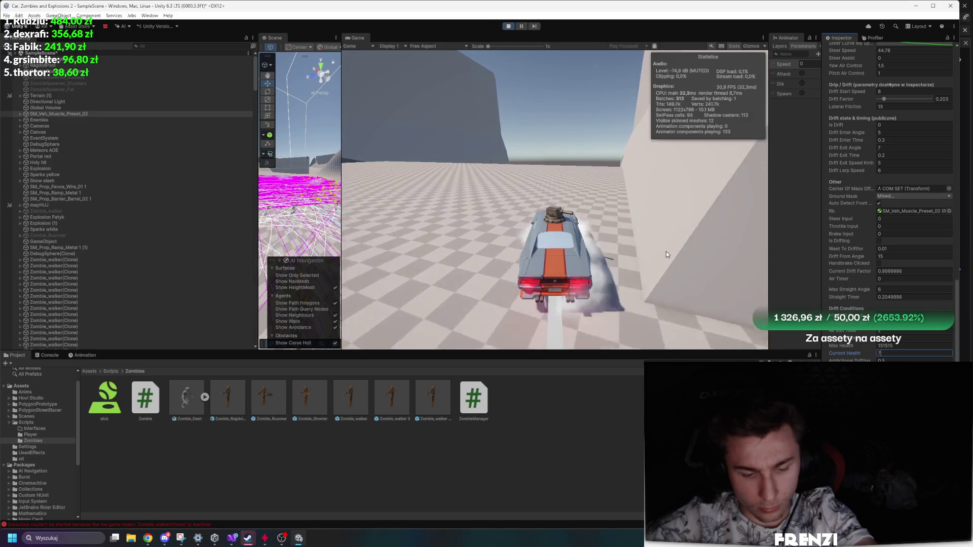
click(666, 255)
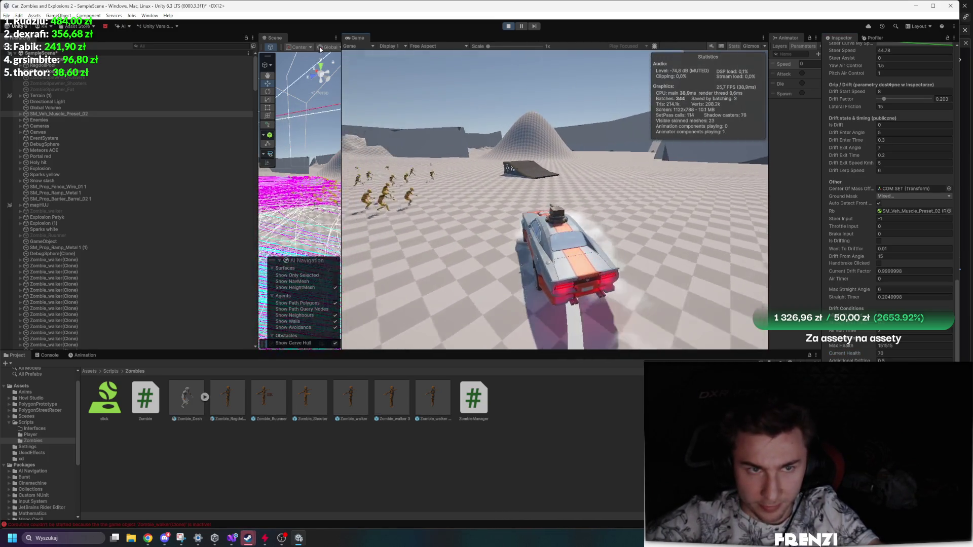
key(s)
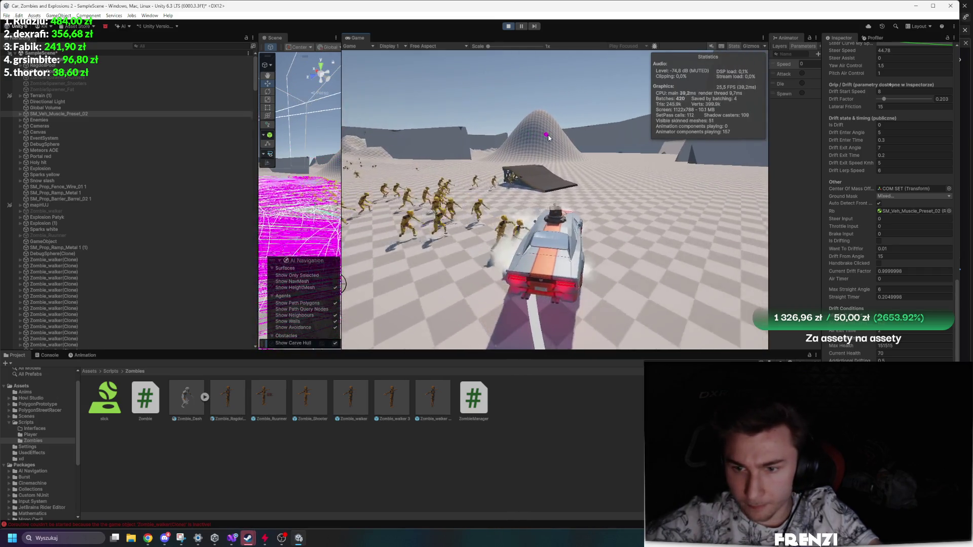
key(w)
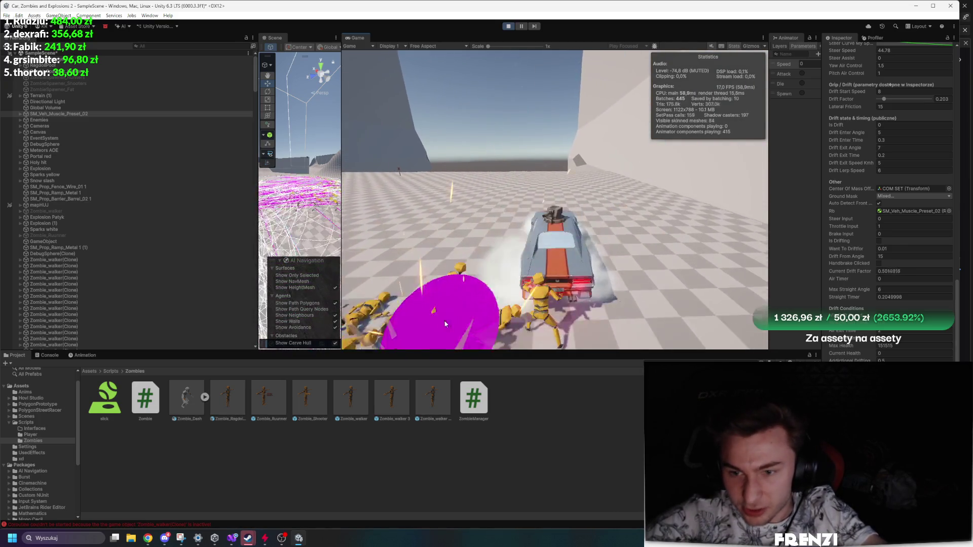
key(a)
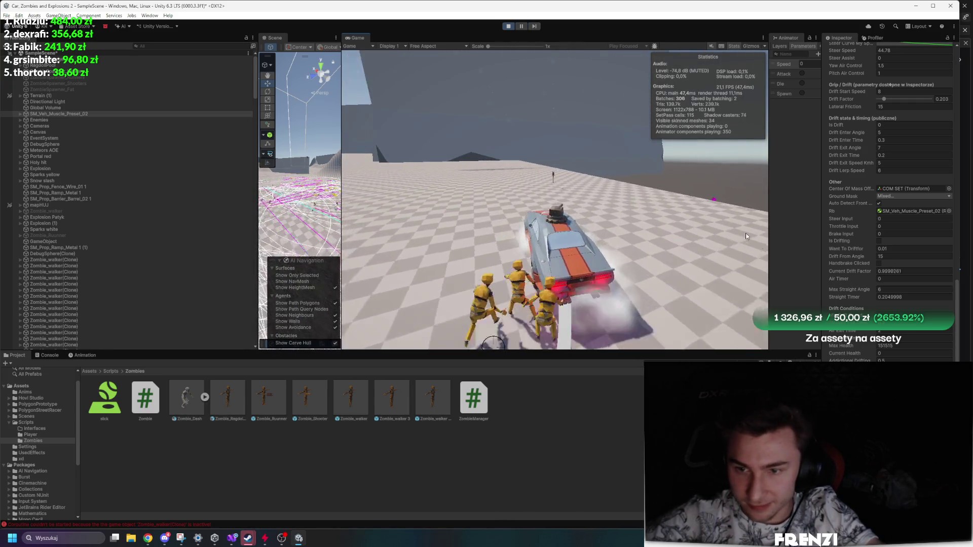
Reset Current Health to 70 again and keep steering through the horde.
click(901, 353)
text(70)
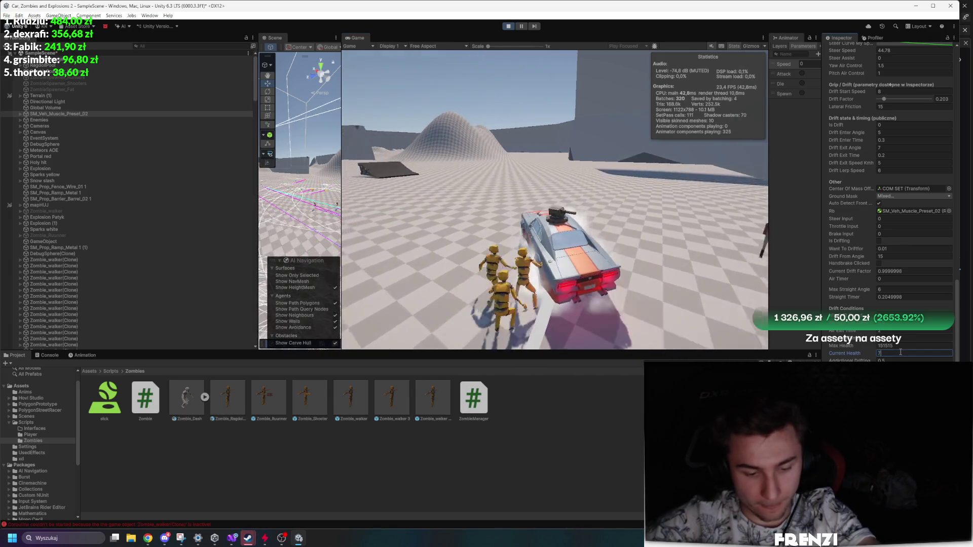
click(639, 244)
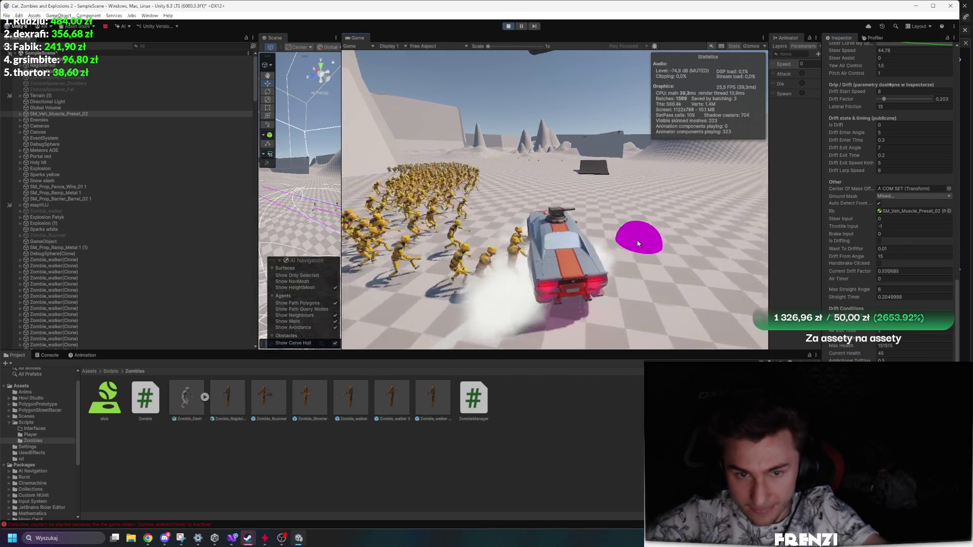
key(a)
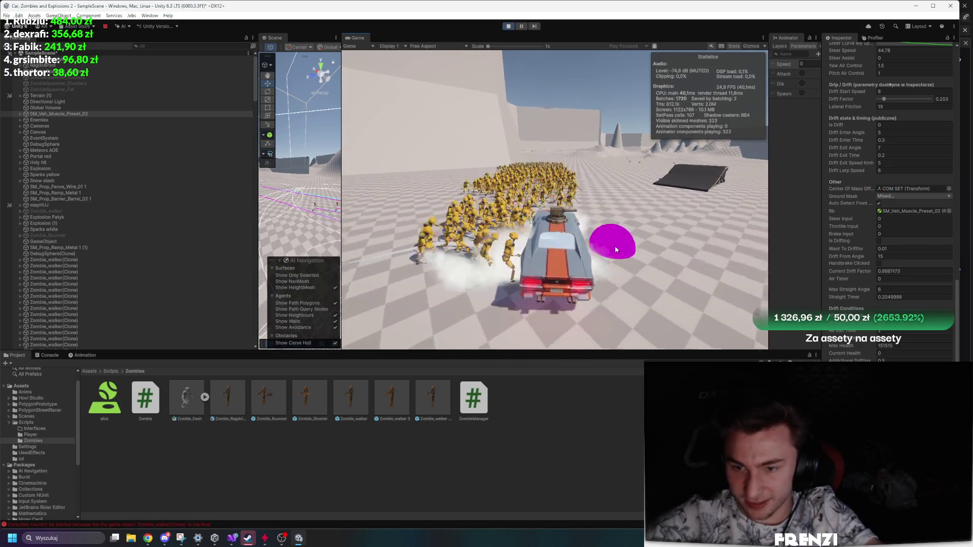
key(w)
key(d)
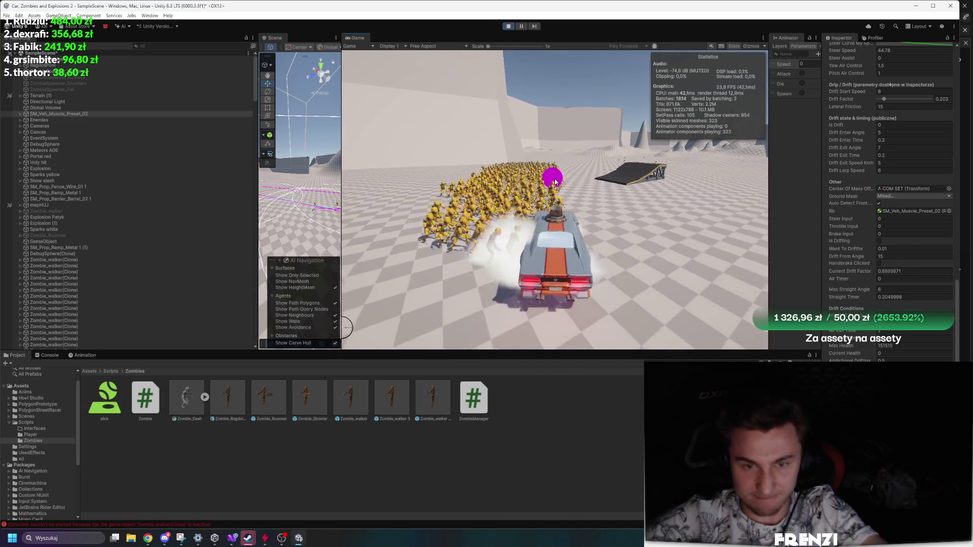
Raise Current Health to 1515, drive along the wall, then switch to Visual Studio.
click(899, 353)
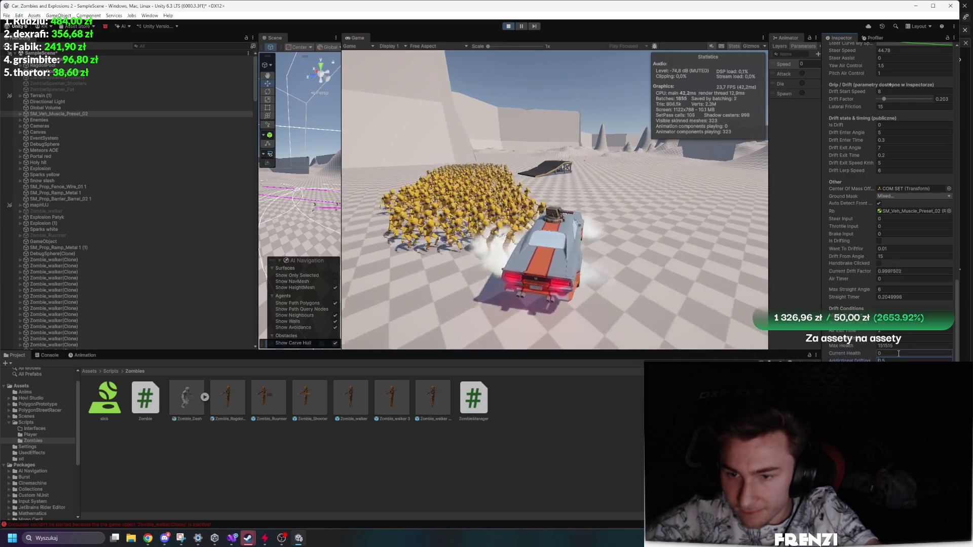
text(1515)
click(631, 218)
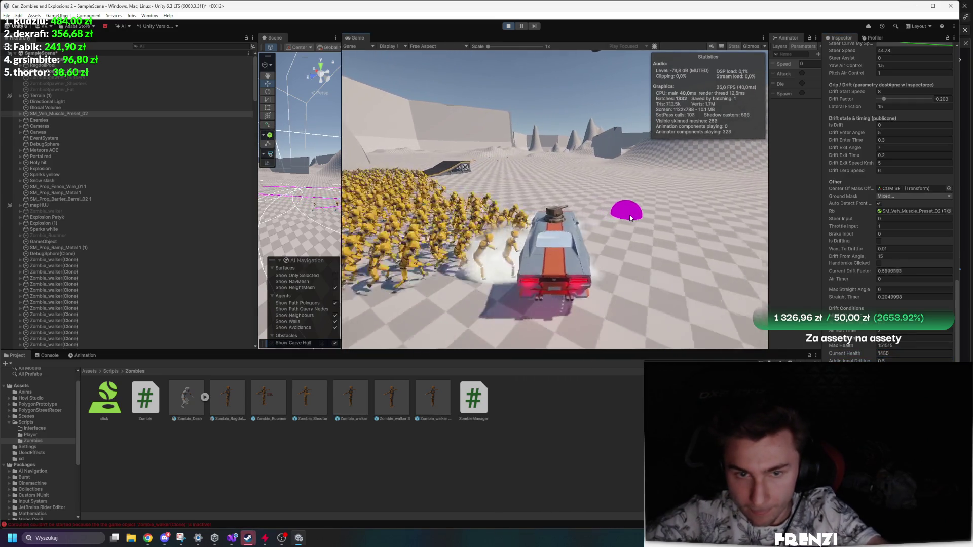
key(w)
key(d)
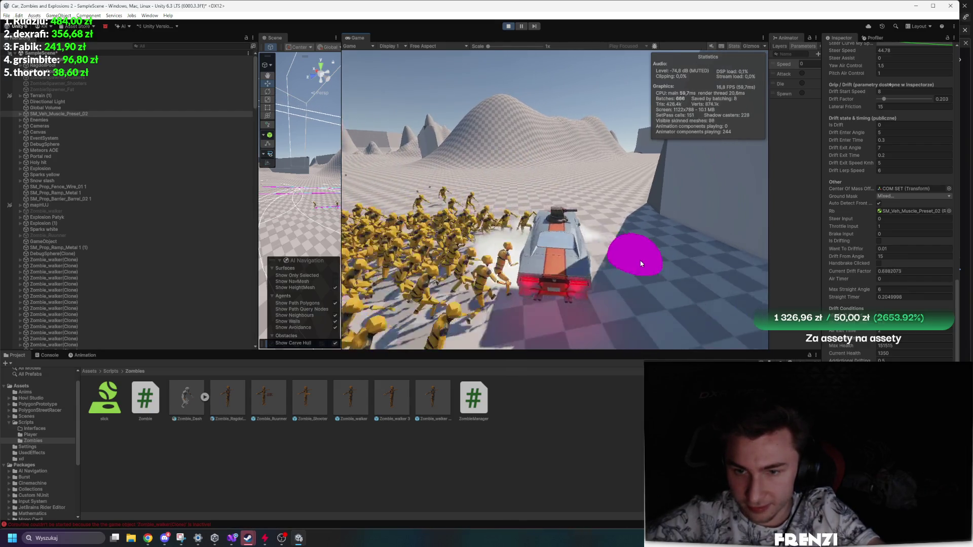
key(a)
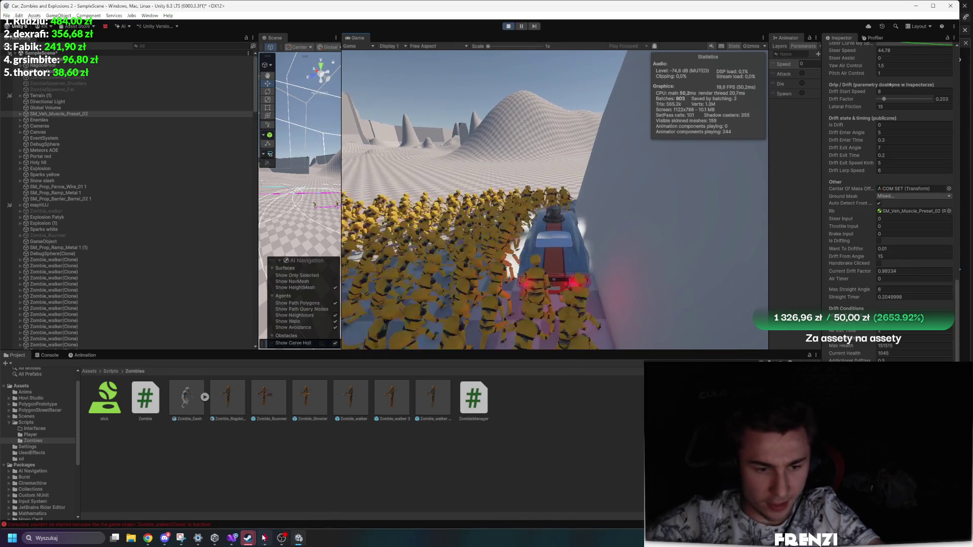
mouse_move(232, 538)
click(252, 513)
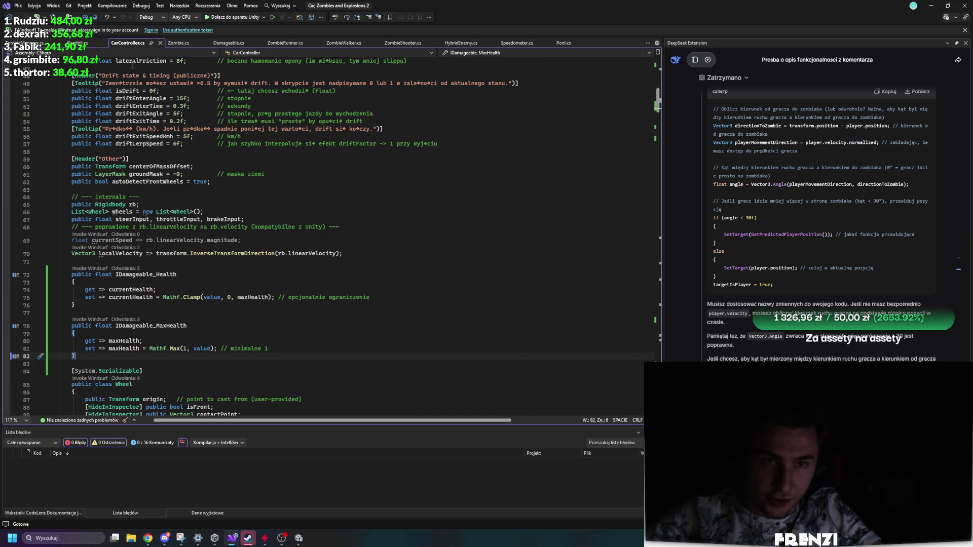
Review ZombieWalker.cs and CarController's damage methods, then return to the running Unity game.
click(363, 44)
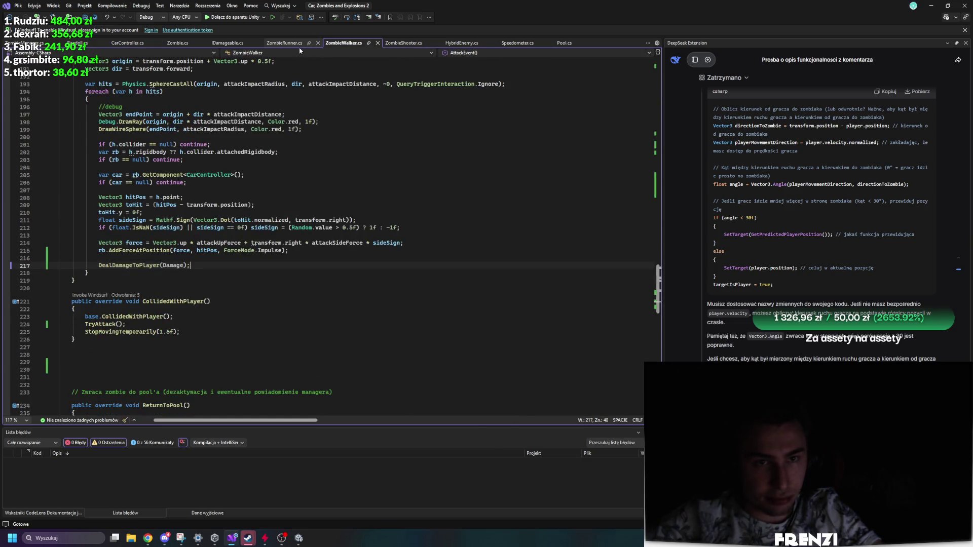
click(128, 43)
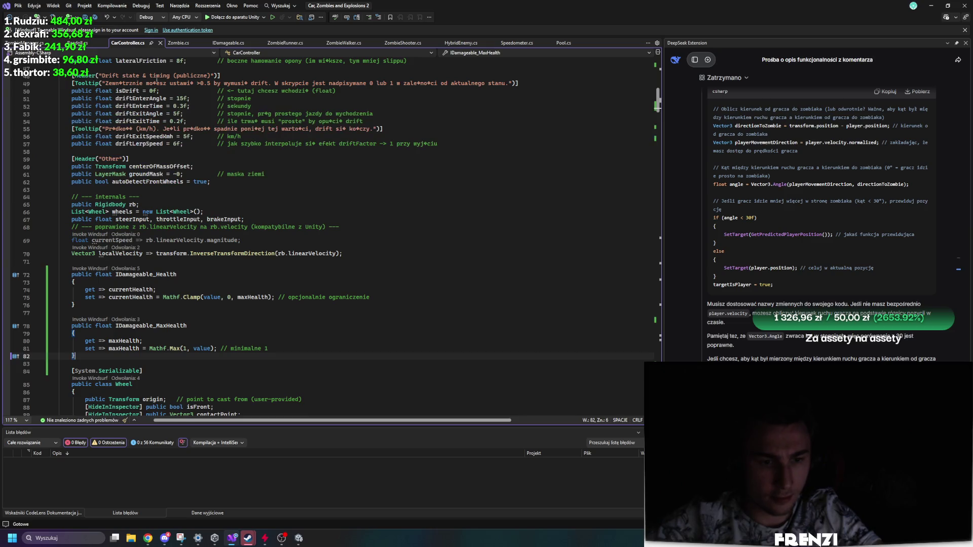
scroll(311, 293, down, 20)
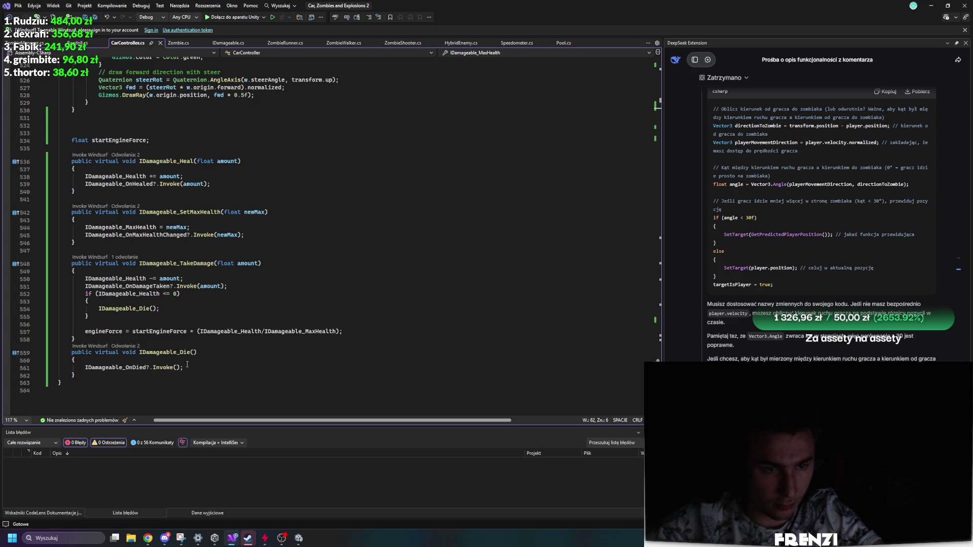
scroll(195, 372, up, 2)
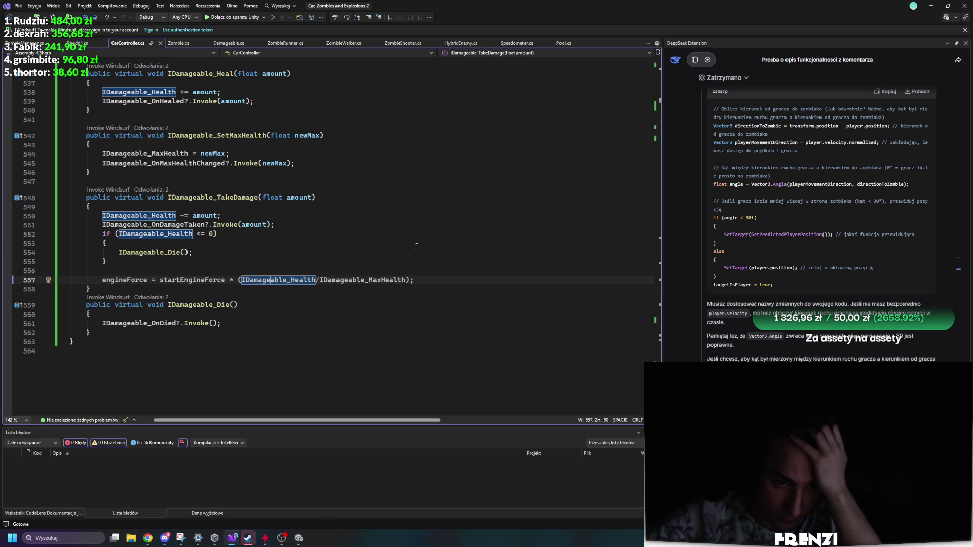
click(308, 538)
click(508, 27)
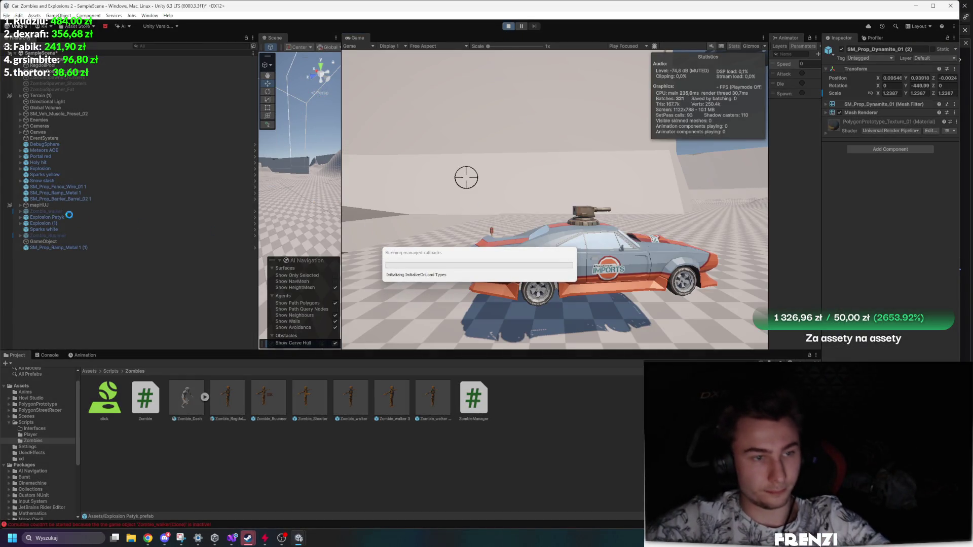
Select ZombieSpawner_Walkers and maximize the Game view for a test drive.
click(74, 72)
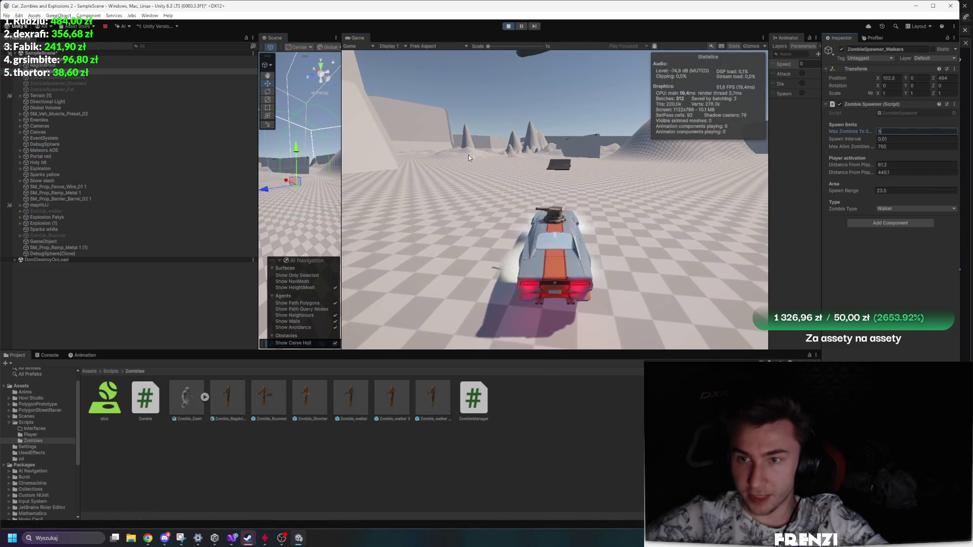
key(shift+space)
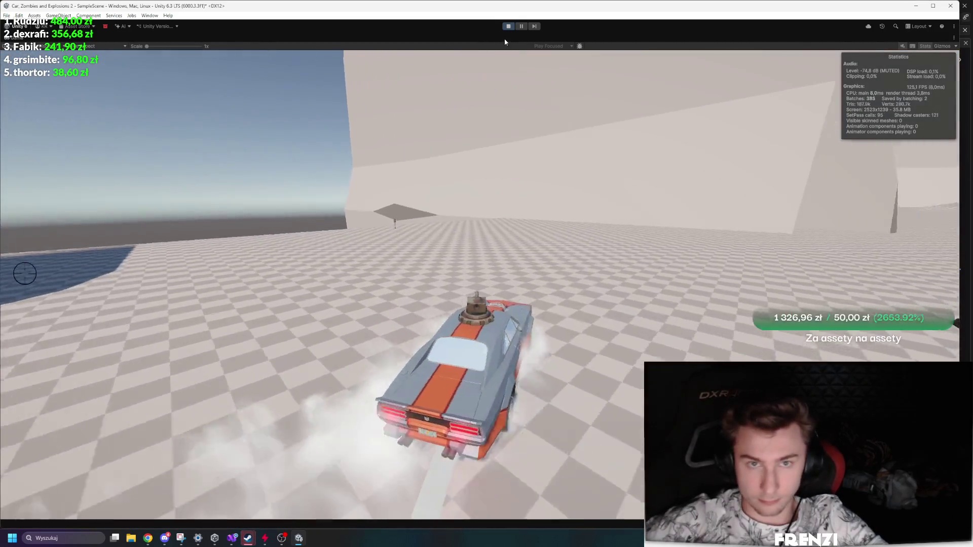
Stop play mode, show the Zombies assets, glance at Blitz, then bring up Visual Studio.
click(508, 27)
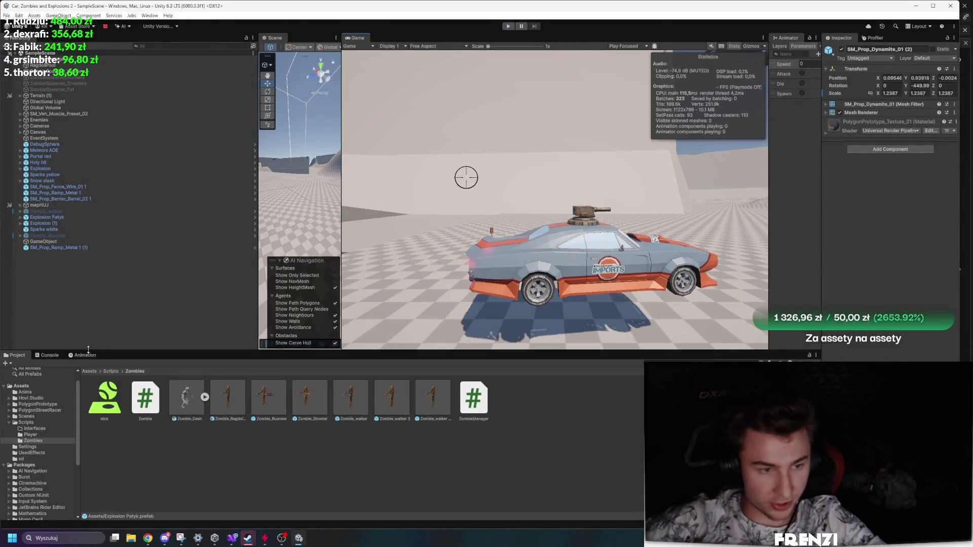
click(15, 355)
click(247, 539)
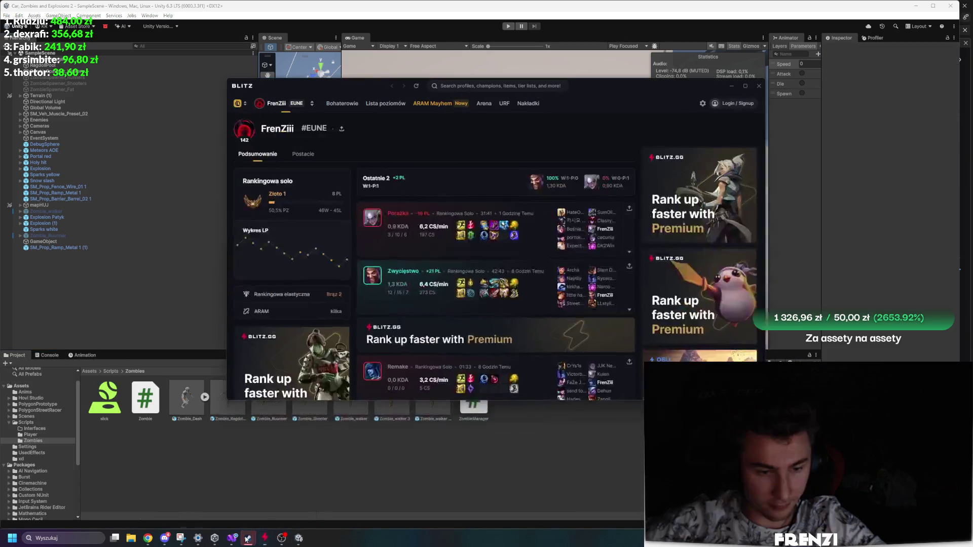
click(300, 539)
click(282, 539)
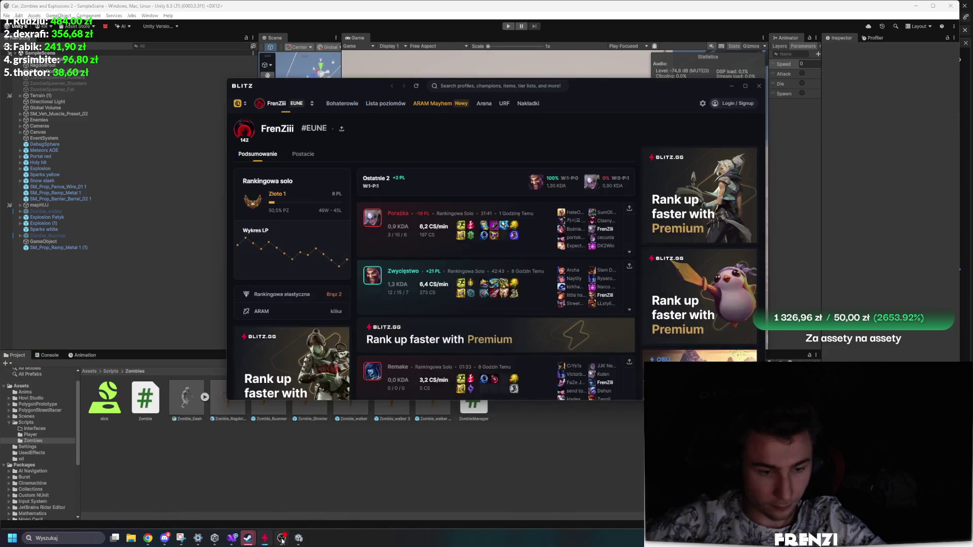
click(232, 538)
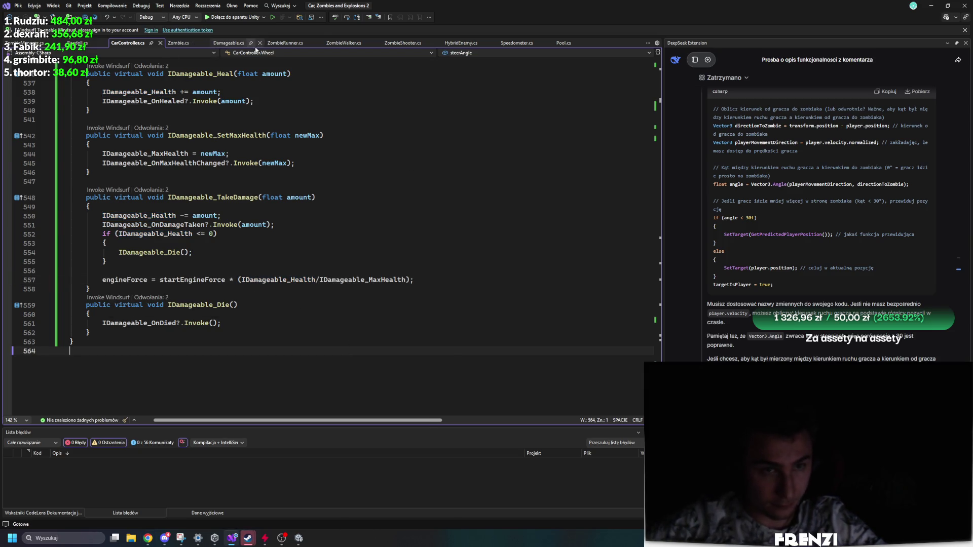
Trace DealDamageToPlayer from ZombieWalker.cs to its Zombie.cs definition, then back to the ZombieWalker call via its references.
click(327, 44)
ctrl+scroll(308, 332, up, 1)
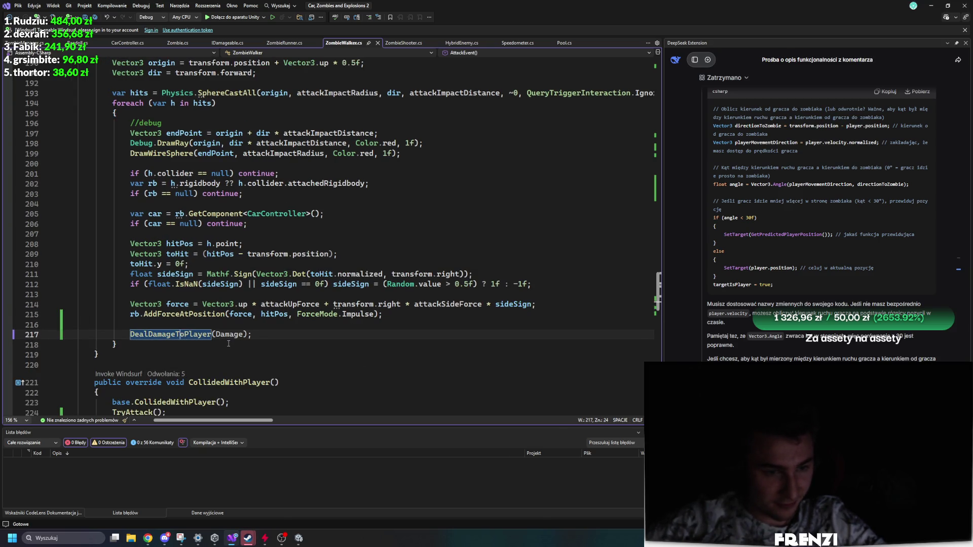
ctrl+click(169, 335)
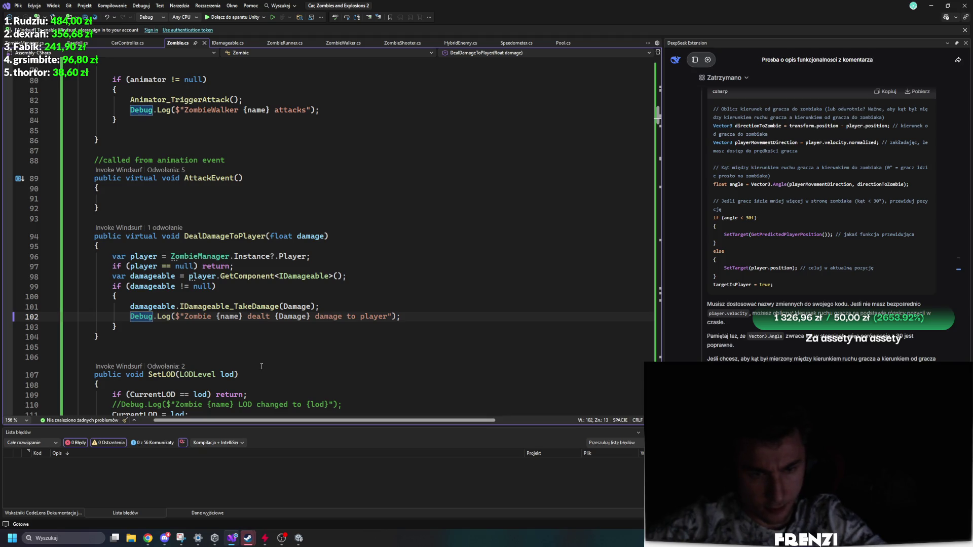
drag(119, 347, 64, 265)
scroll(64, 326, up, 2)
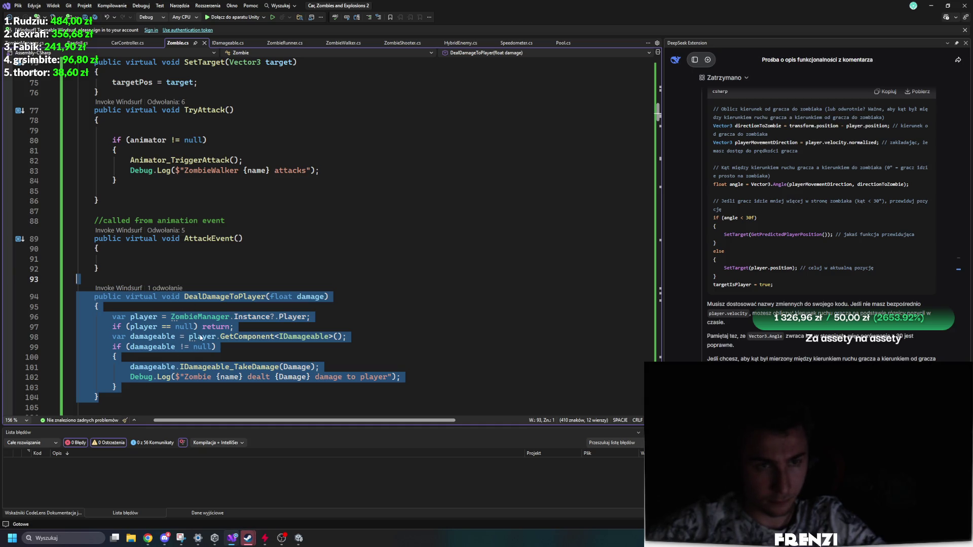
click(161, 288)
double_click(196, 262)
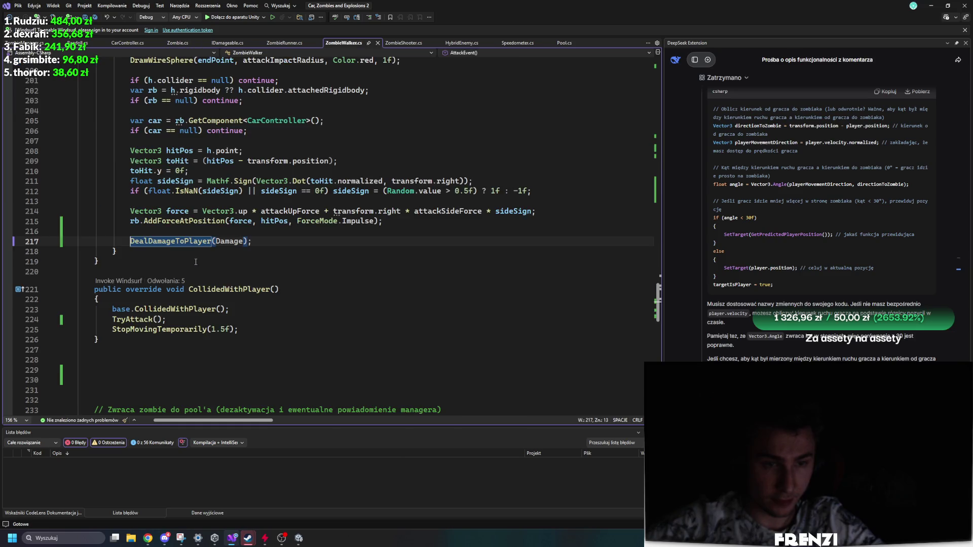
Copy ZombieWalker's SphereCastAll hit-handling block (lines 194–219) and bring up ZombieRunner.cs.
ctrl+scroll(271, 278, down, 3)
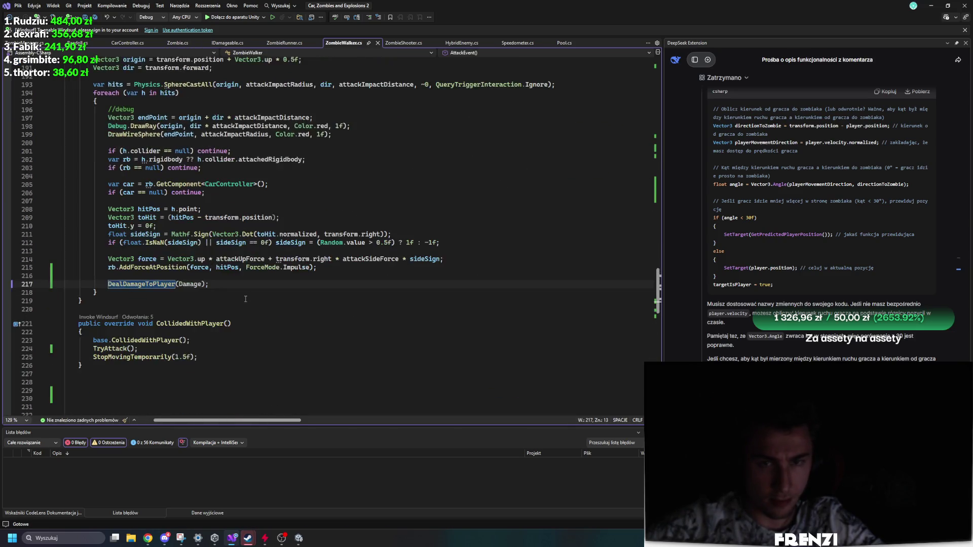
scroll(109, 393, down, 1)
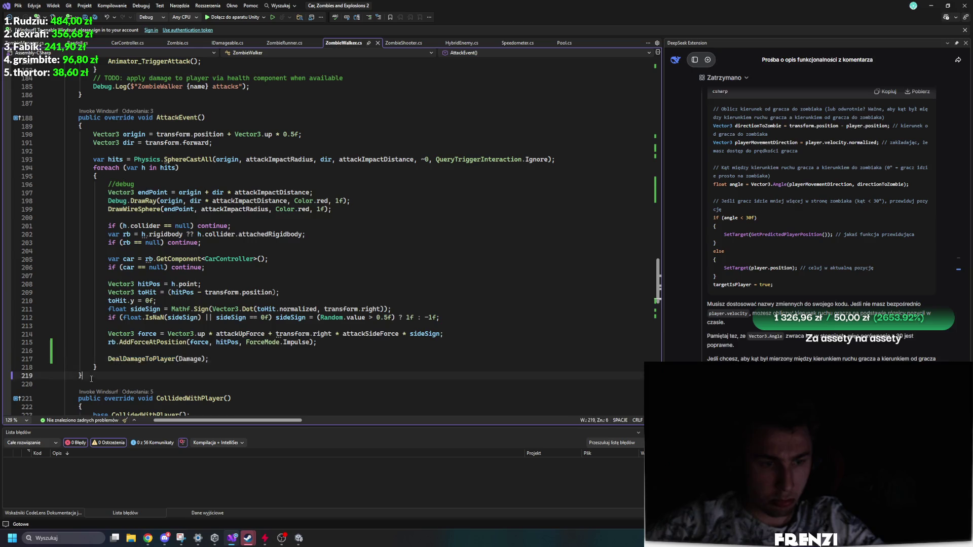
drag(91, 379, 41, 171)
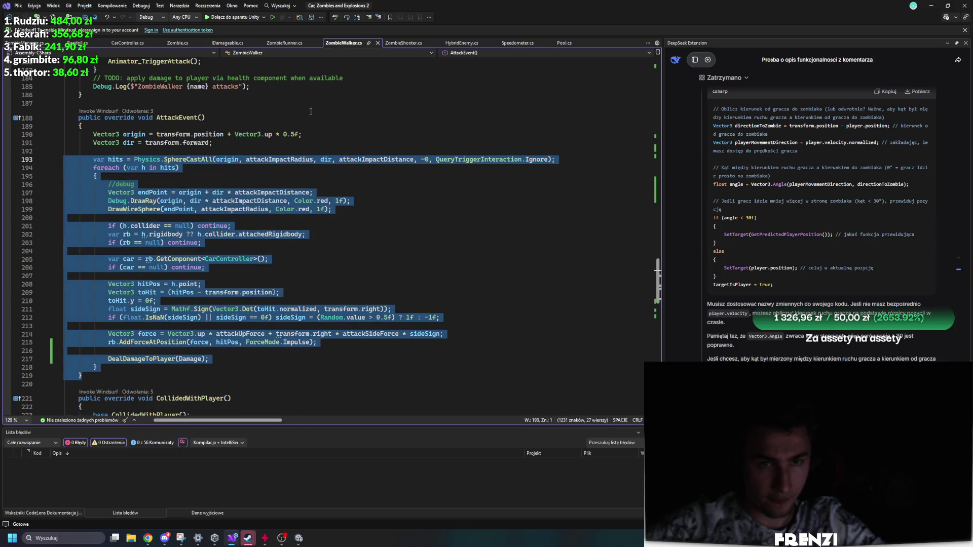
click(286, 43)
Paste the copied SphereCastAll damage block into ZombieRunner's Explode method, below the explosion-force loop.
scroll(296, 259, down, 20)
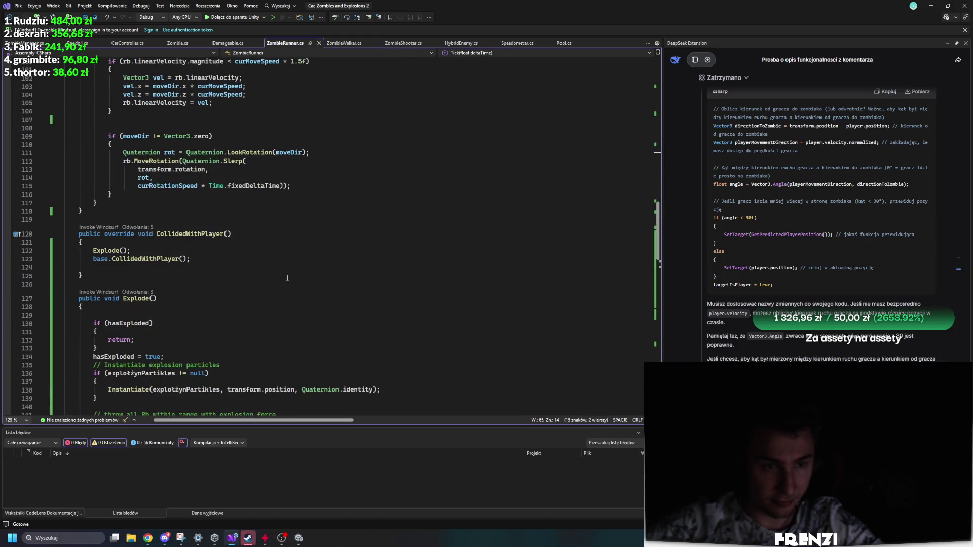
ctrl+click(108, 251)
scroll(209, 286, up, 2)
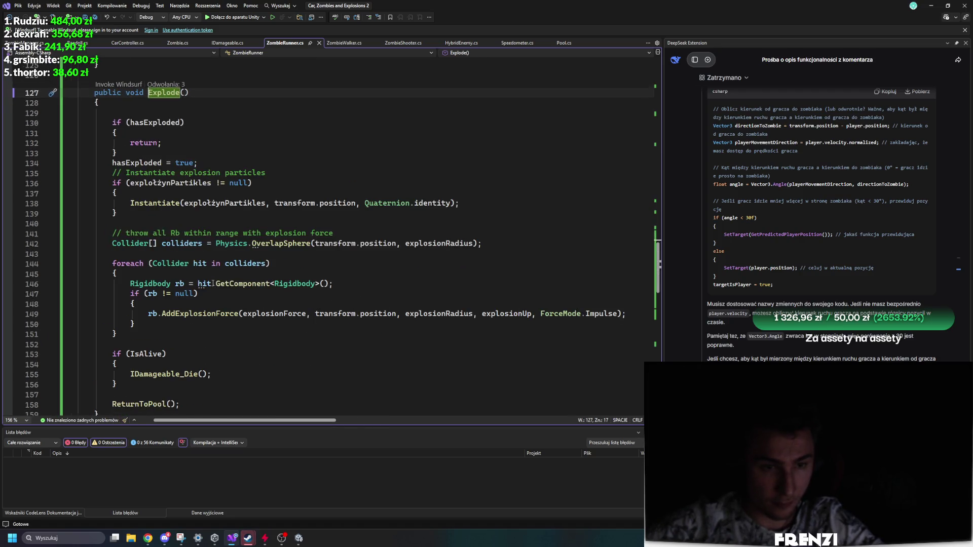
scroll(208, 286, down, 2)
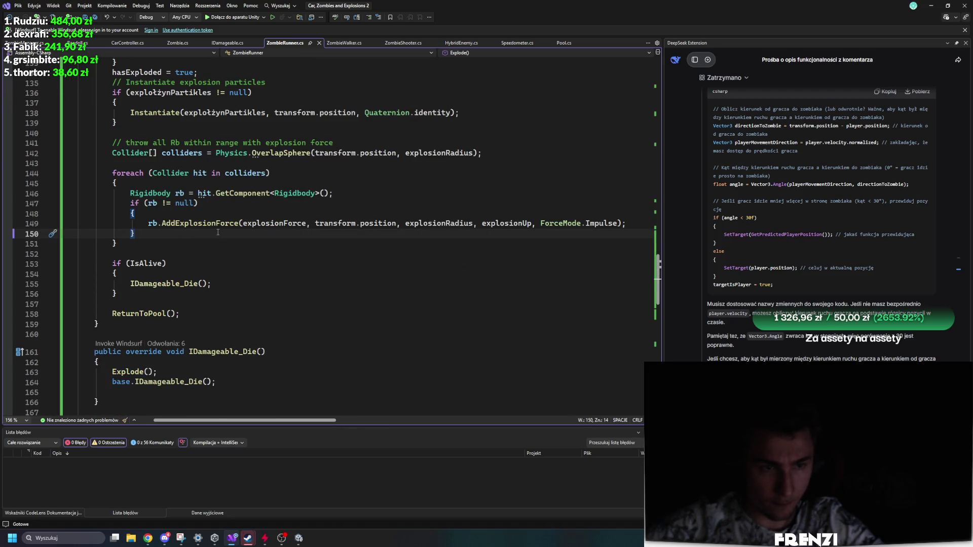
scroll(299, 256, down, 3)
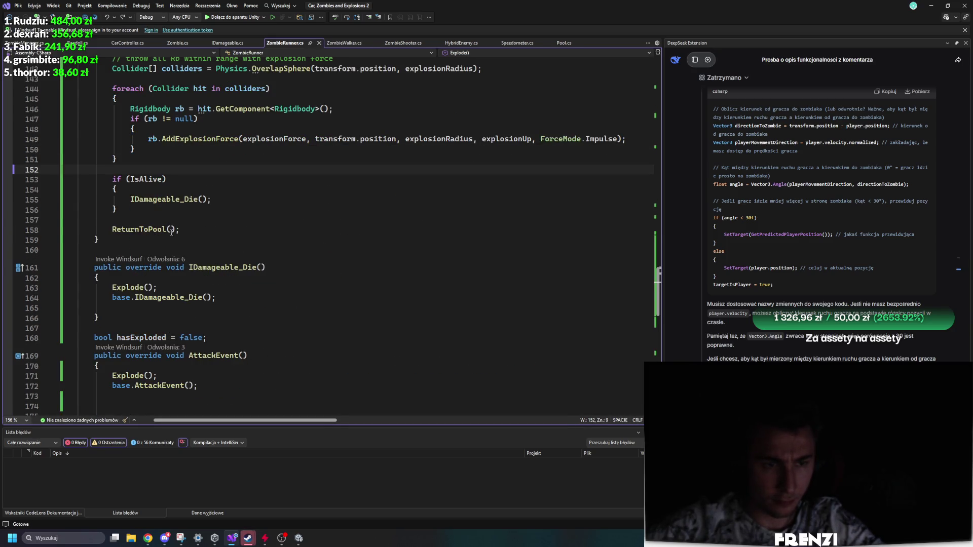
click(183, 230)
scroll(244, 273, up, 3)
ctrl+scroll(238, 296, down, 1)
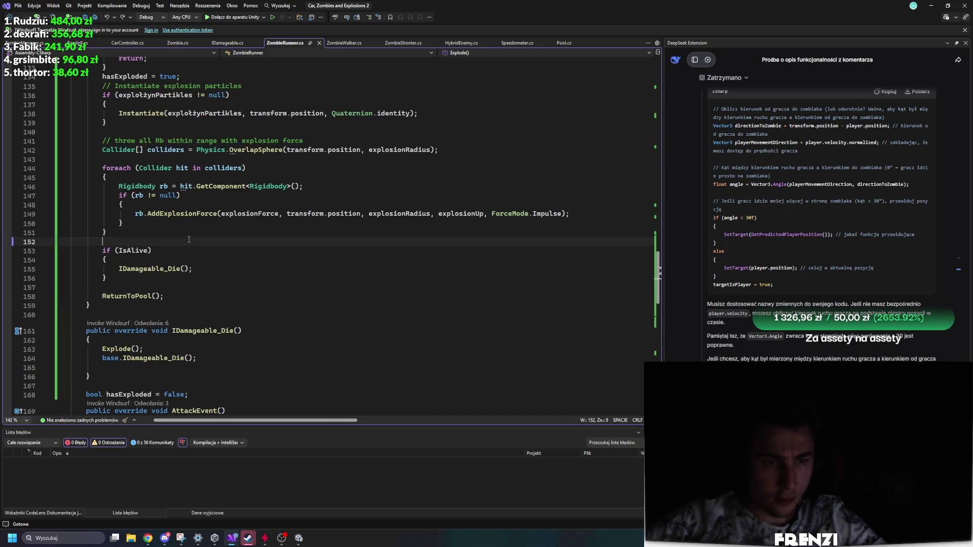
key(Return)
key(Return)
key(Up)
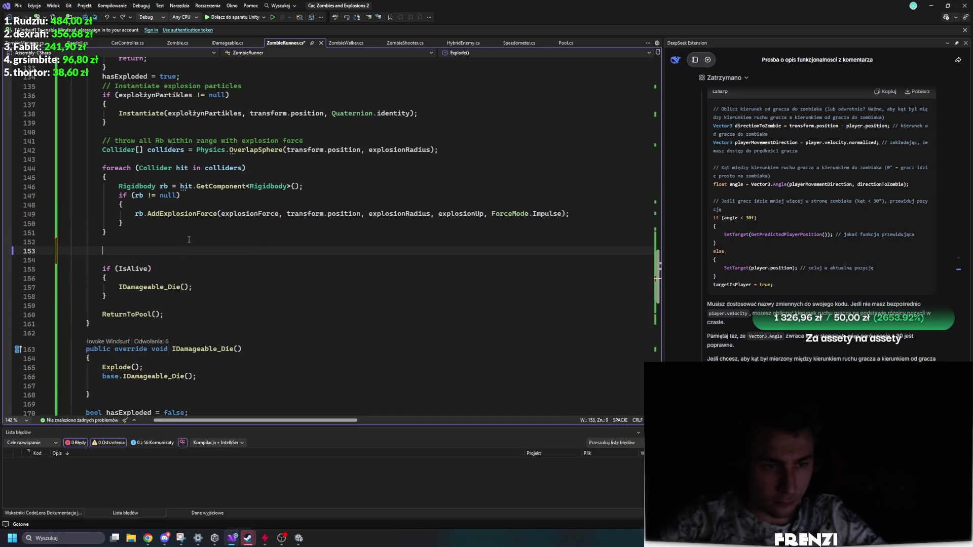
text(var hits = Physics.SphereCastAll(origin, attackImpactRadius, dir, attackImpactDistance, ~0, QueryTriggerInteraction.Ignore);         foreach (var h in hits)         {             //debug             Vector3 endPoint = origin + dir * attackImpactDistance;             Debug.DrawRay(origin, dir * attackImpactDistance, Color.red, 1f);             DrawWireSphere(endPoint, attackImpactRadius, Color.red, 1f);              if (h.collider == null) continue;             var rb = h.rigidbody ?? h.collider.attachedRigidbody;             if (rb == null) continue;              var car = rb.GetComponent<CarController>();             if (car == null) continue;              Vector3 hitPos = h.point;             Vector3 toHit = (hitPos - transform.position);             toHit.y = 0f;             float sideSign = Mathf.Sign(Vector3.Dot(toHit.normalized, transform.right));             if (float.IsNaN(sideSign) || sideSign == 0f) sideSign = (Random.value > 0.5f) ? 1f : -1f;              Vector3 force = Vector3.up * attackUpForce + transform.right * attackSideForce * sideSign;             rb.AddForceAtPosition(force, hitPos, ForceMode.Impulse);              DealDamageToPlayer(Damage);         }     })
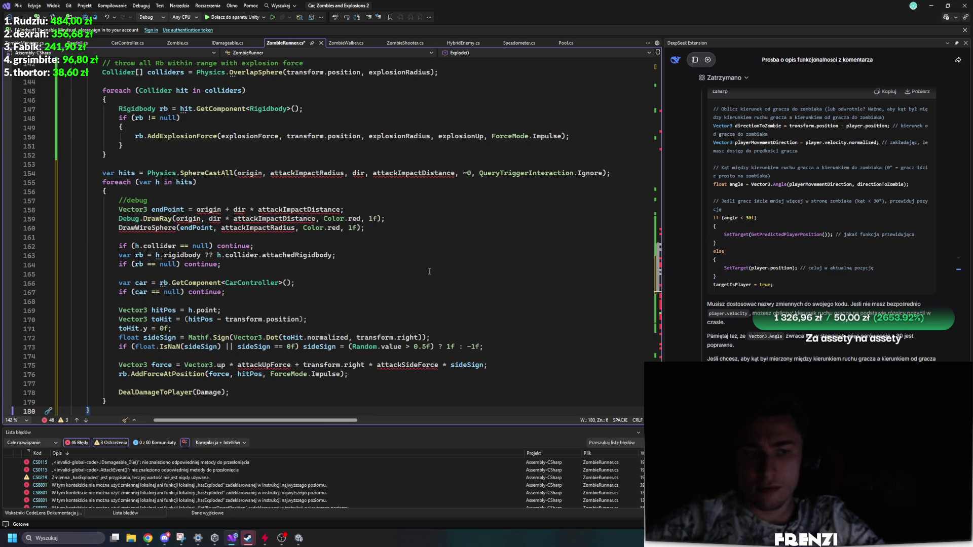
Delete the debug drawing block, the rigidbody null checks and the Vector3 force line from the second loop.
scroll(350, 329, down, 2)
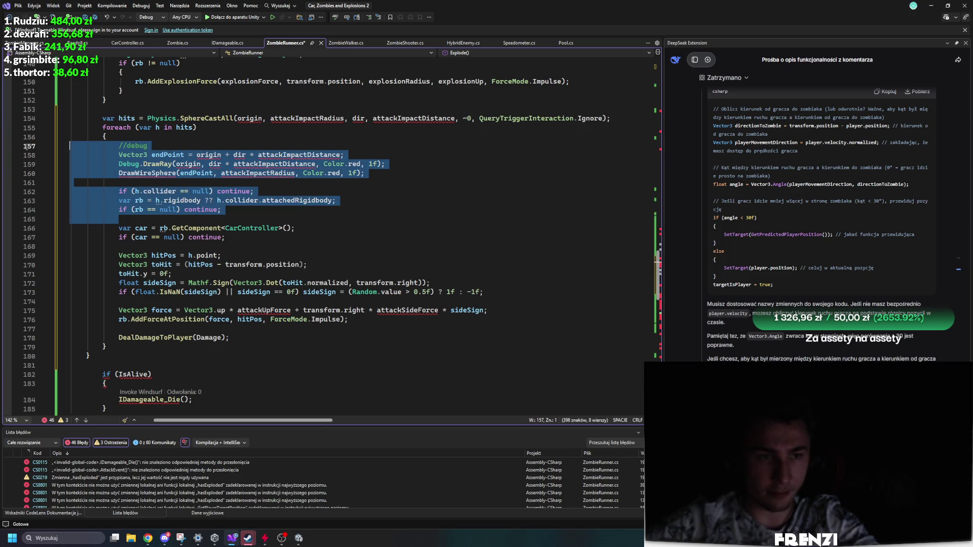
drag(8, 194, 9, 151)
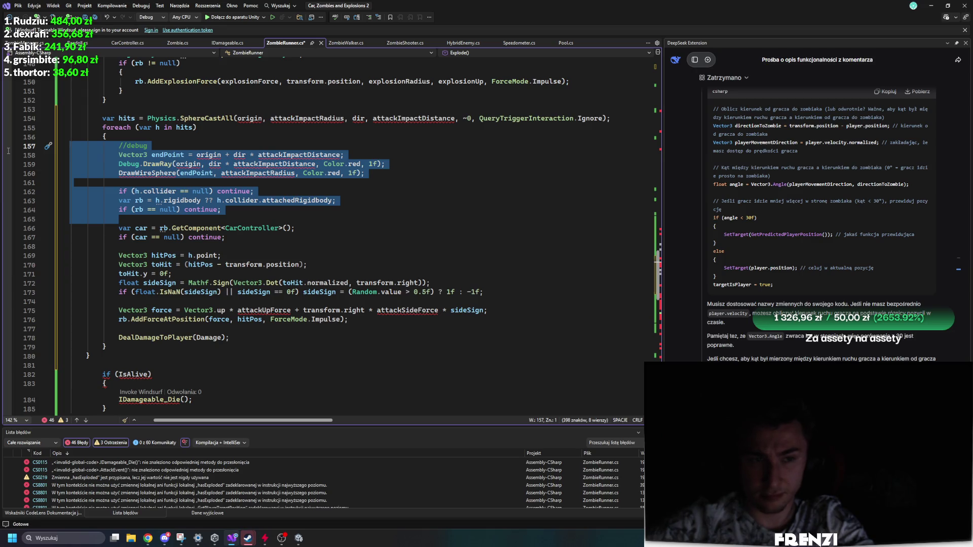
key(Delete)
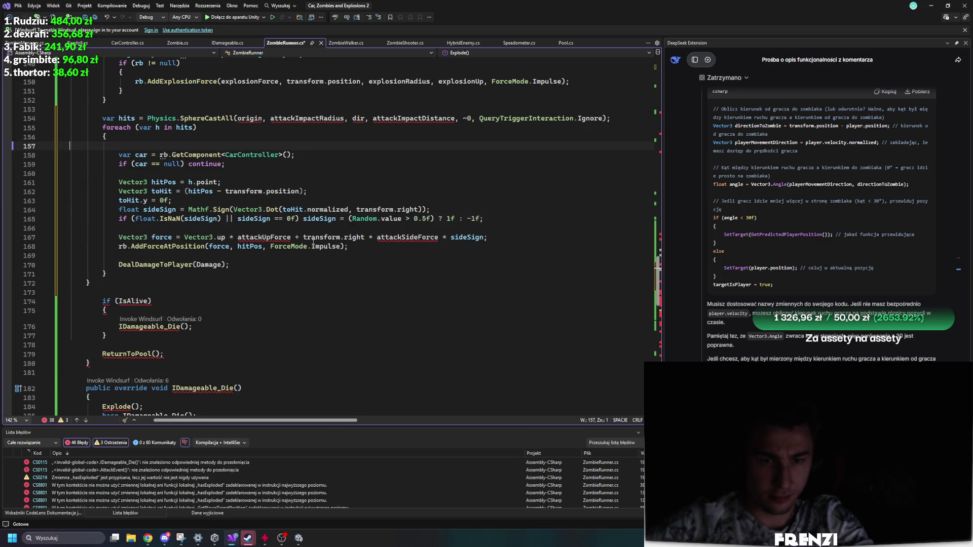
drag(503, 236, 30, 225)
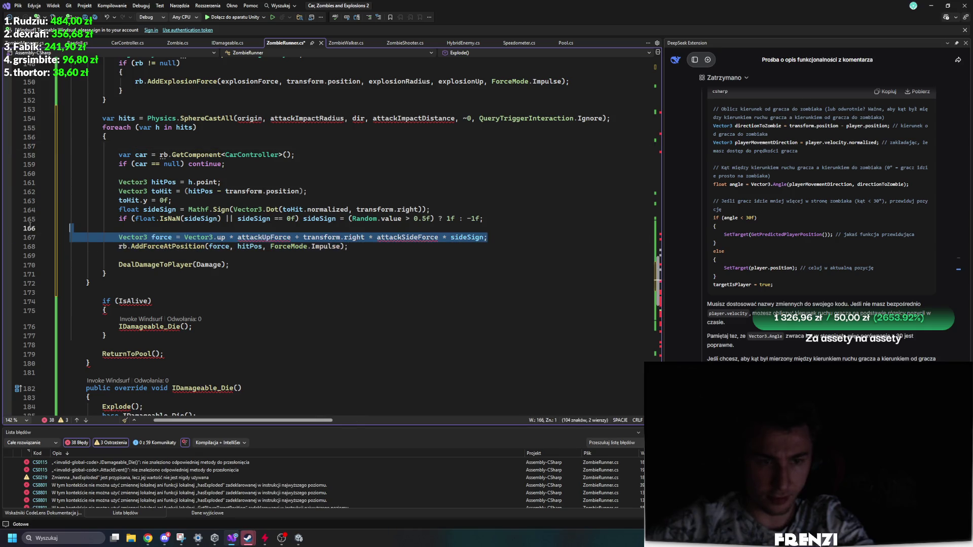
key(Delete)
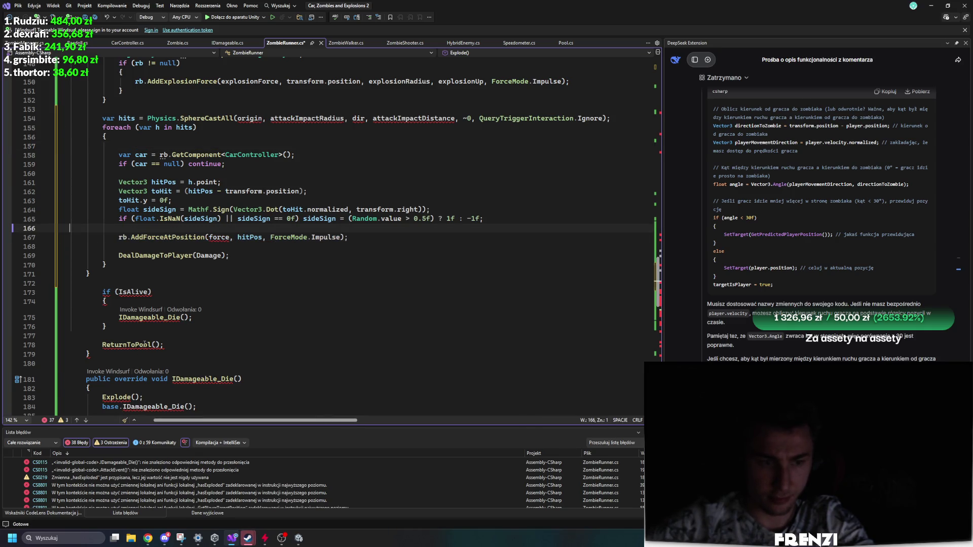
Delete the var hits SphereCastAll declaration and locate the colliders declaration.
click(111, 267)
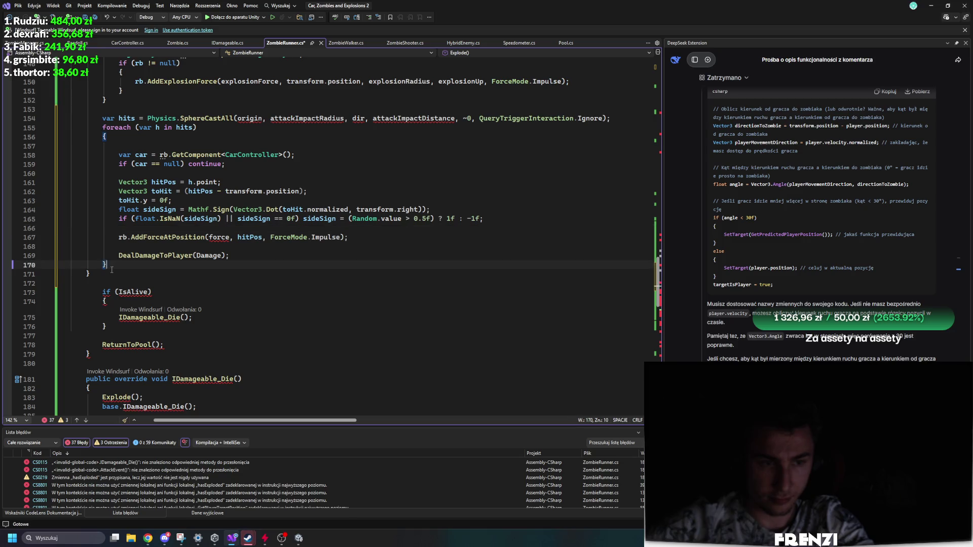
scroll(134, 283, up, 5)
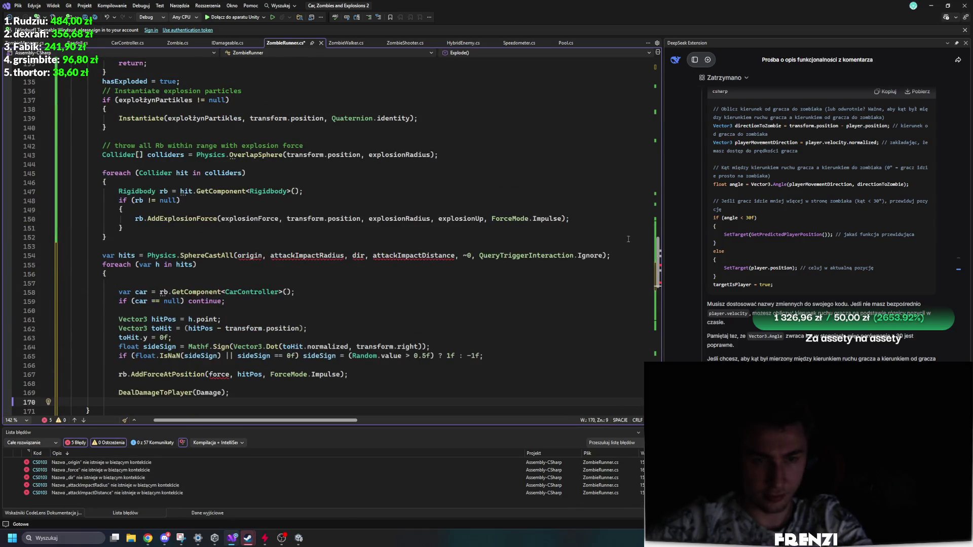
mouse_move(621, 256)
mouse_down()
mouse_move(515, 263)
mouse_move(611, 255)
mouse_move(95, 256)
mouse_up()
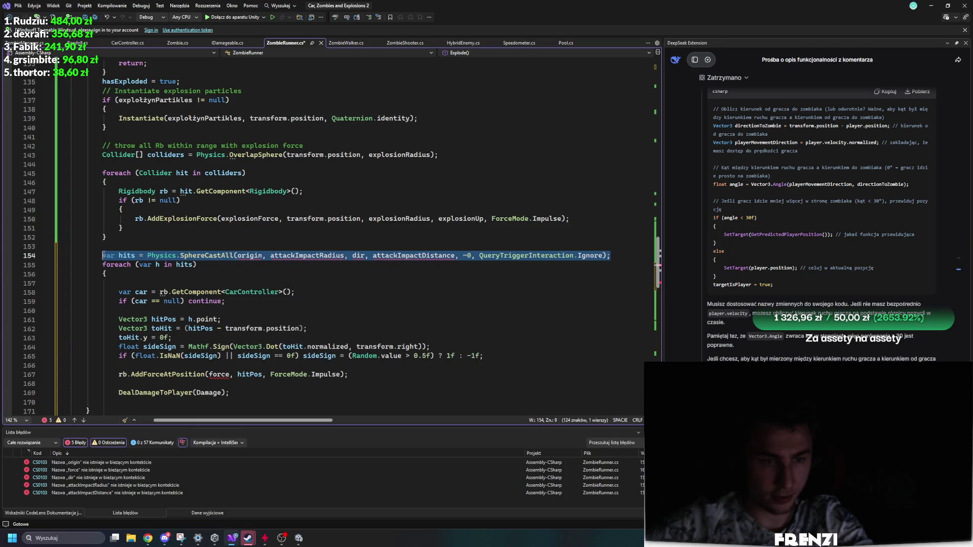
key(Delete)
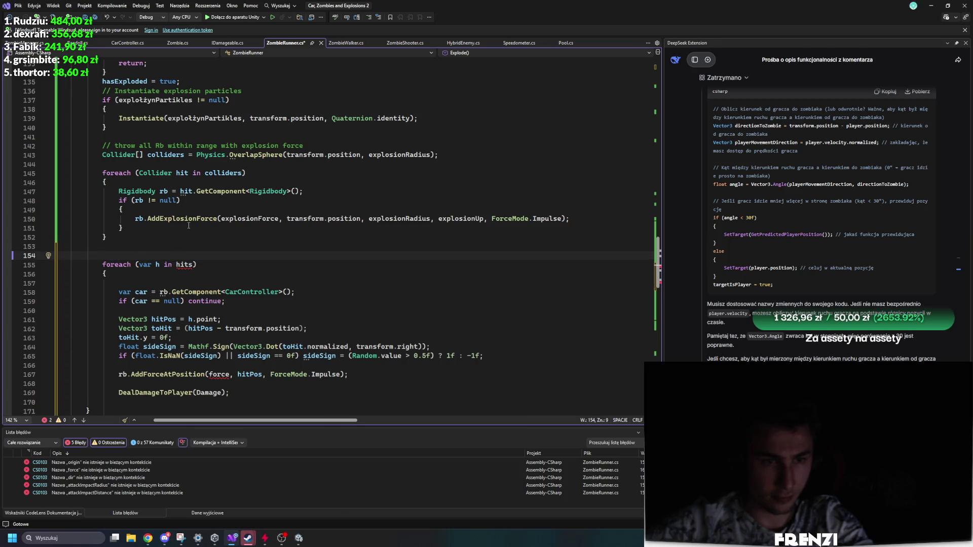
click(217, 173)
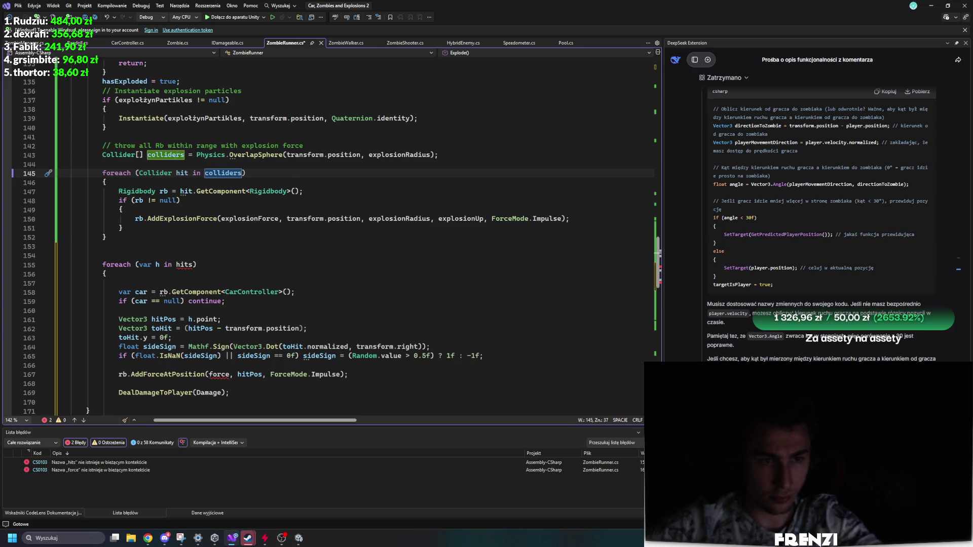
drag(189, 155, 145, 161)
Replace hits with colliders in the second loop header and save ZombieRunner.cs.
double_click(147, 155)
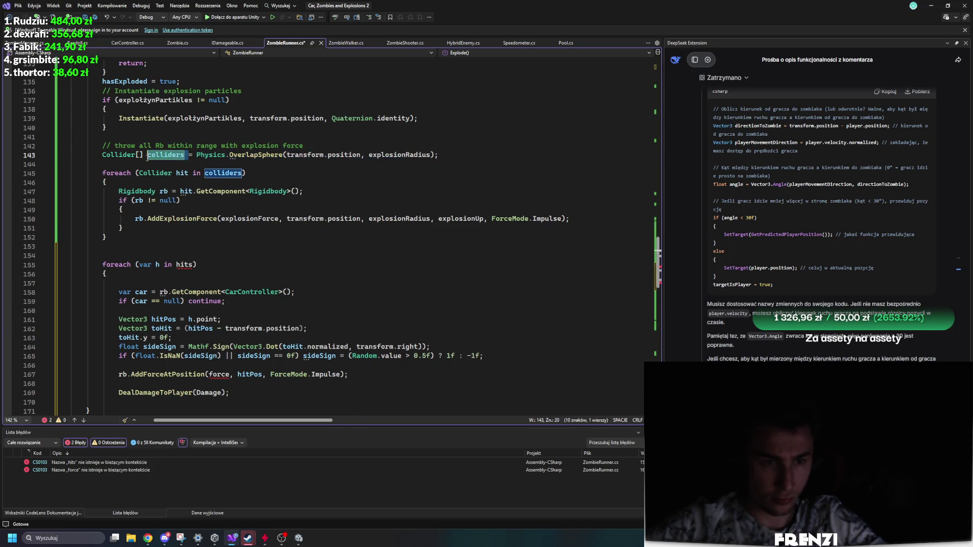
double_click(185, 265)
text(colliders)
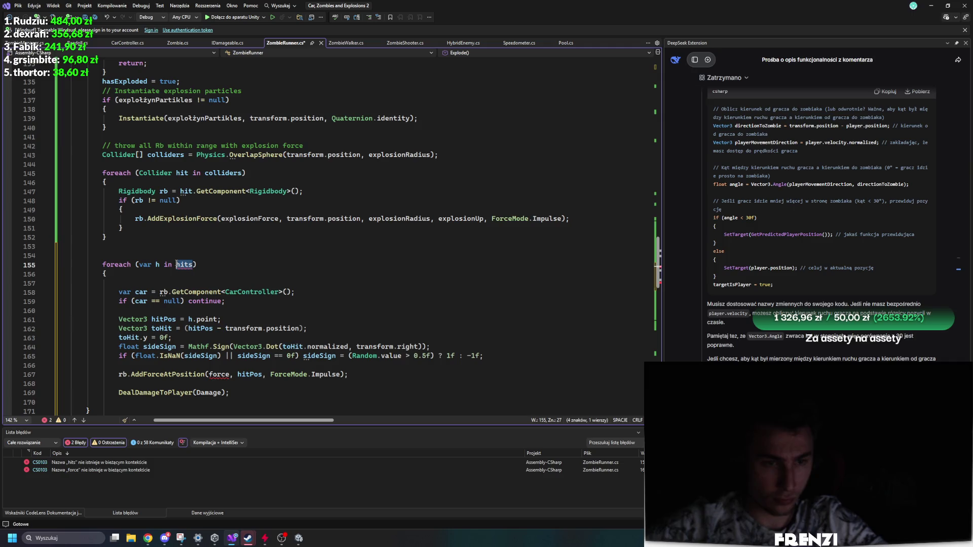
click(189, 246)
key(ctrl+s)
Inspect where h.point, hitPos, transform and explosionForce are used in the explosion code.
click(206, 319)
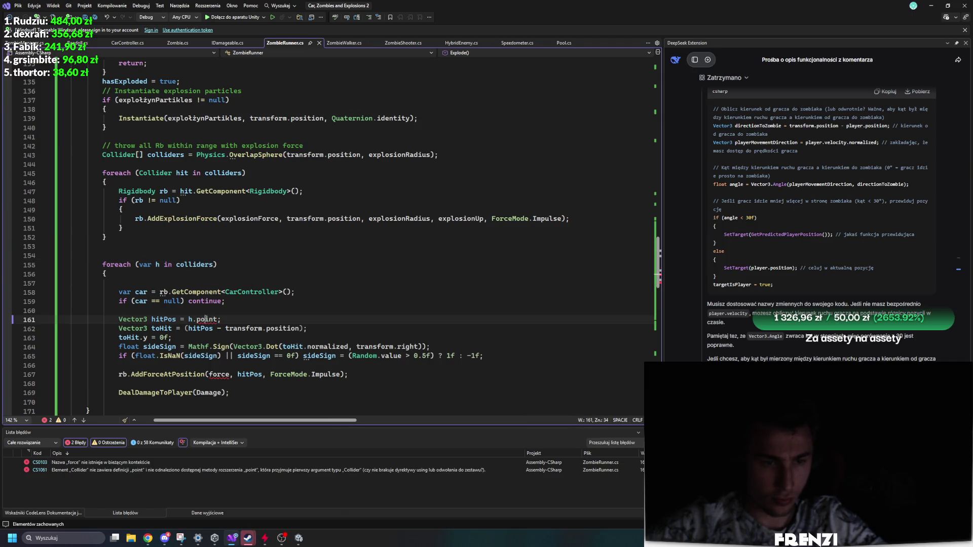
scroll(234, 257, down, 6)
click(156, 155)
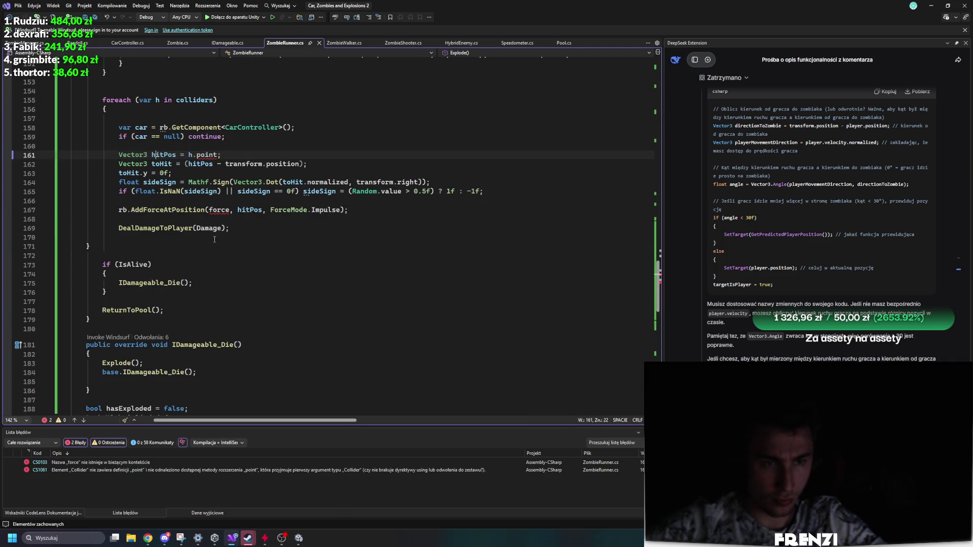
scroll(228, 283, up, 4)
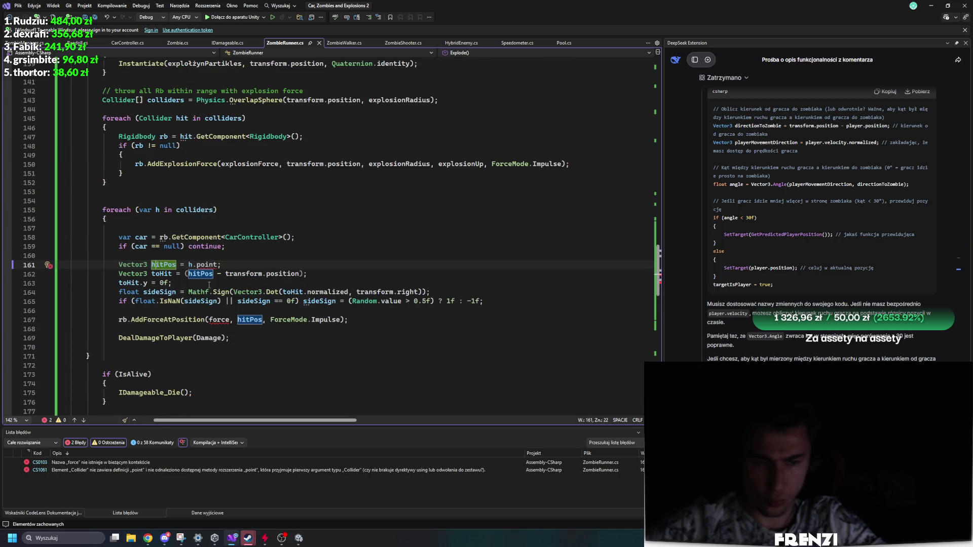
click(154, 338)
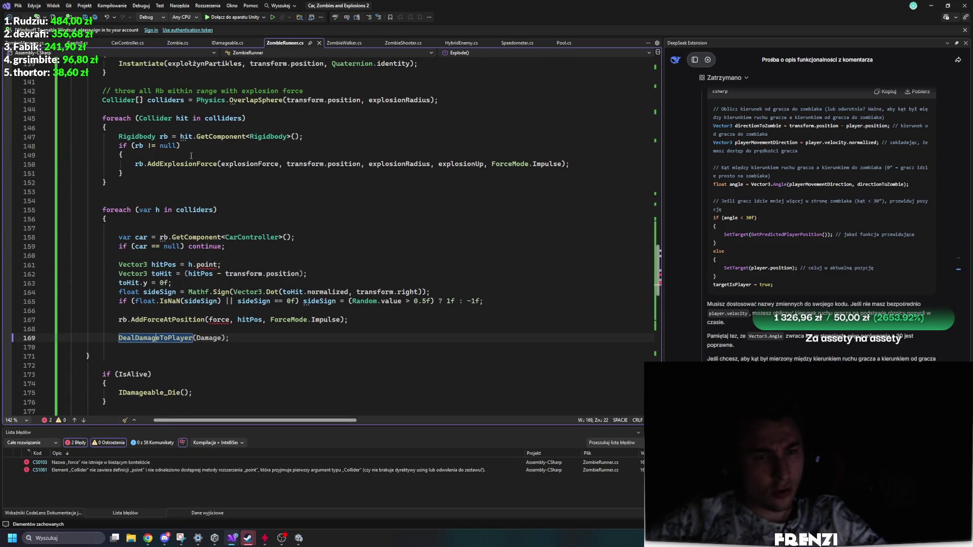
click(307, 163)
click(247, 163)
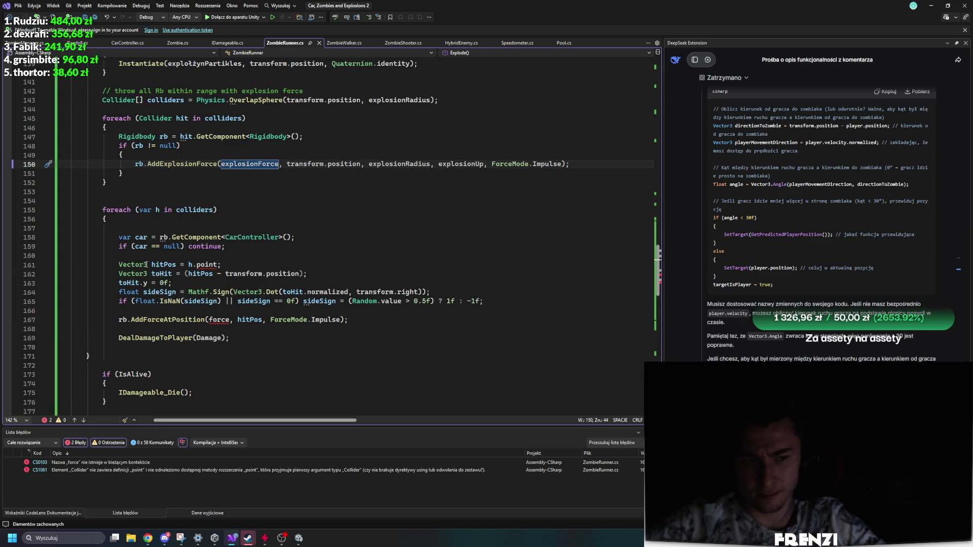
click(163, 265)
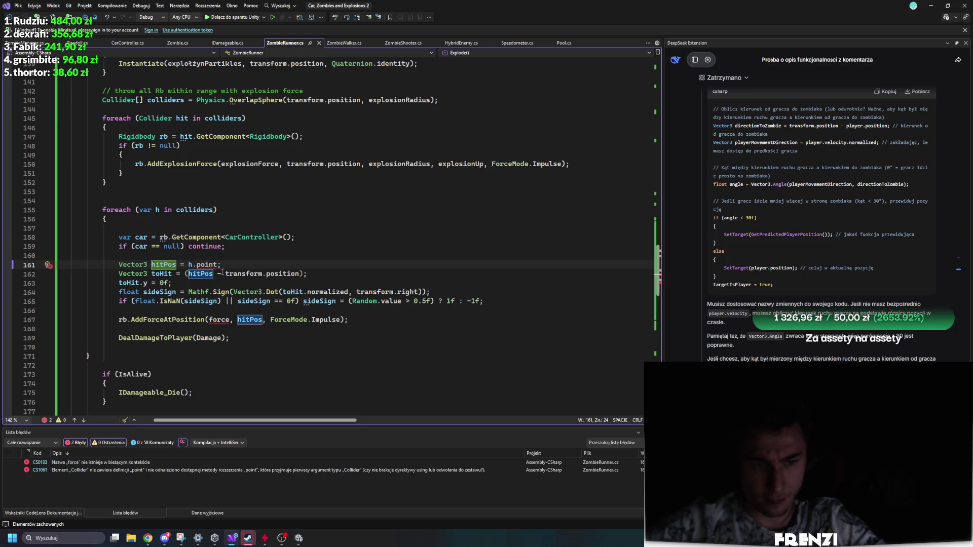
Delete the AddForceAtPosition, hitPos, toHit, toHit.y and sideSign declaration lines.
triple_click(120, 320)
key(BackSpace)
key(BackSpace)
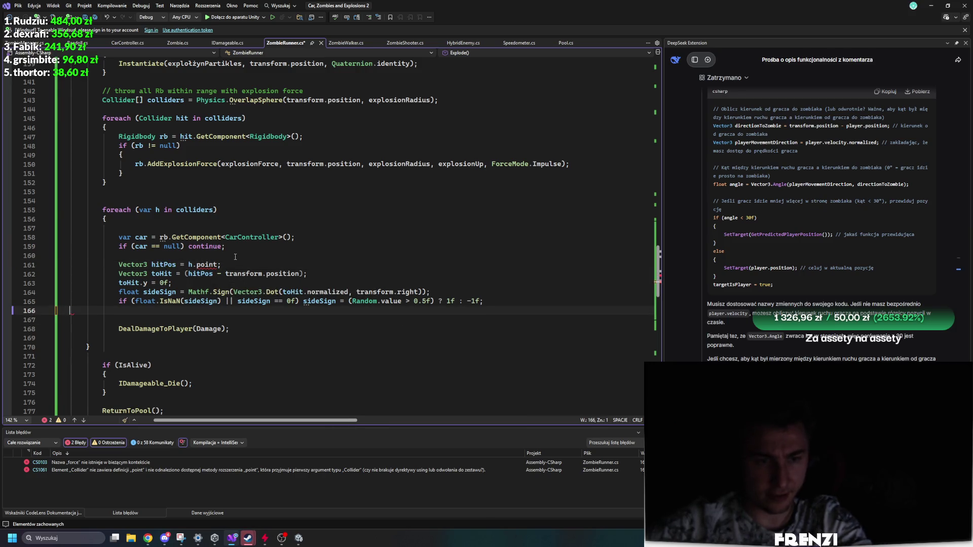
key(BackSpace)
triple_click(216, 265)
key(BackSpace)
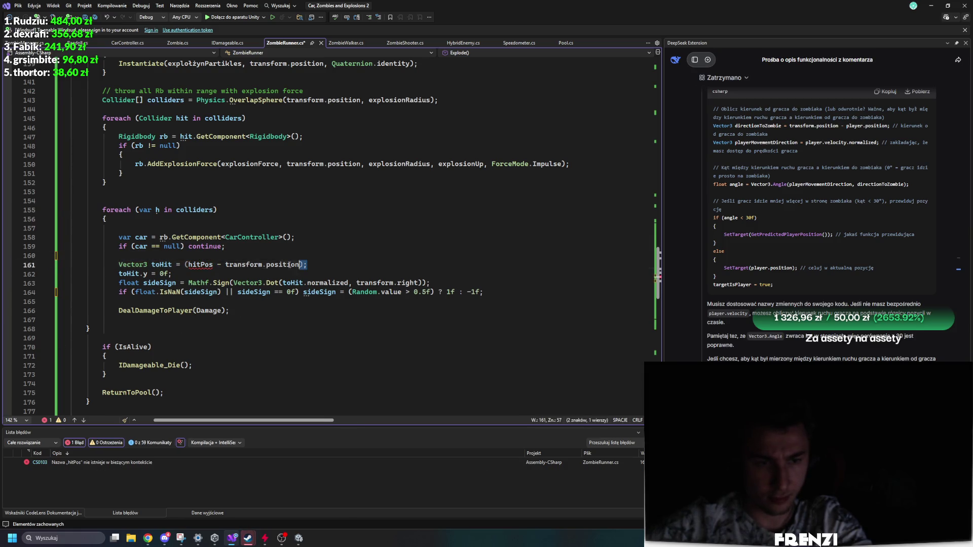
triple_click(144, 264)
key(BackSpace)
triple_click(143, 264)
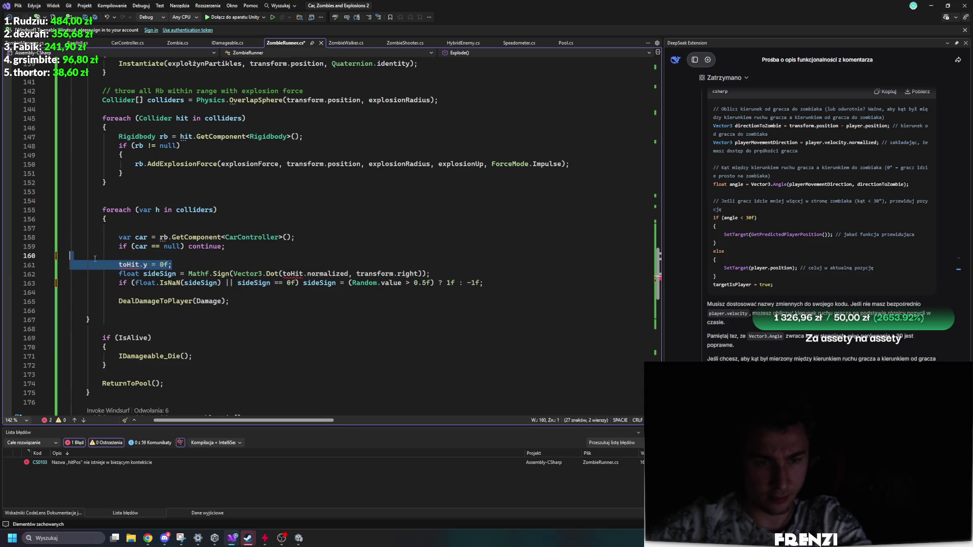
key(BackSpace)
drag(431, 265, 6, 264)
key(BackSpace)
key(BackSpace)
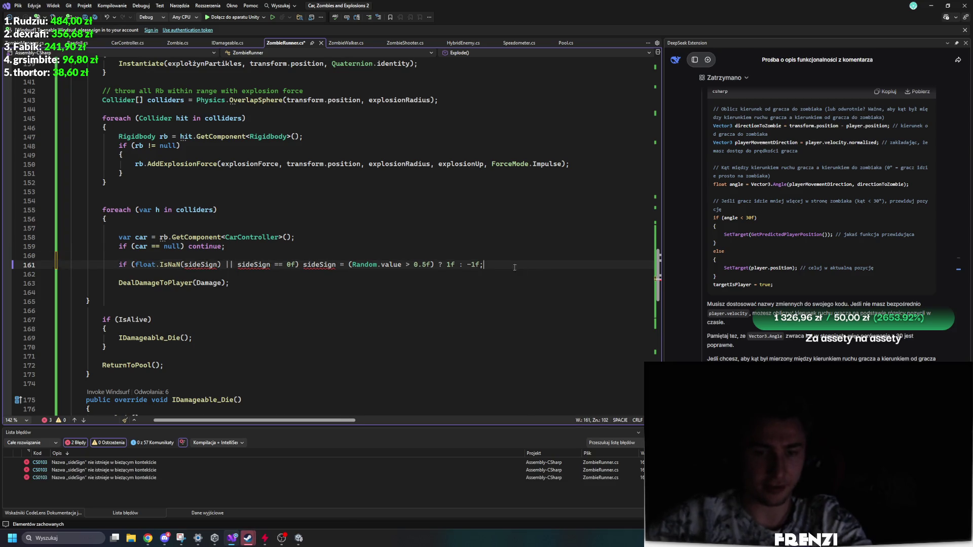
Select the null check and sideSign fallback lines, then check where car, h, rb and colliders are used.
drag(484, 265, 16, 249)
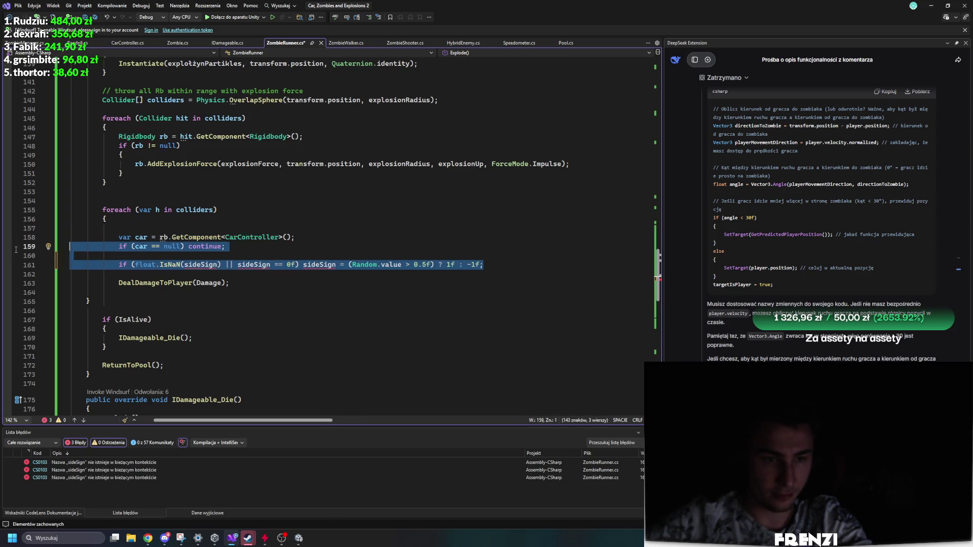
click(147, 237)
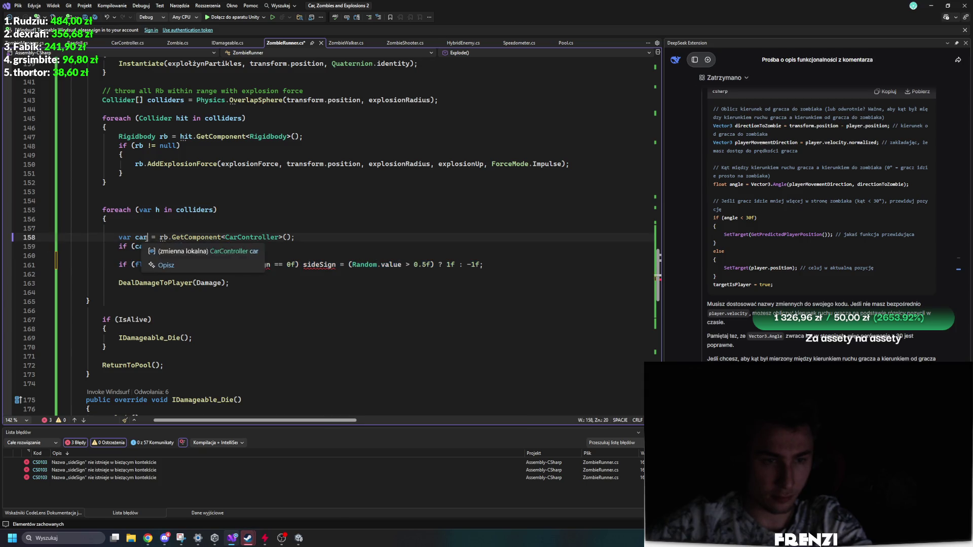
click(155, 210)
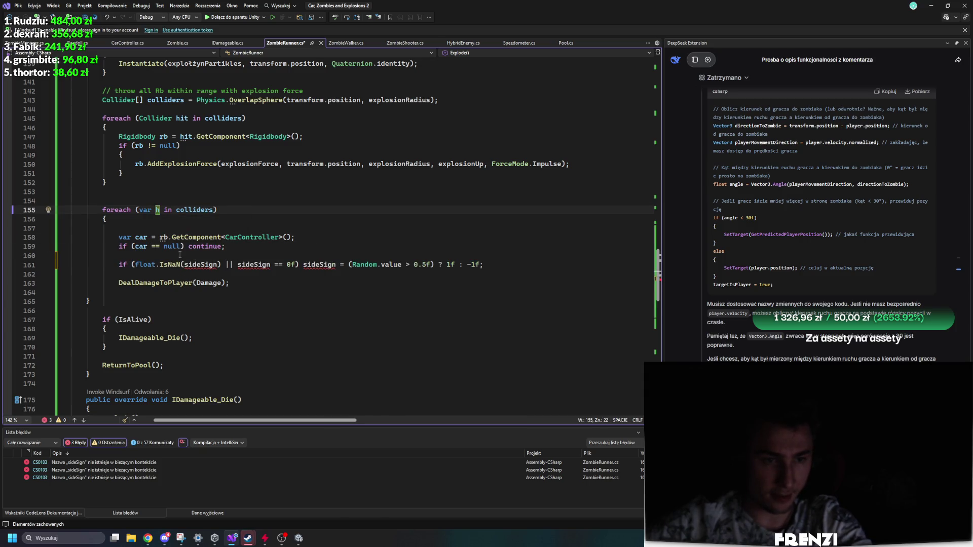
double_click(163, 237)
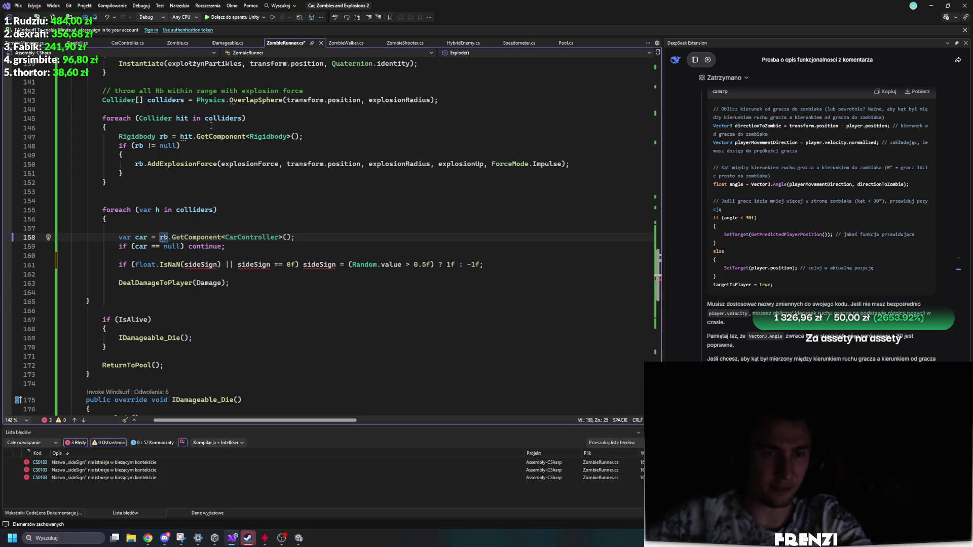
drag(242, 118, 201, 119)
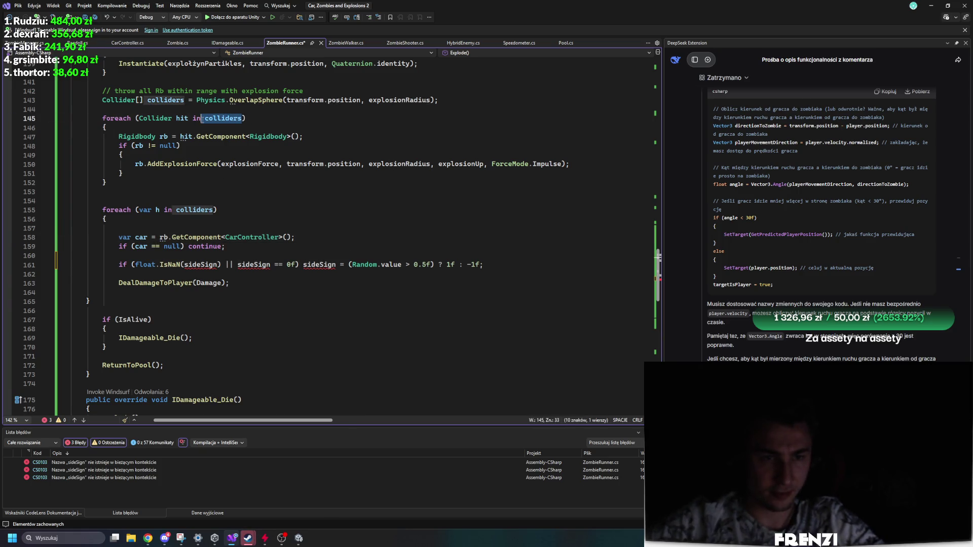